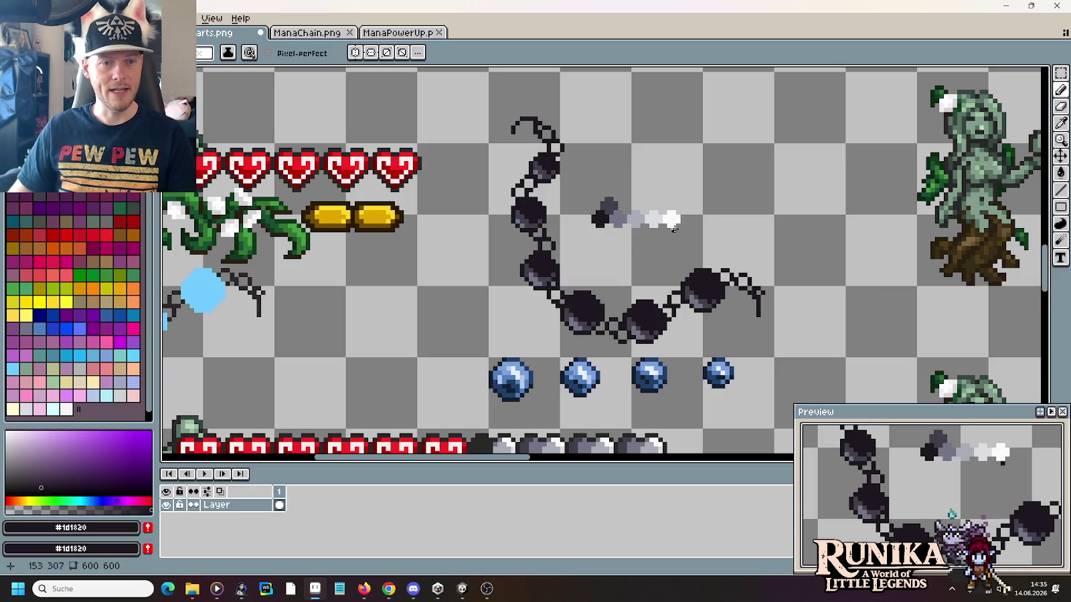
# Step: Pencil a small dark checkered glyph beside the grey gradient stroke, undoing the extra right-edge column
pyautogui.scroll(1, 728, 197)
pyautogui.scroll(2, 728, 198)
pyautogui.moveTo(631, 285); pyautogui.dragTo(653, 200)
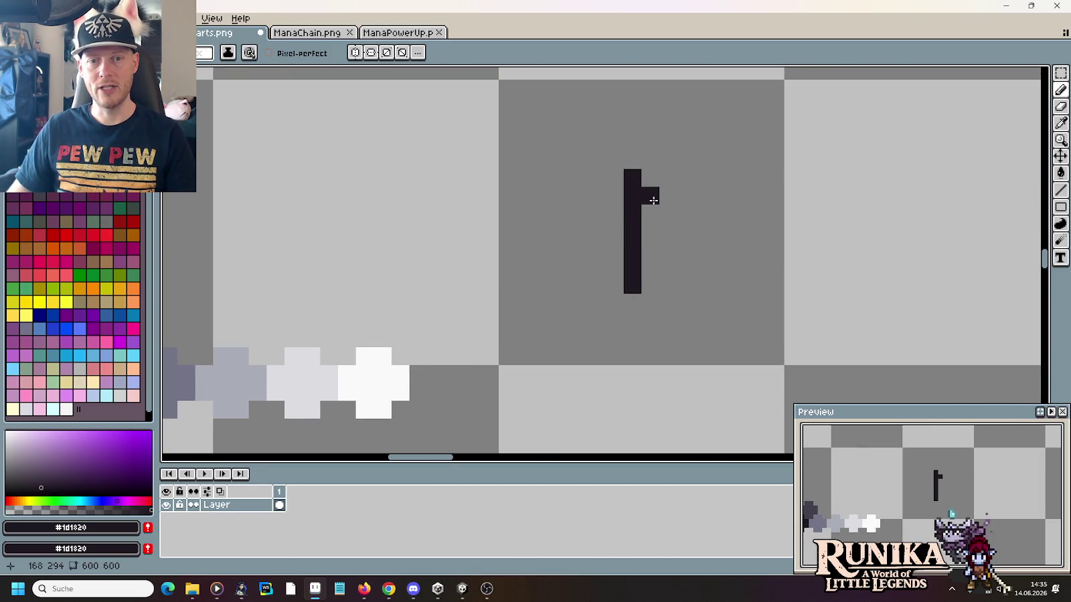
pyautogui.click(641, 236)
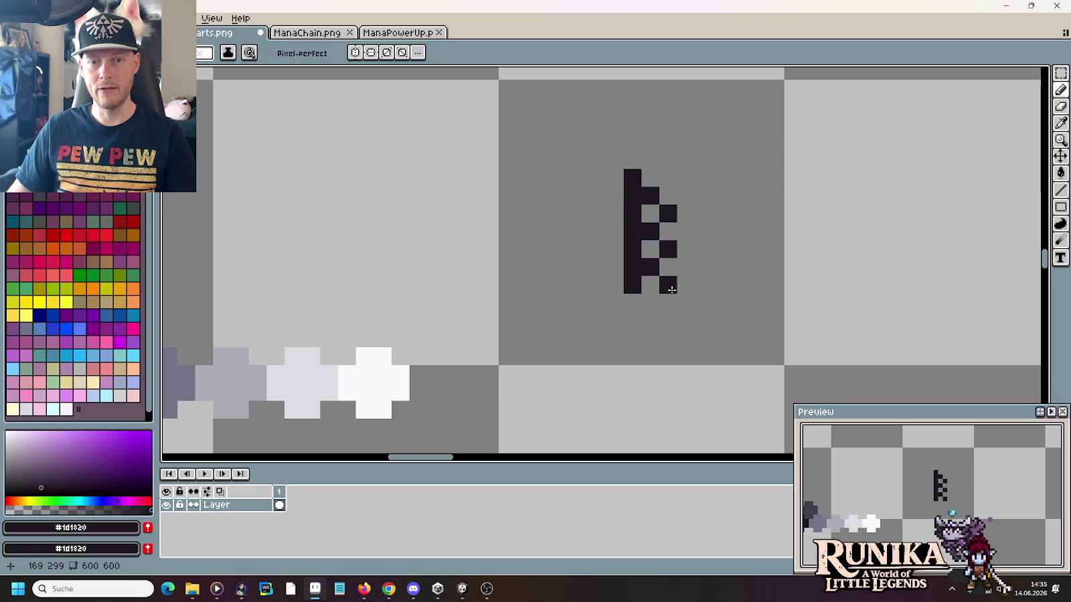
pyautogui.moveTo(686, 267); pyautogui.dragTo(684, 243)
pyautogui.click(703, 212)
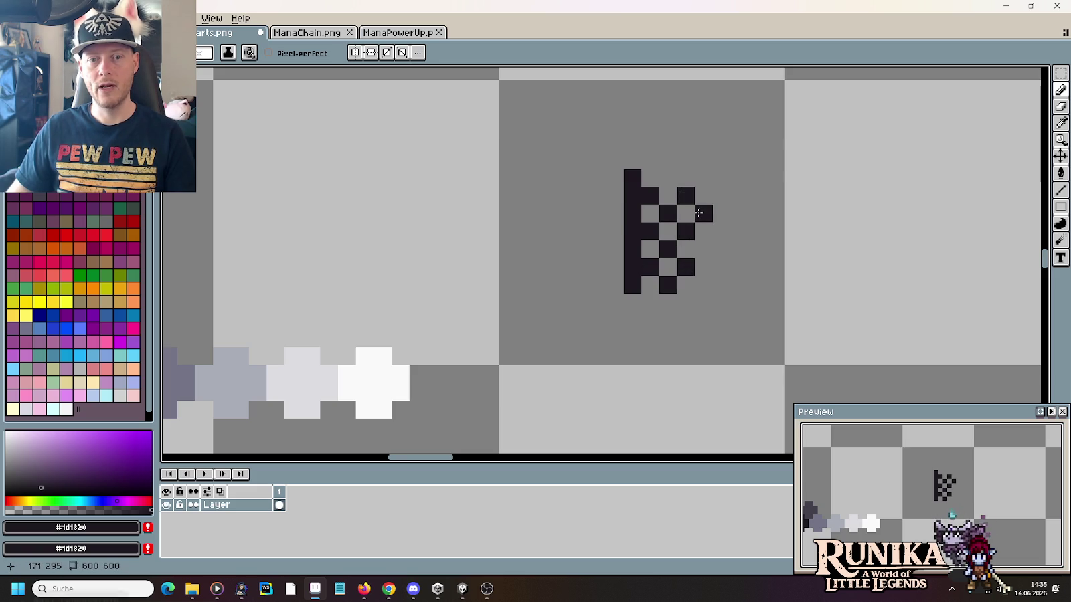
pyautogui.click(722, 195)
pyautogui.click(716, 226)
pyautogui.click(704, 284)
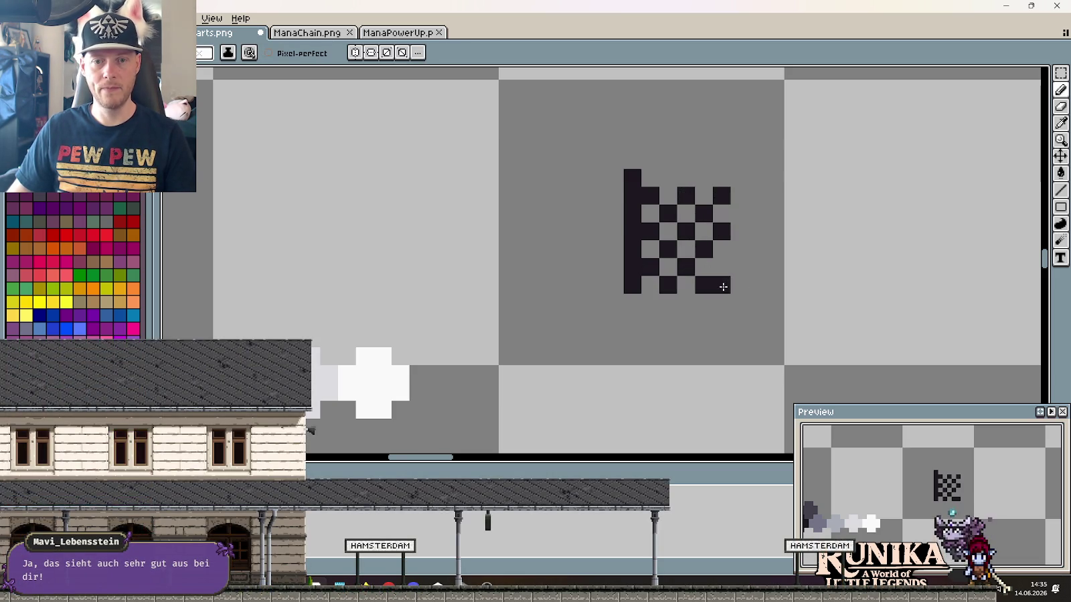
pyautogui.moveTo(739, 178); pyautogui.dragTo(757, 302)
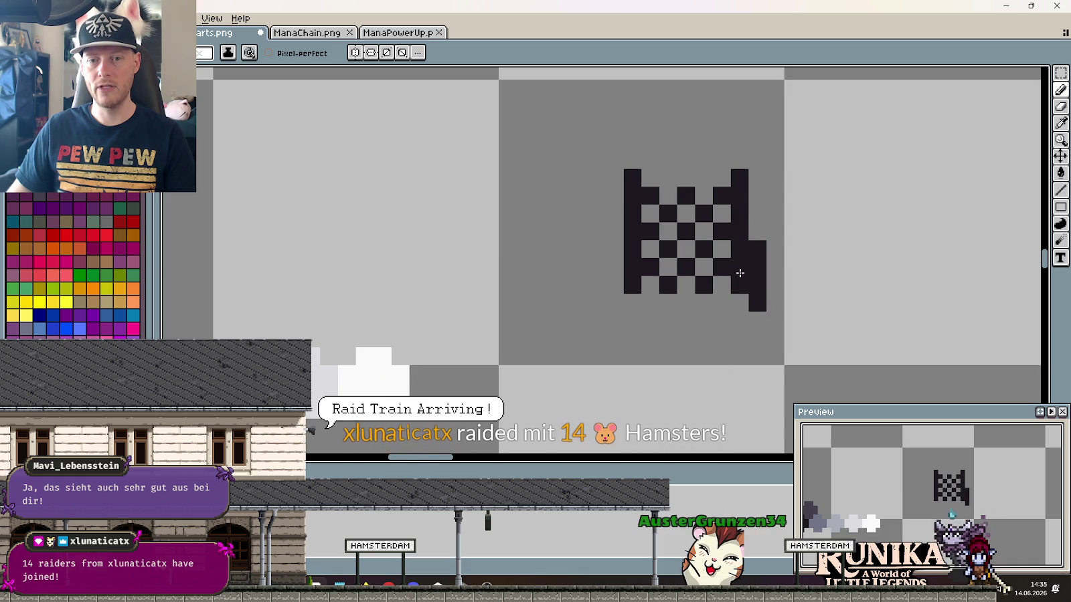
pyautogui.hotkey('ctrl', 'z')
pyautogui.scroll(-4, 756, 320)
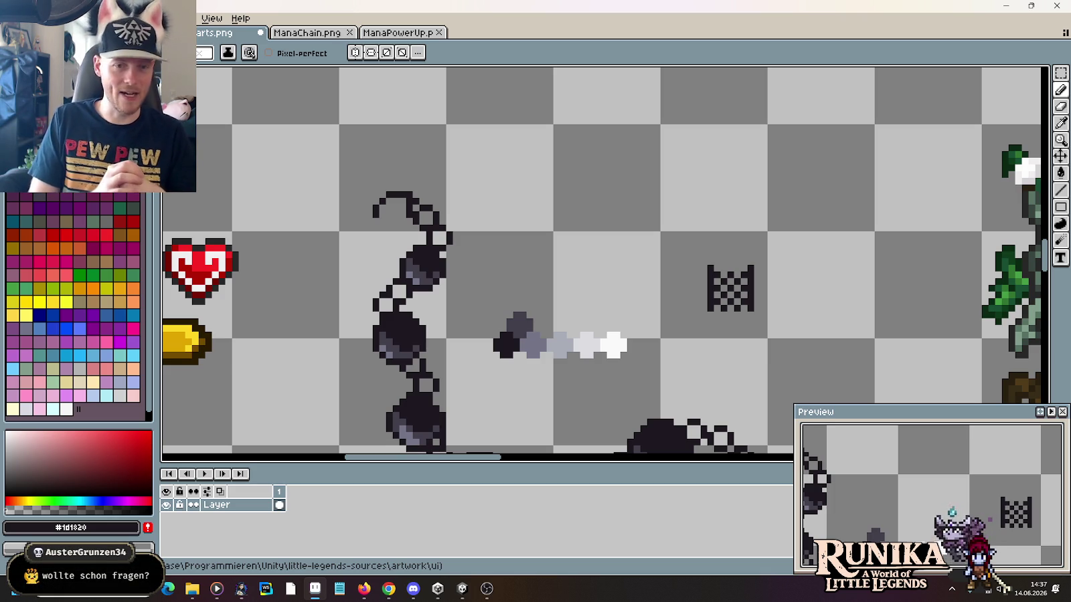
pyautogui.moveTo(631, 134); pyautogui.dragTo(639, 128)
# Step: Save hearts.png, then open artwork\ui\inventory-ideas-raw.png through Open Recent > Open File
pyautogui.hotkey('ctrl', 's')
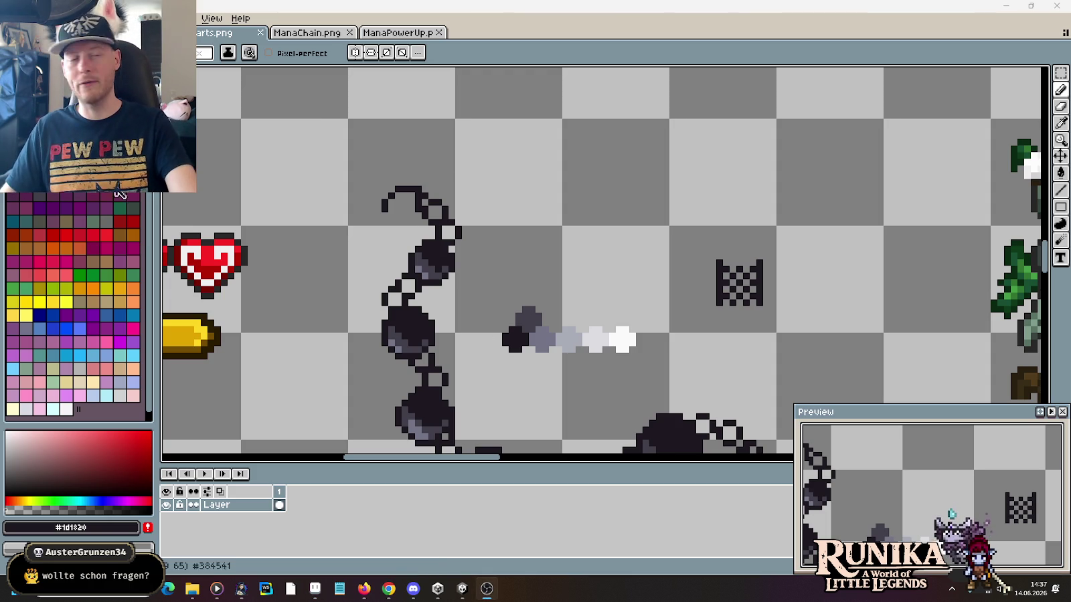
pyautogui.click(17, 18)
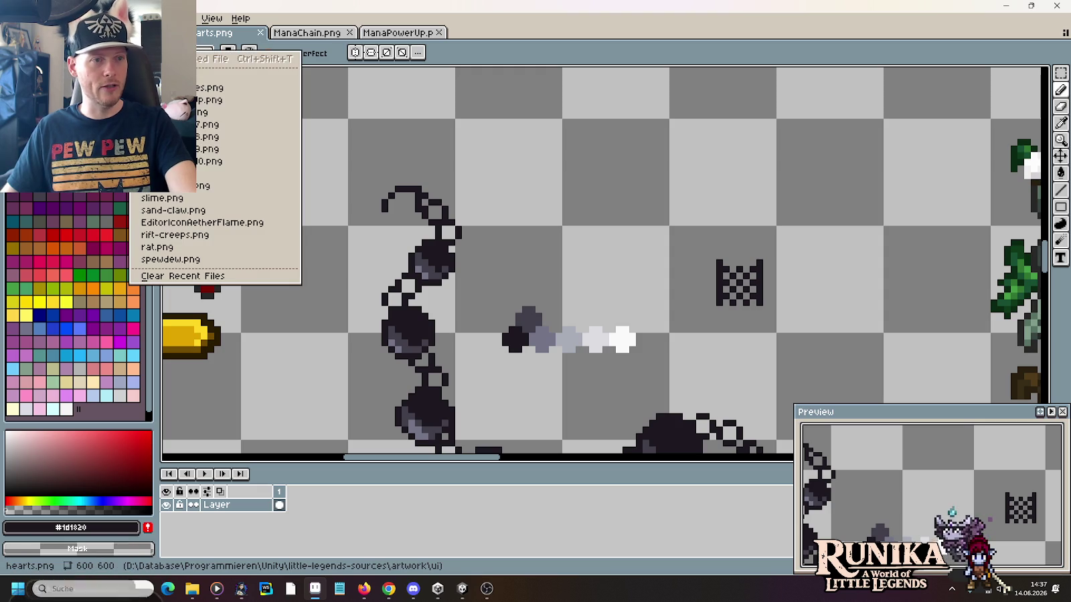
pyautogui.click(208, 75)
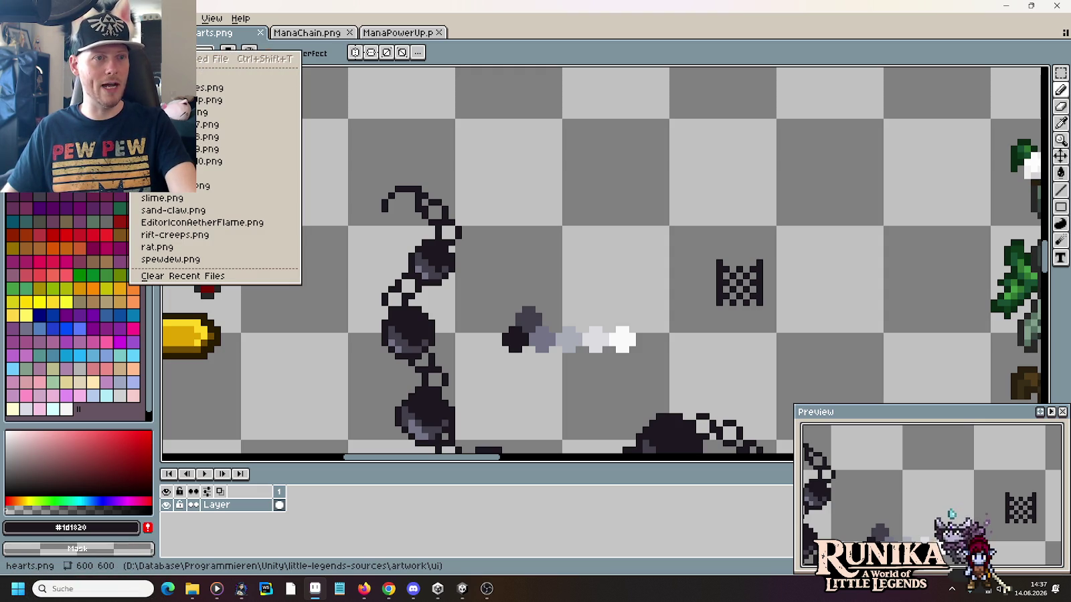
pyautogui.scroll(-1, 567, 267)
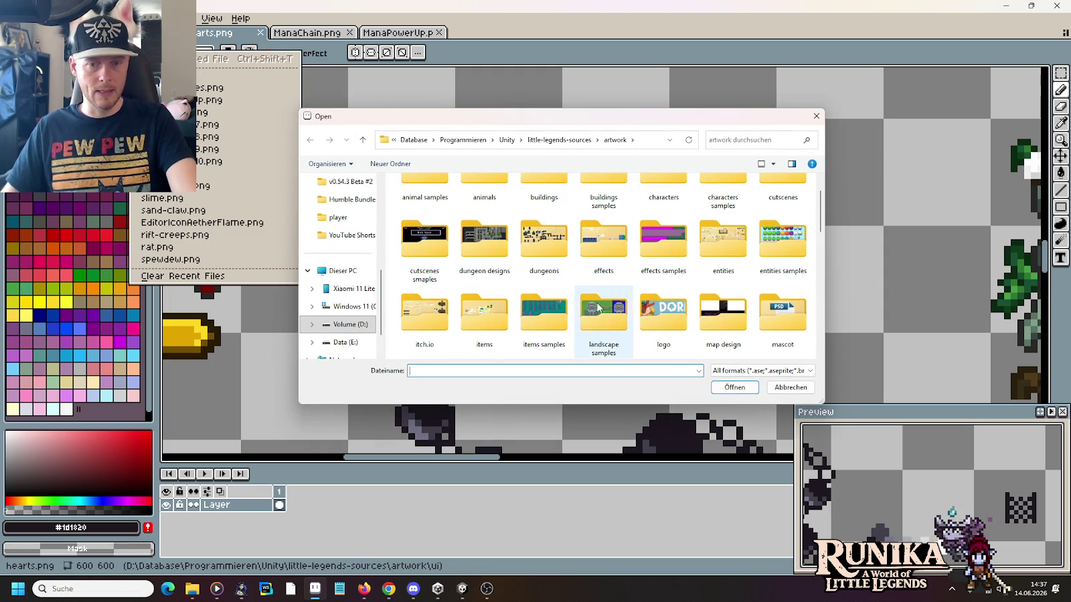
pyautogui.scroll(-1, 567, 295)
pyautogui.scroll(-2, 568, 308)
pyautogui.doubleClick(565, 306)
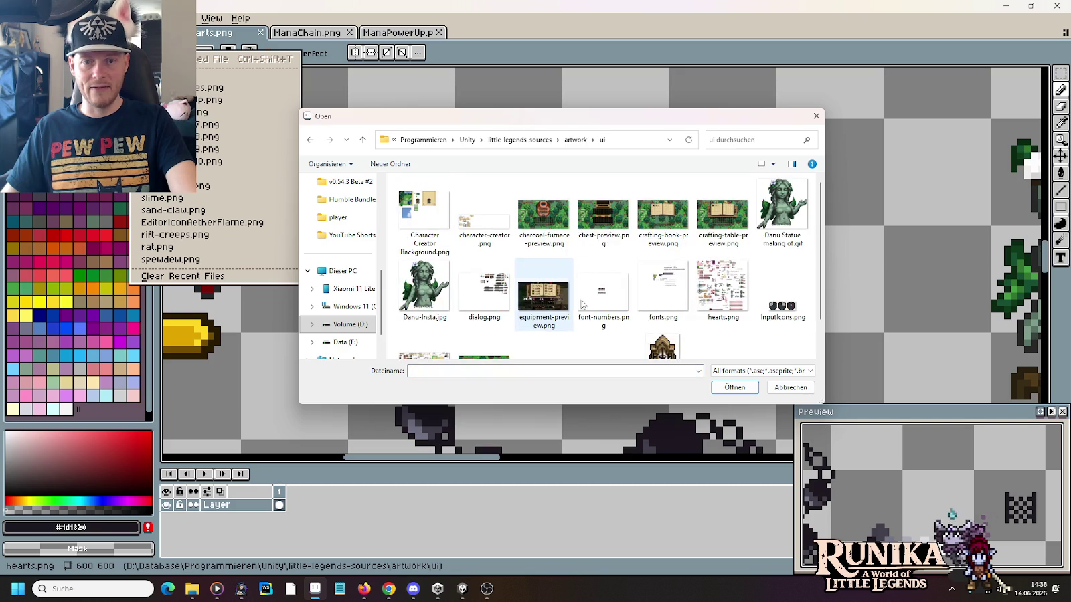
pyautogui.scroll(-1, 602, 314)
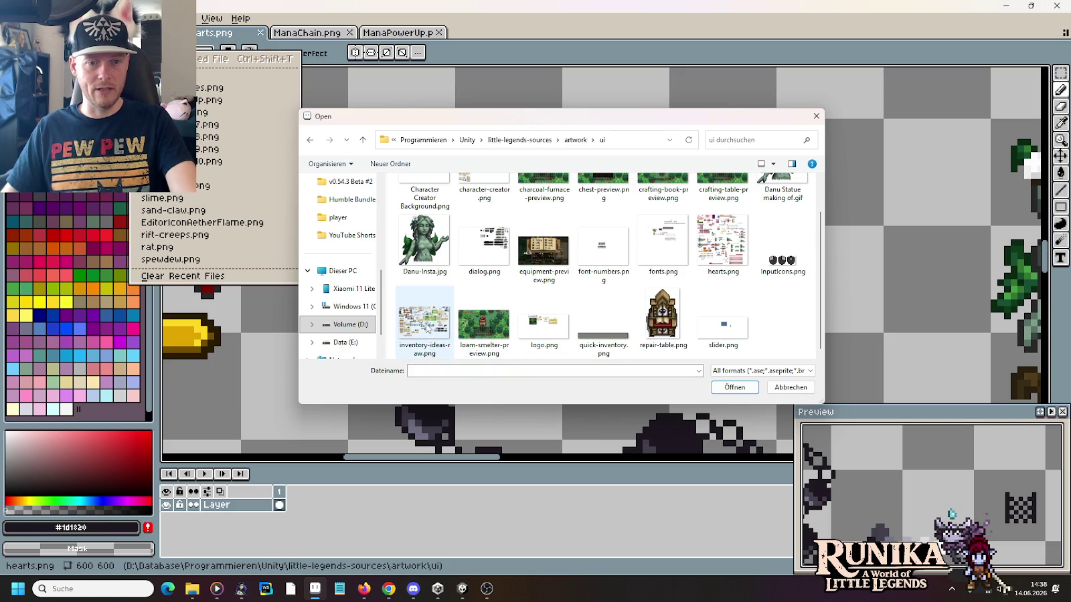
pyautogui.doubleClick(427, 327)
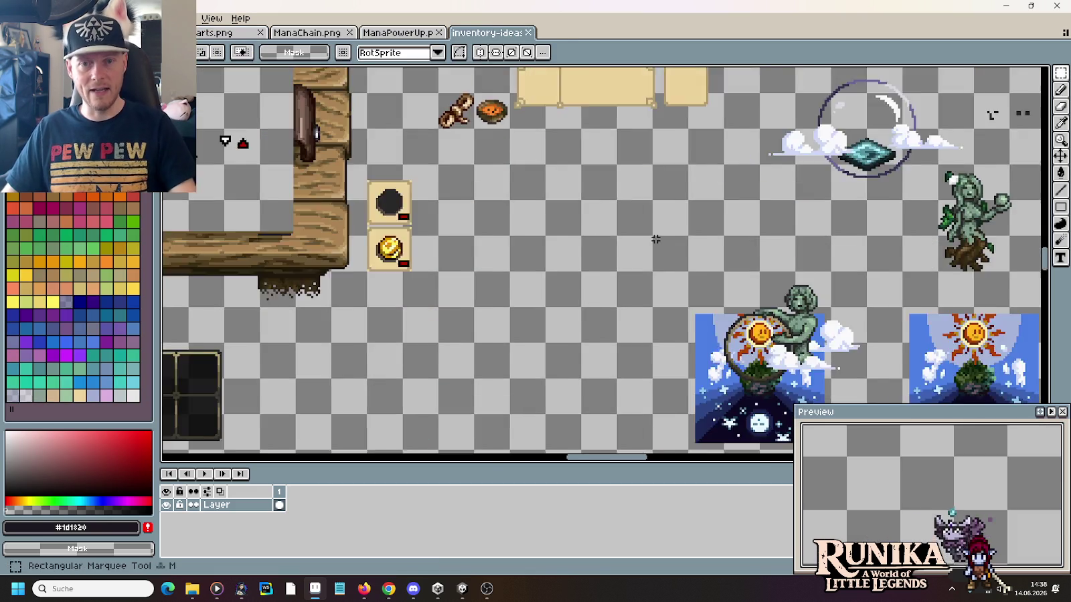
# Step: Zoom and pan the inventory sheet to bring the runic alphabet rows up close
pyautogui.scroll(-3, 656, 239)
pyautogui.scroll(1, 602, 261)
pyautogui.scroll(1, 569, 275)
pyautogui.scroll(1, 546, 282)
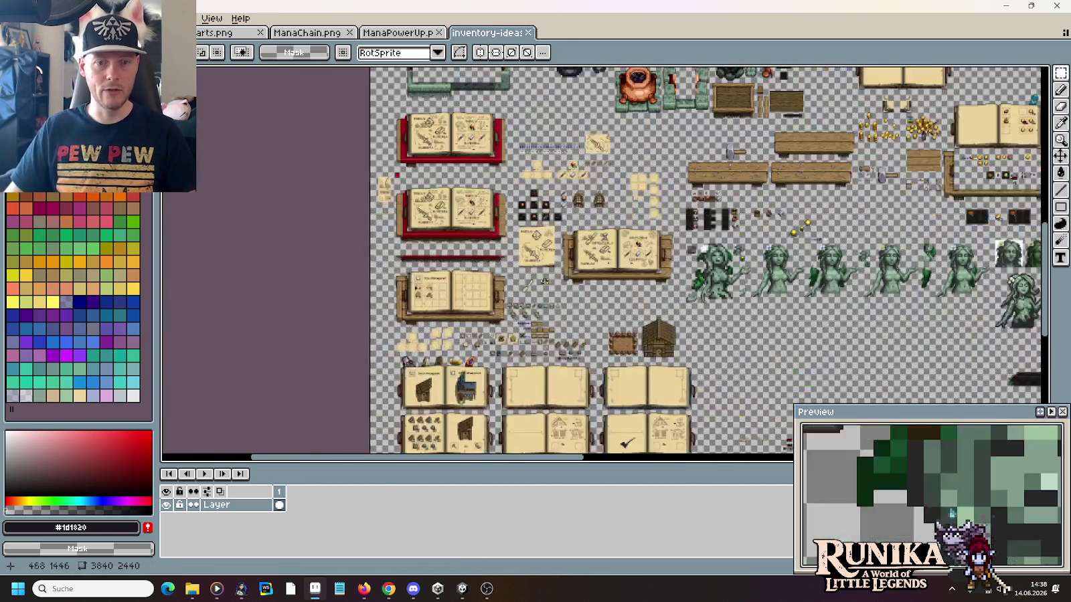
pyautogui.scroll(2, 545, 281)
pyautogui.scroll(-1, 543, 254)
pyautogui.scroll(3, 540, 215)
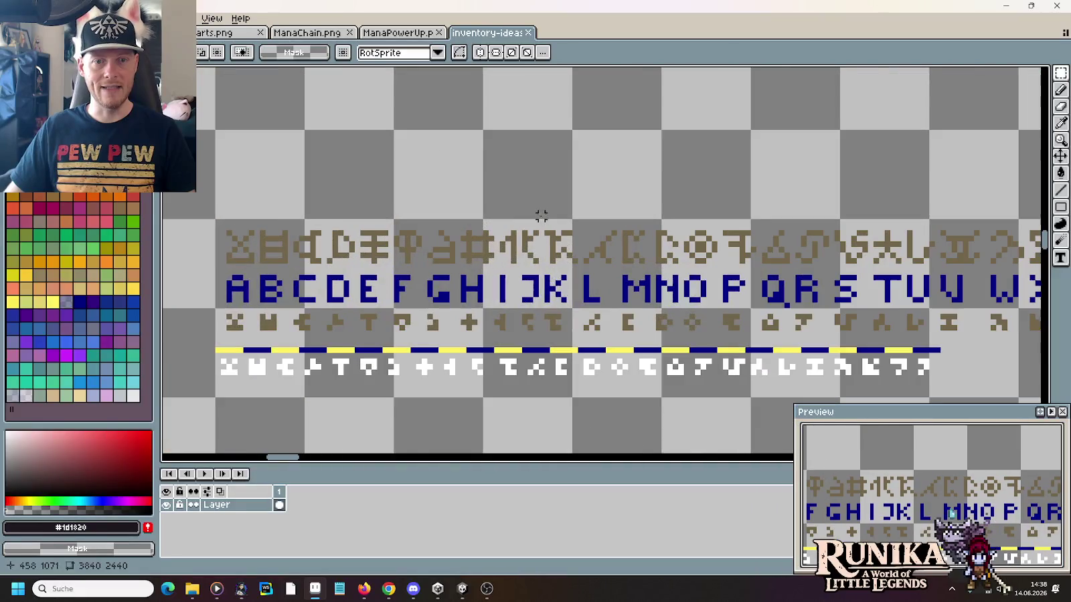
pyautogui.moveTo(506, 288); pyautogui.dragTo(539, 239)
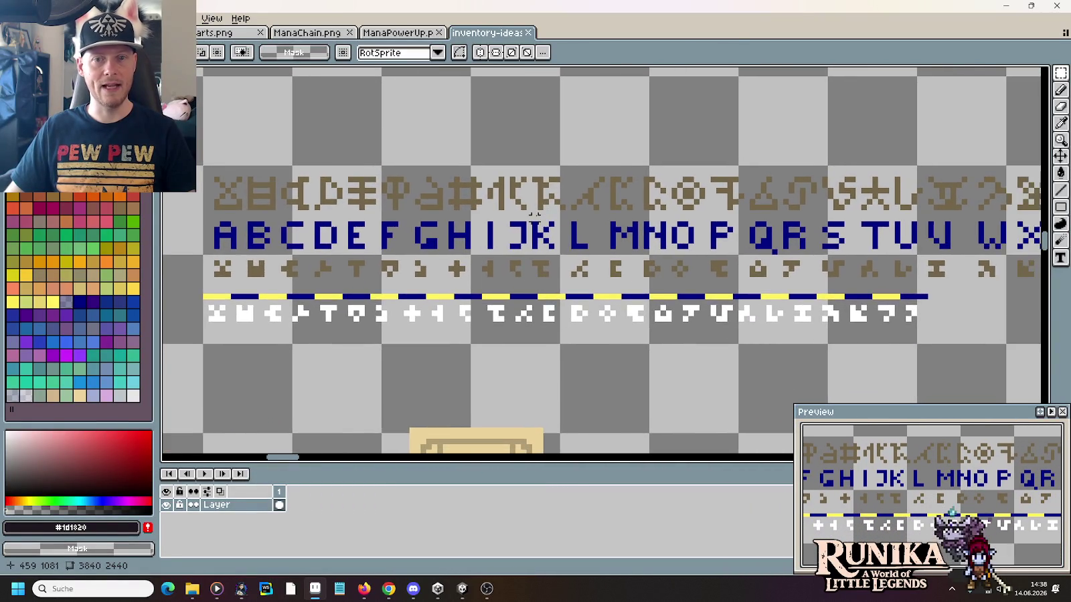
pyautogui.scroll(-1, 509, 214)
# Step: Marquee letters A–F and the top rune row, then settle on selecting the small rune row
pyautogui.moveTo(274, 222); pyautogui.dragTo(417, 249)
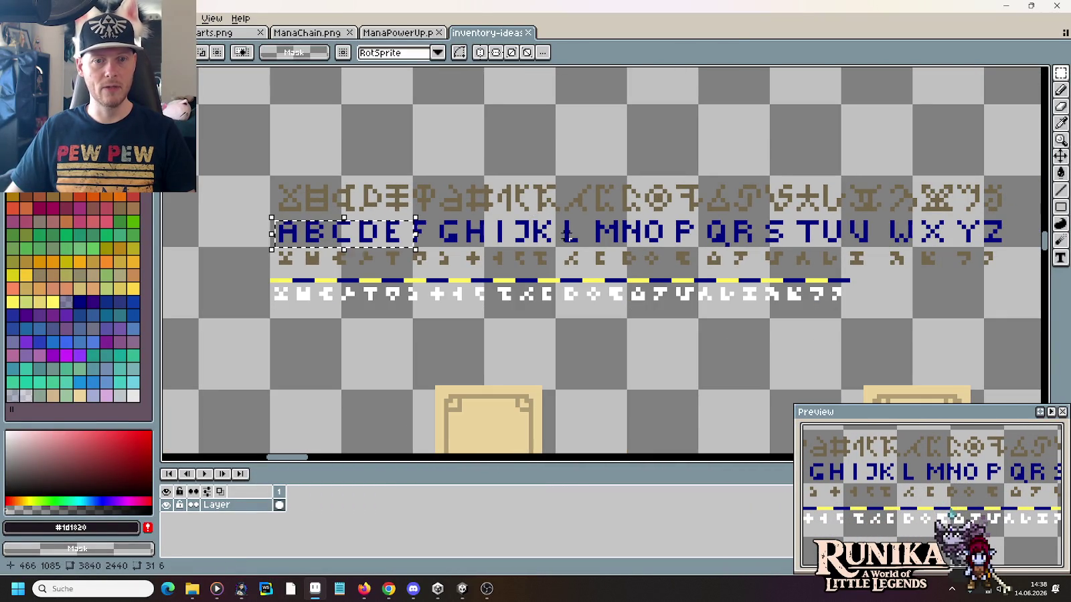
pyautogui.moveTo(249, 175); pyautogui.dragTo(1013, 218)
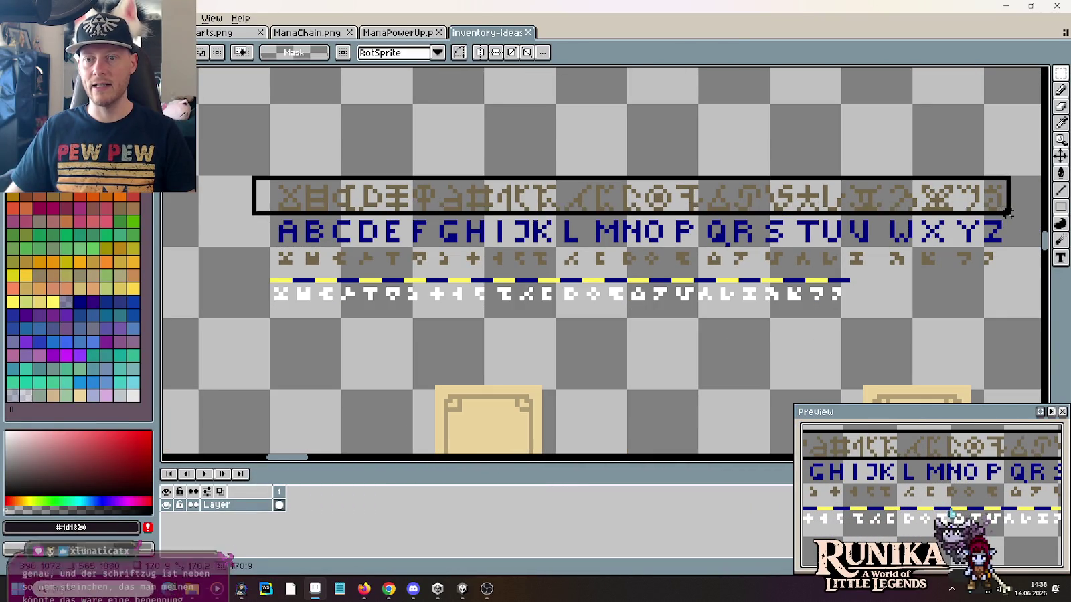
pyautogui.click(807, 141)
pyautogui.moveTo(259, 240); pyautogui.dragTo(995, 267)
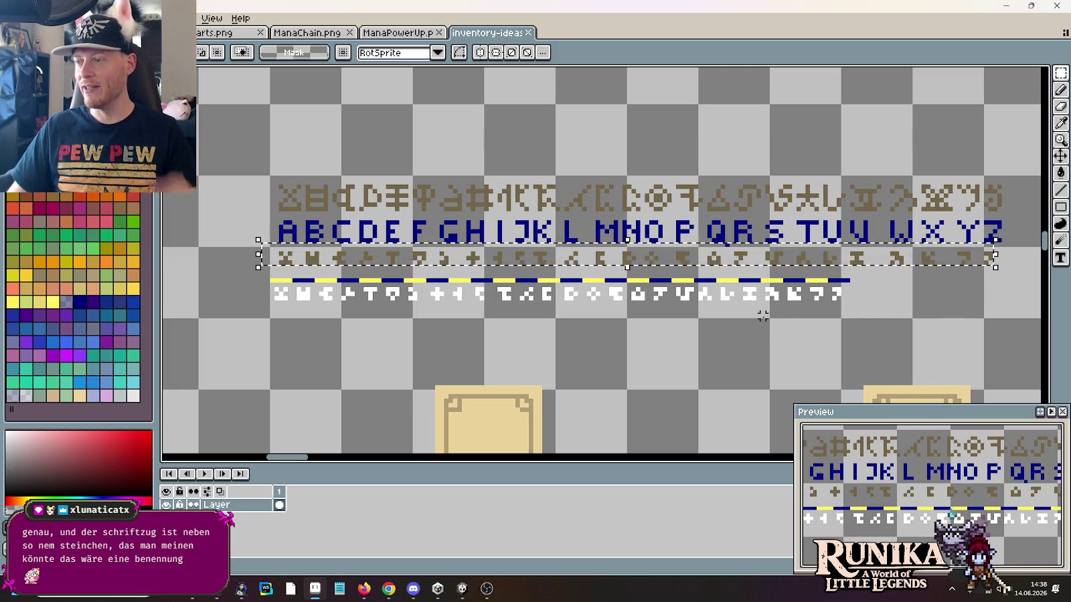
pyautogui.scroll(-1, 702, 364)
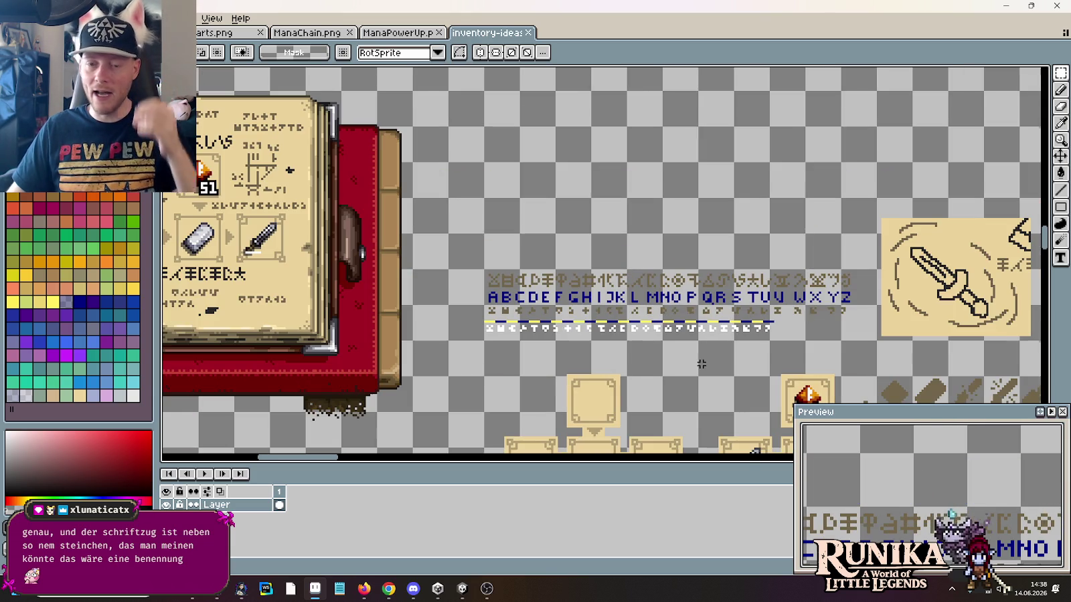
pyautogui.moveTo(702, 364); pyautogui.dragTo(964, 430)
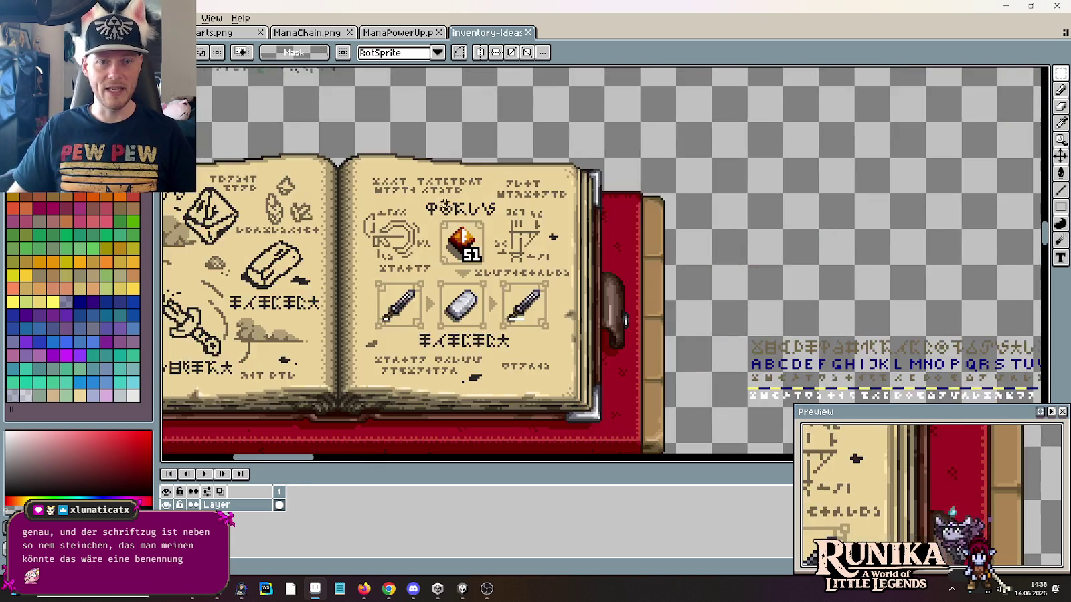
pyautogui.scroll(1, 375, 208)
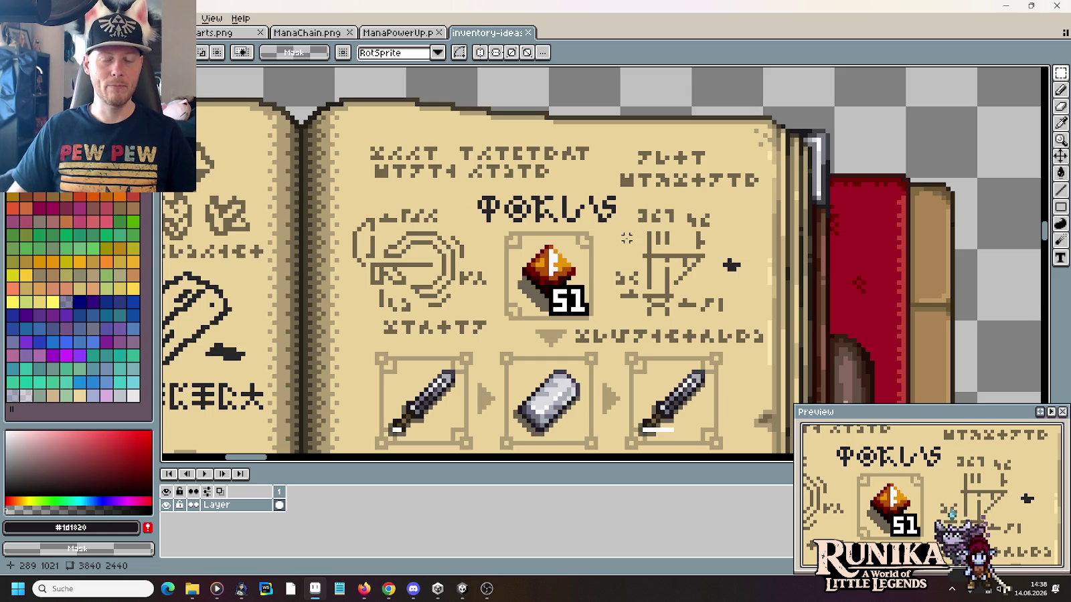
pyautogui.scroll(-2, 643, 239)
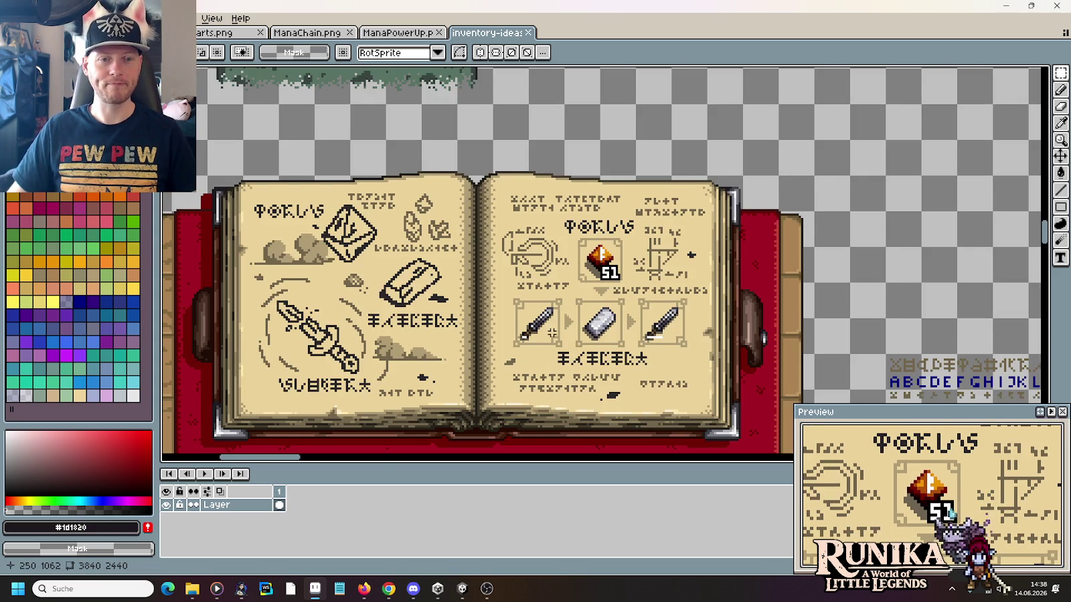
pyautogui.moveTo(552, 333); pyautogui.dragTo(689, 297)
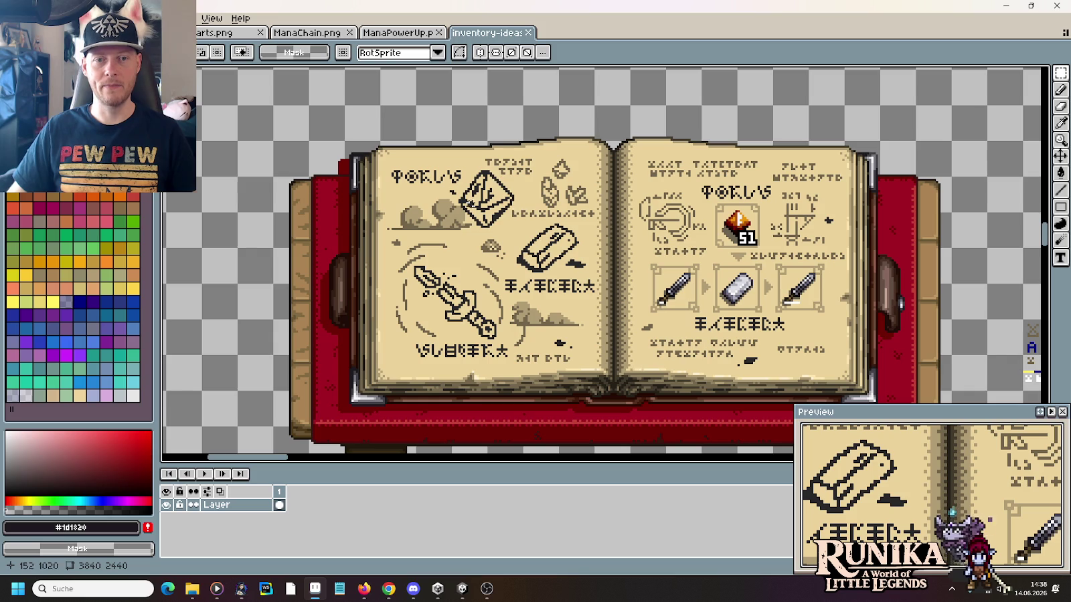
pyautogui.moveTo(722, 205); pyautogui.dragTo(767, 242)
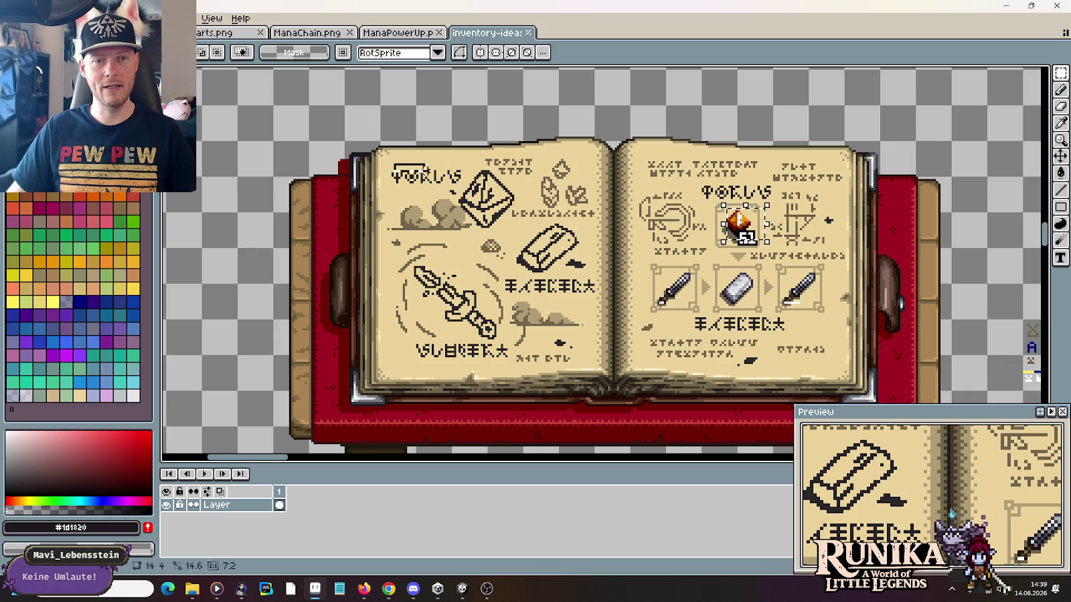
pyautogui.hotkey('ctrl', 'd')
pyautogui.moveTo(494, 268); pyautogui.dragTo(614, 307)
pyautogui.hotkey('ctrl', 'd')
pyautogui.moveTo(399, 332); pyautogui.dragTo(519, 371)
pyautogui.hotkey('ctrl', 'd')
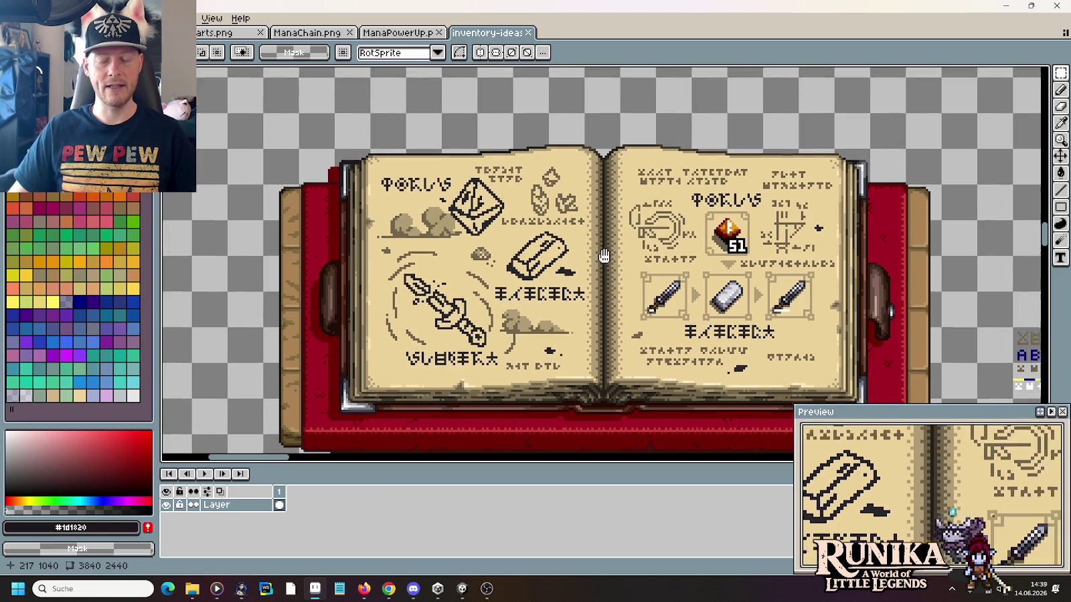
pyautogui.scroll(2, 510, 285)
# Step: Marquee the two rune words atop the book's right page, then deselect
pyautogui.moveTo(529, 182)
pyautogui.mouseDown()
pyautogui.moveTo(643, 214)
pyautogui.moveTo(767, 207)
pyautogui.mouseUp()
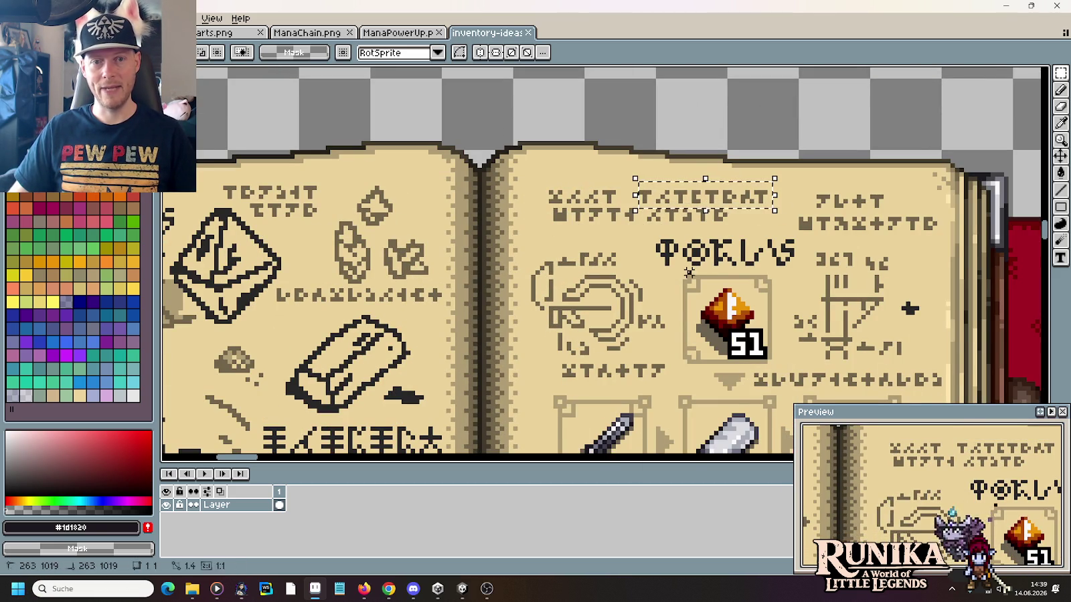
pyautogui.moveTo(550, 201); pyautogui.dragTo(731, 230)
pyautogui.click(655, 208)
pyautogui.click(669, 221)
# Step: Zoom out, pan to the glyph alphabet with its blue A–Z key, and zoom in
pyautogui.scroll(-3, 564, 314)
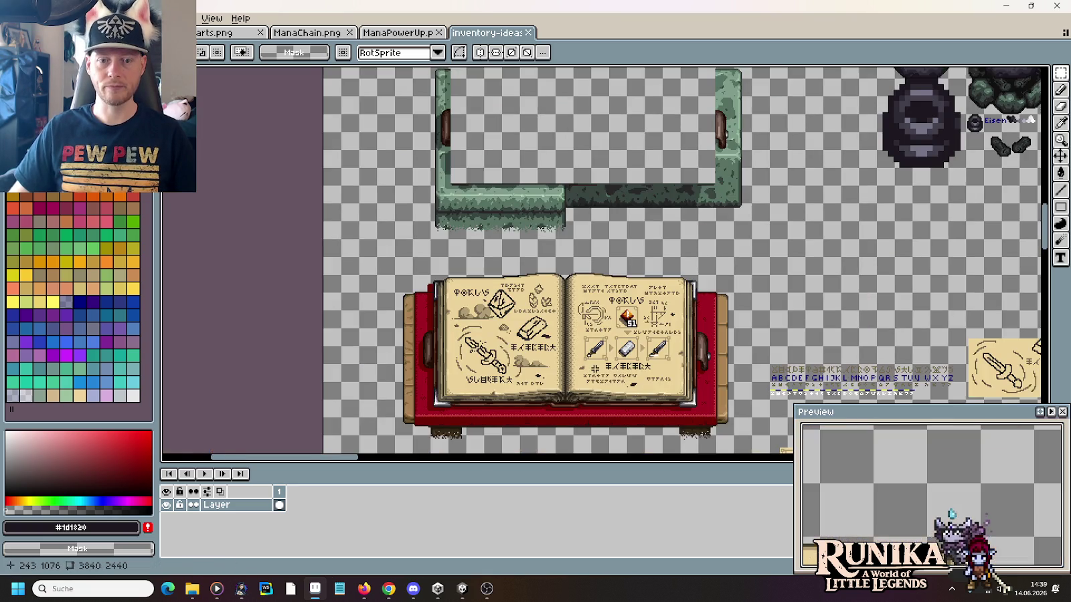
pyautogui.scroll(3, 574, 394)
pyautogui.scroll(-2, 561, 350)
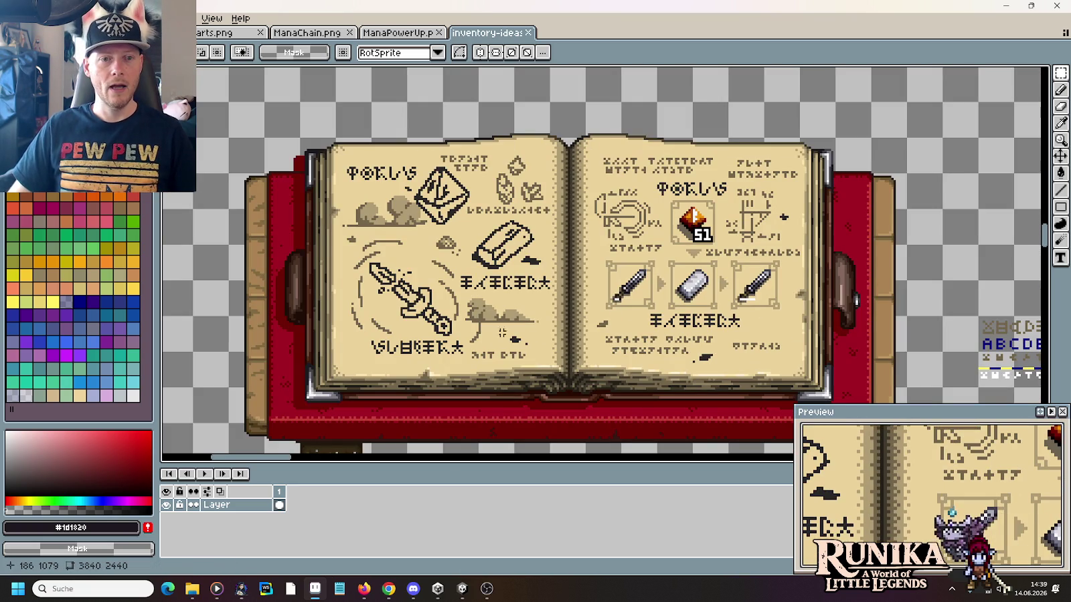
pyautogui.scroll(-2, 559, 354)
pyautogui.scroll(2, 559, 354)
pyautogui.scroll(-2, 559, 355)
pyautogui.moveTo(593, 376); pyautogui.dragTo(393, 185)
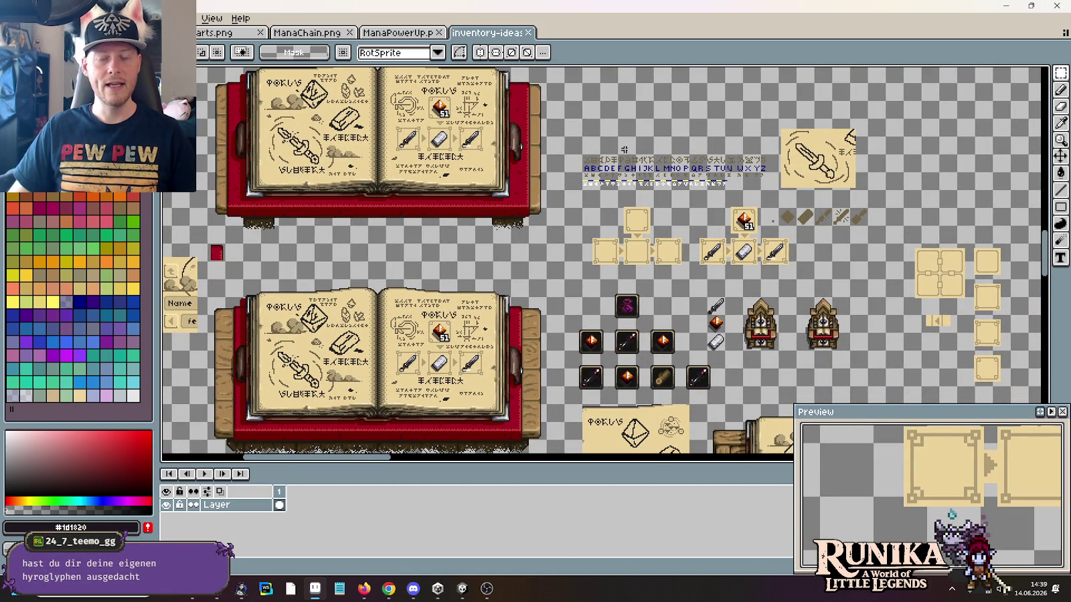
pyautogui.scroll(3, 661, 139)
pyautogui.scroll(1, 639, 184)
pyautogui.scroll(1, 580, 181)
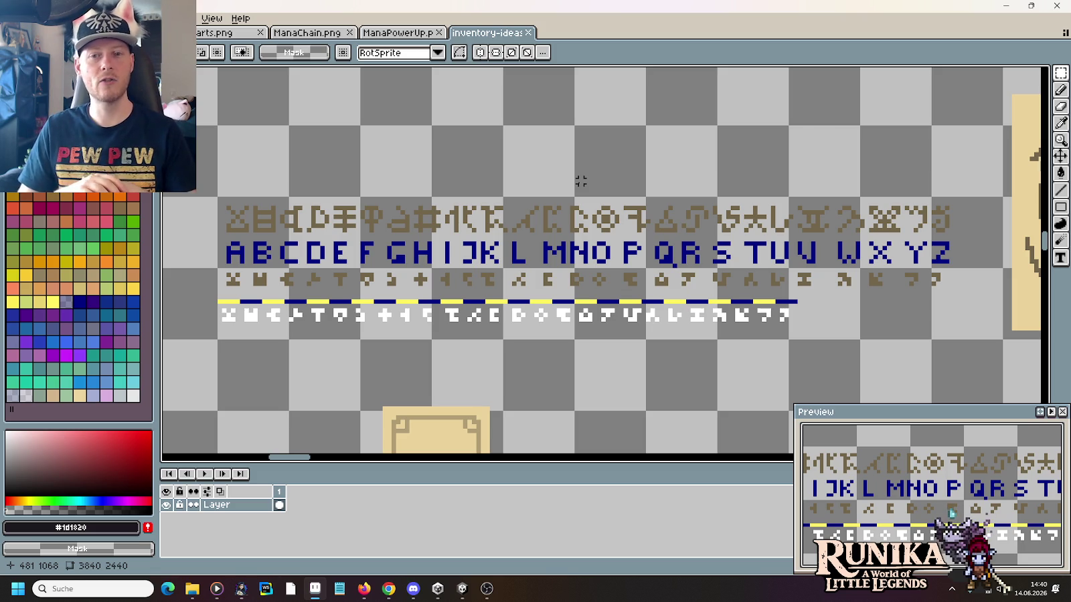
# Step: Centre the glyph alphabet and marquee-select the first glyph and the # glyph, deselecting each
pyautogui.scroll(-1, 566, 253)
pyautogui.scroll(-1, 566, 253)
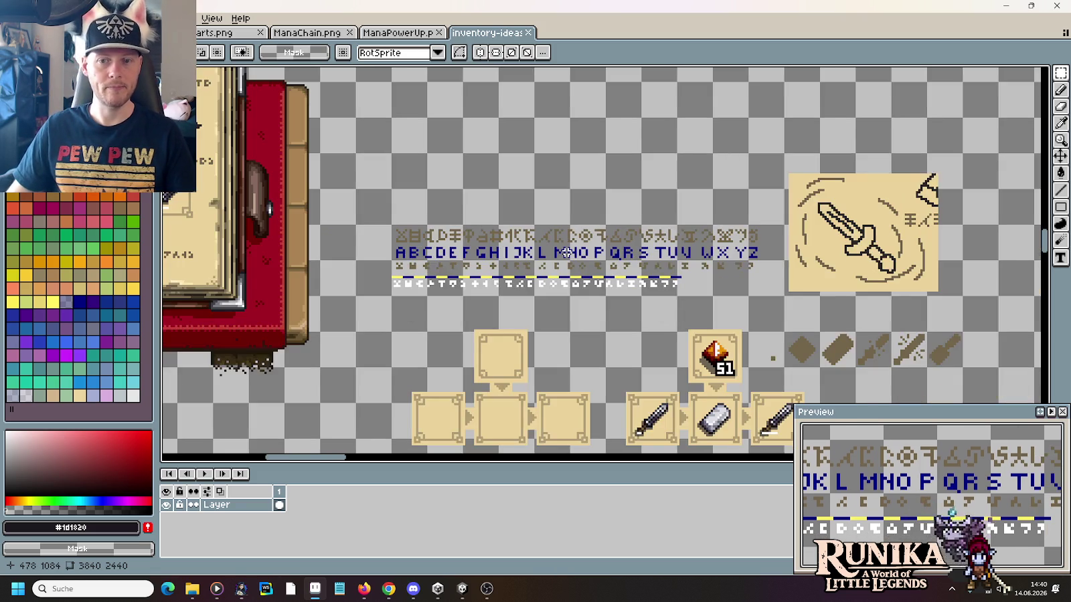
pyautogui.moveTo(566, 253); pyautogui.dragTo(664, 289)
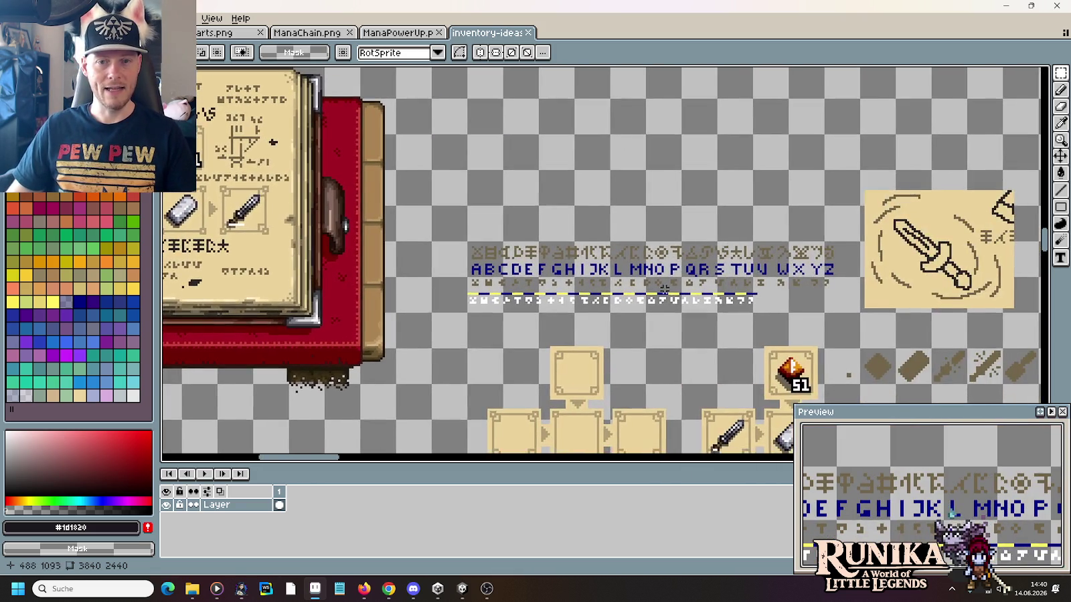
pyautogui.scroll(2, 663, 289)
pyautogui.moveTo(261, 190); pyautogui.dragTo(310, 230)
pyautogui.click(304, 230)
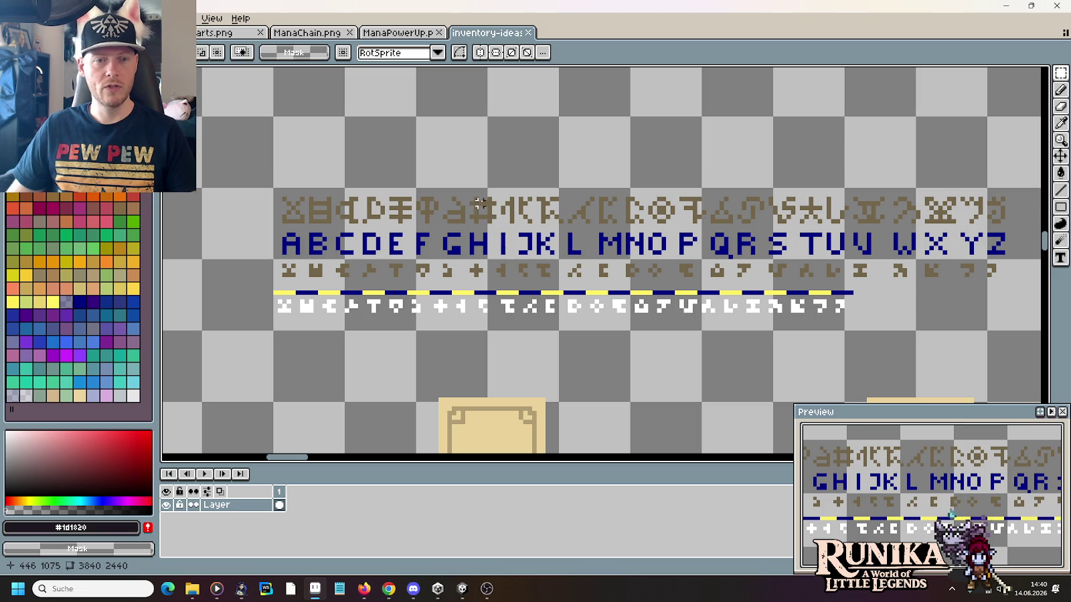
pyautogui.moveTo(467, 186); pyautogui.dragTo(503, 230)
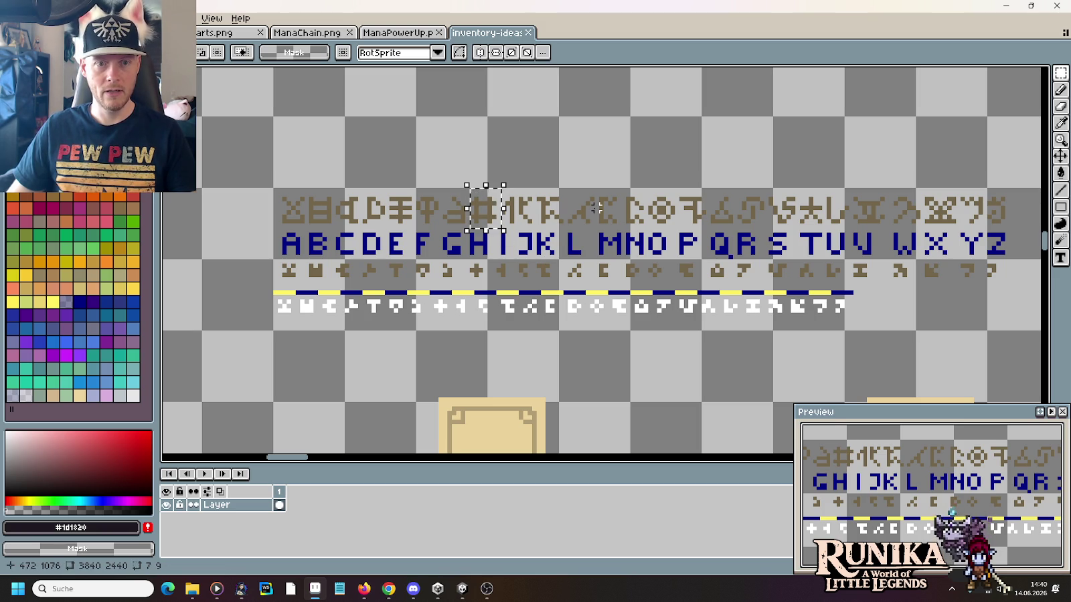
pyautogui.click(481, 211)
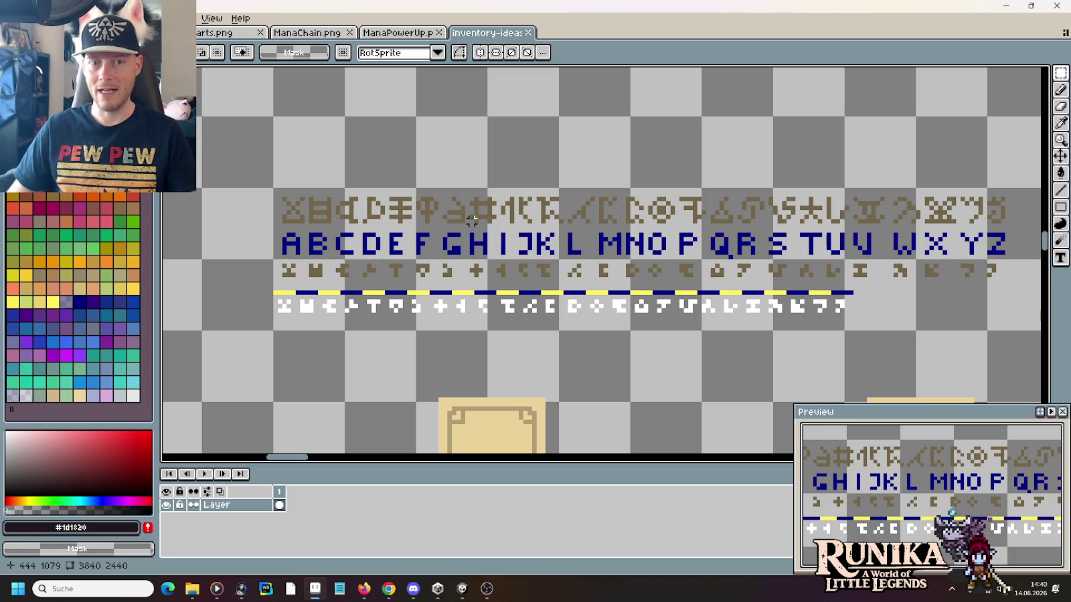
# Step: Select the glyphs above L and T and a patch above S, then deselect
pyautogui.moveTo(598, 231); pyautogui.dragTo(556, 185)
pyautogui.click(710, 251)
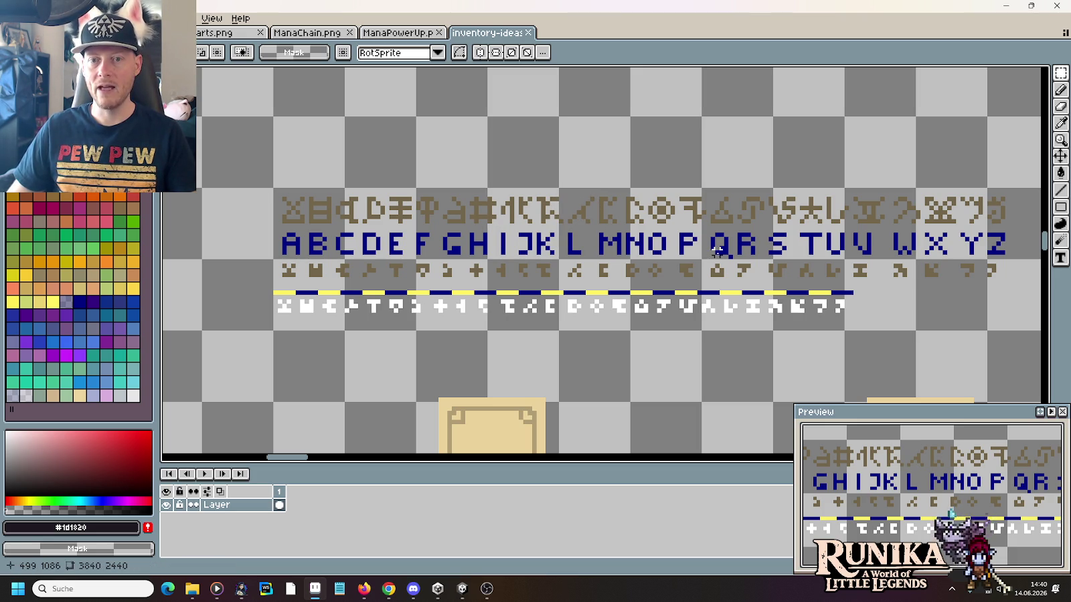
pyautogui.moveTo(797, 190); pyautogui.dragTo(825, 231)
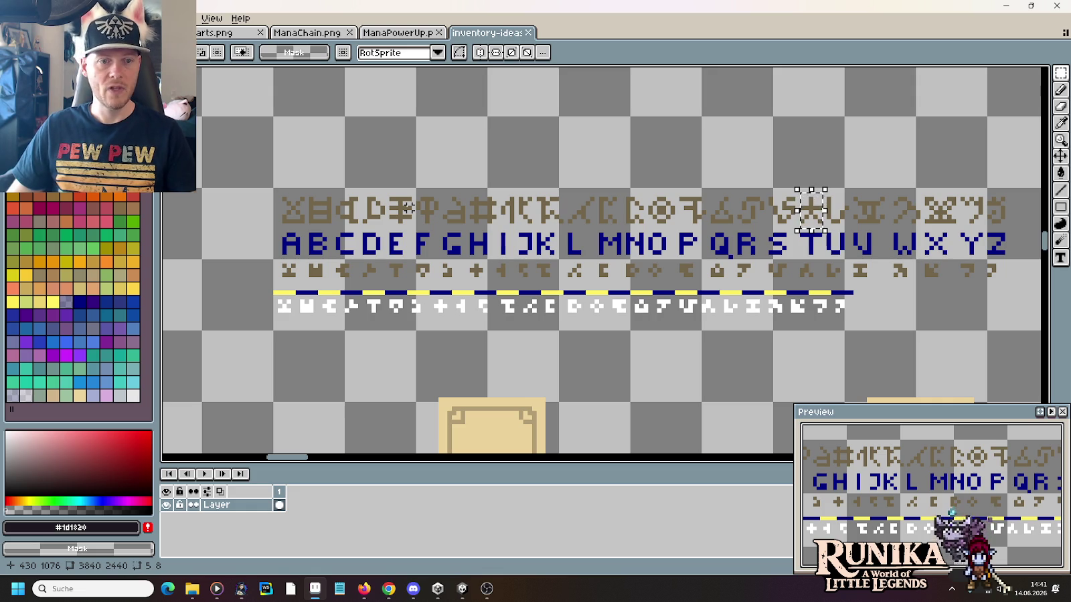
pyautogui.click(936, 193)
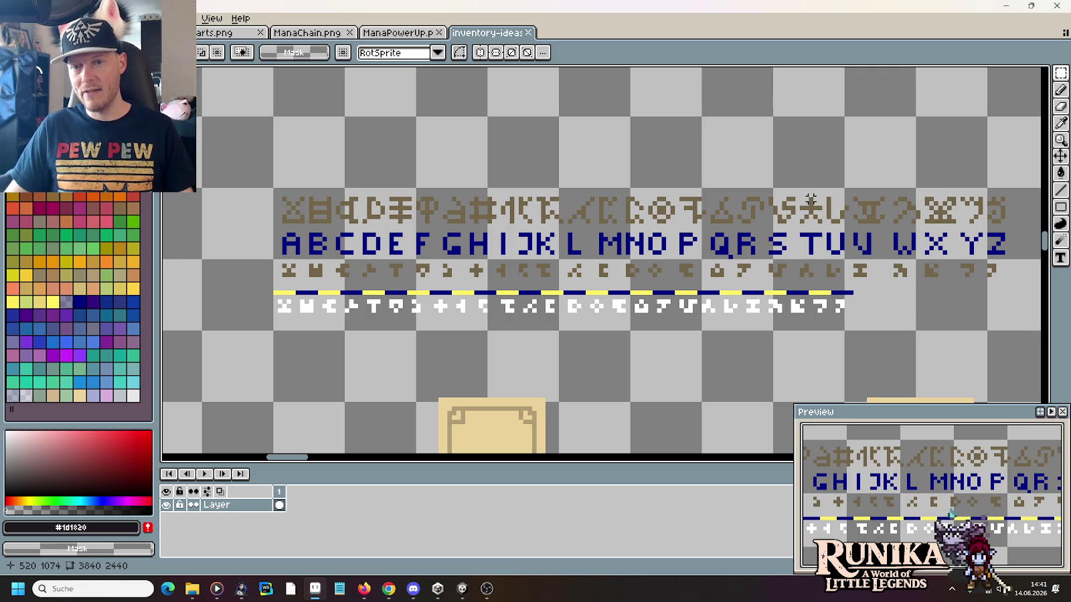
pyautogui.moveTo(801, 219); pyautogui.dragTo(789, 227)
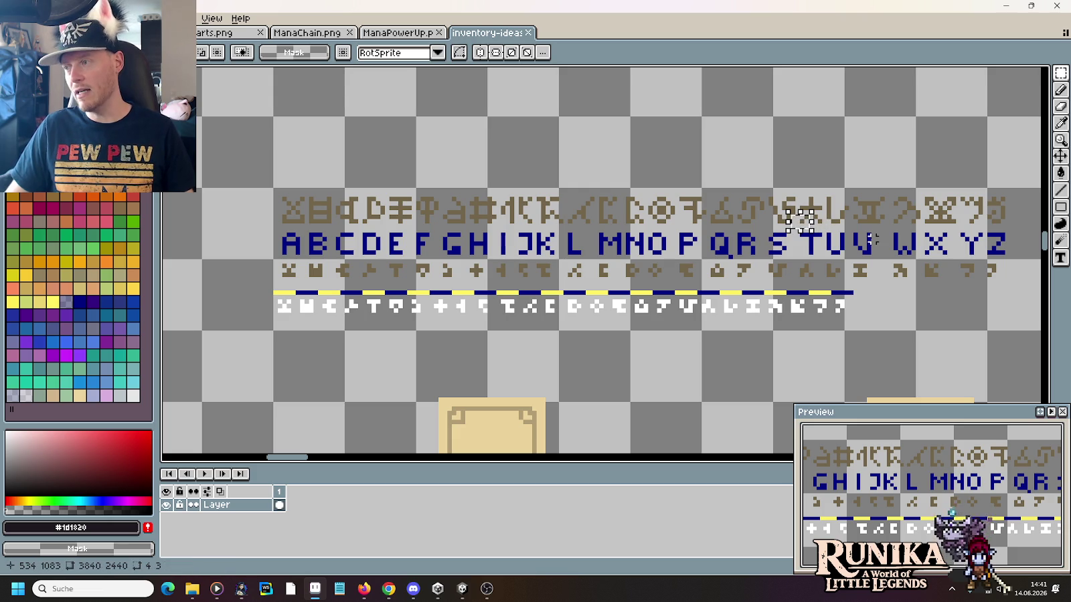
pyautogui.hotkey('ctrl', 'd')
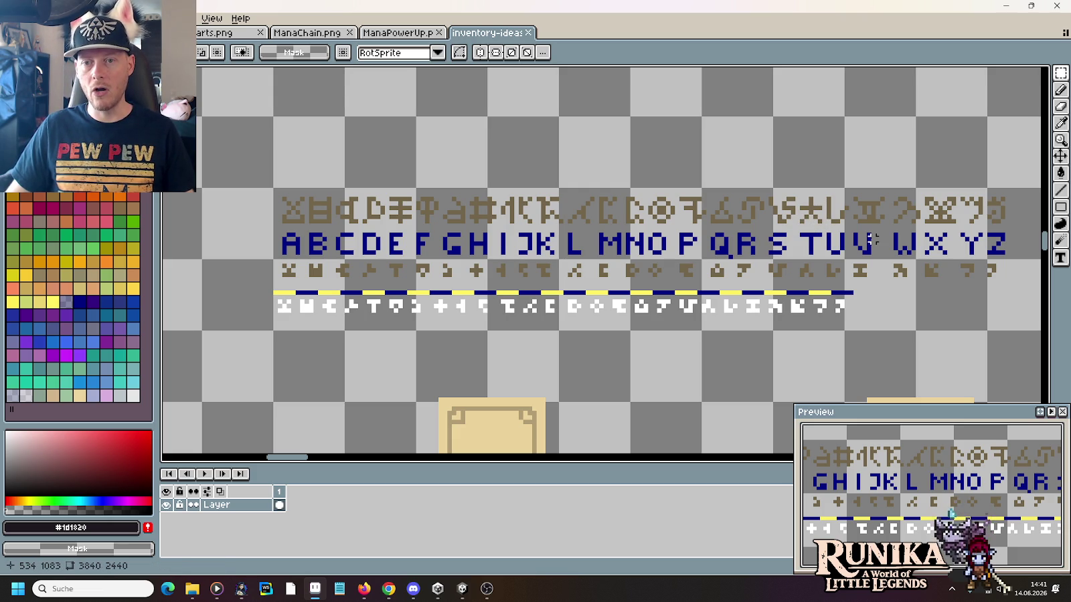
# Step: Zoom in on the Y–Z glyphs, then zoom out and centre the open book
pyautogui.scroll(3, 975, 198)
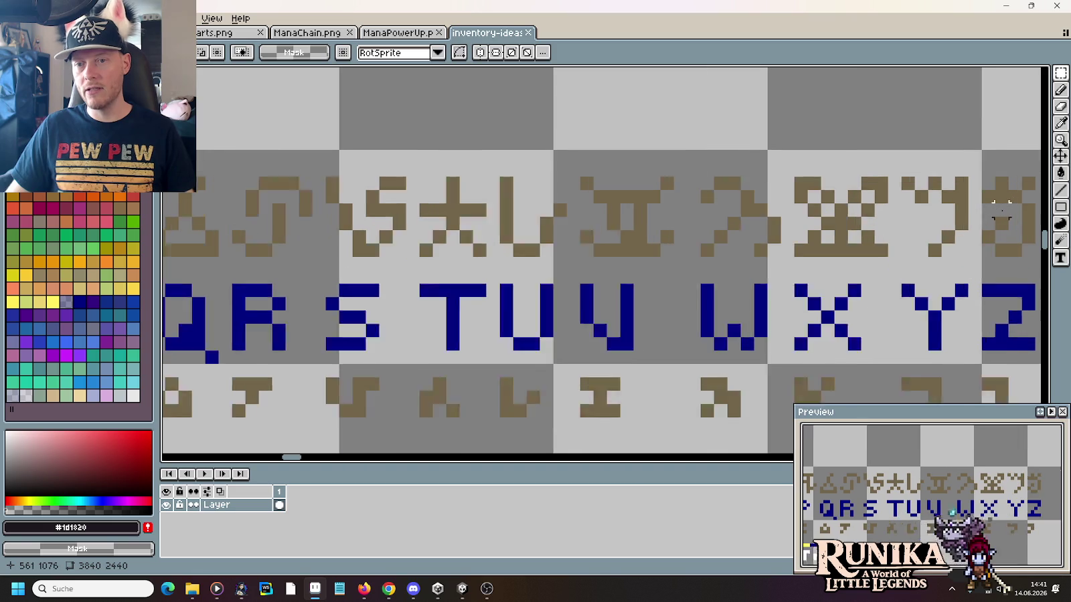
pyautogui.scroll(1, 865, 220)
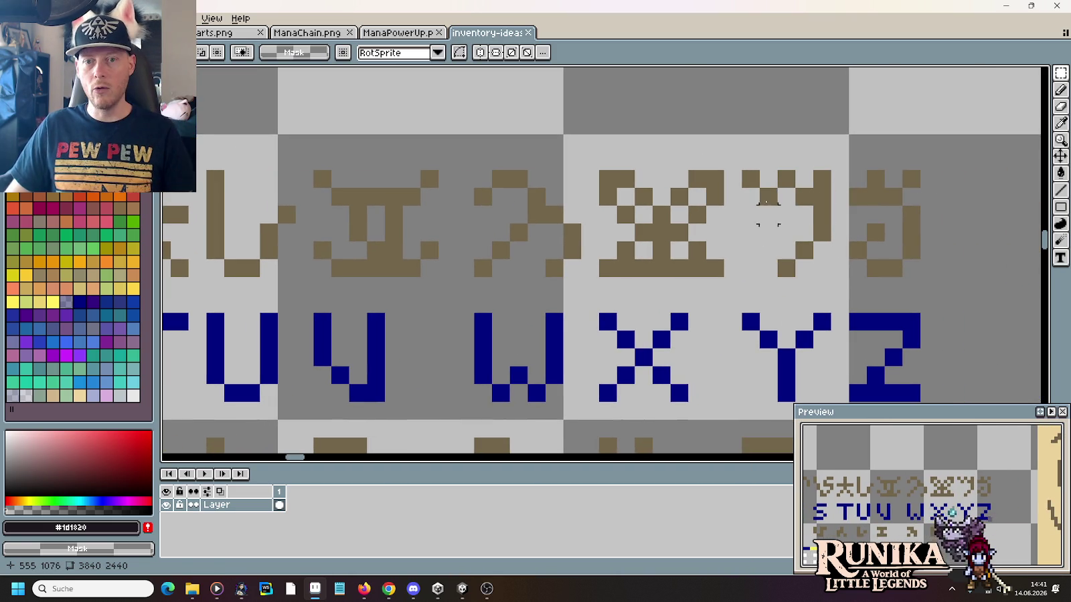
pyautogui.scroll(-2, 846, 221)
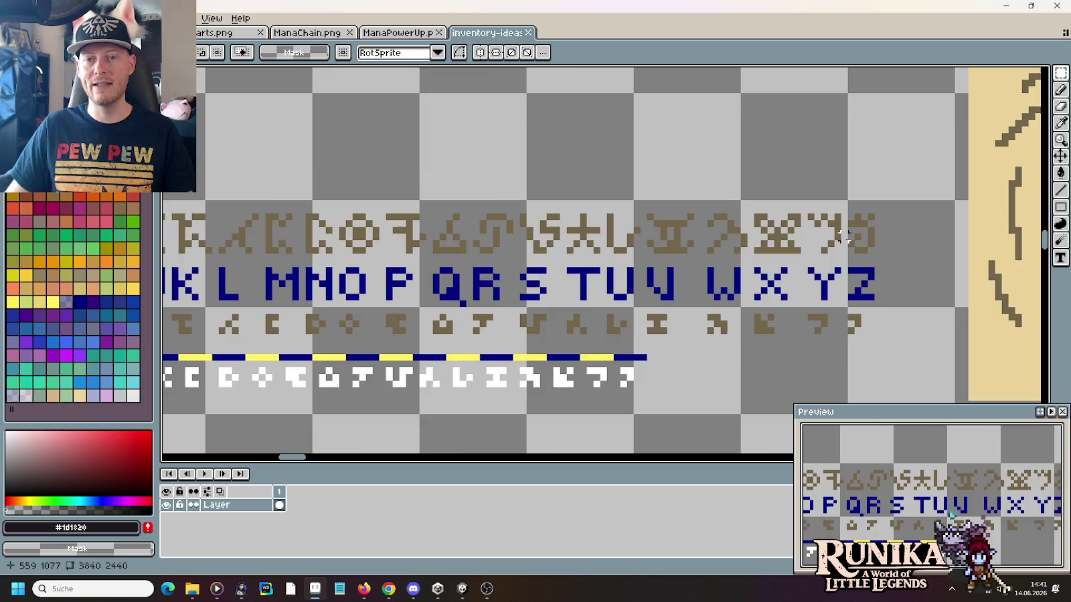
pyautogui.scroll(-1, 846, 238)
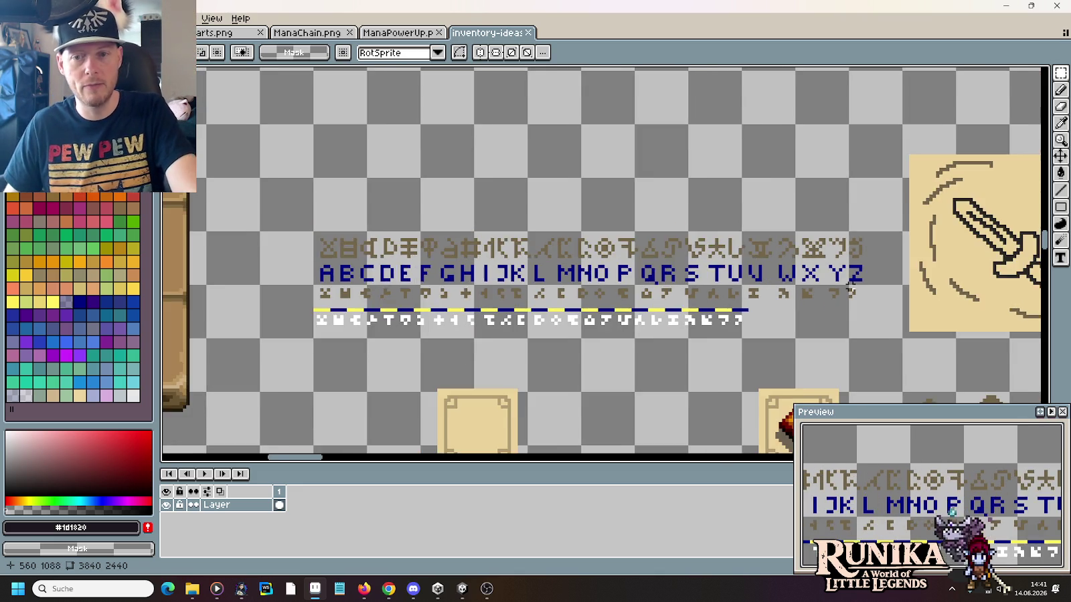
pyautogui.scroll(-1, 846, 238)
pyautogui.scroll(-1, 847, 238)
pyautogui.moveTo(491, 251); pyautogui.dragTo(765, 280)
pyautogui.moveTo(548, 272); pyautogui.dragTo(707, 289)
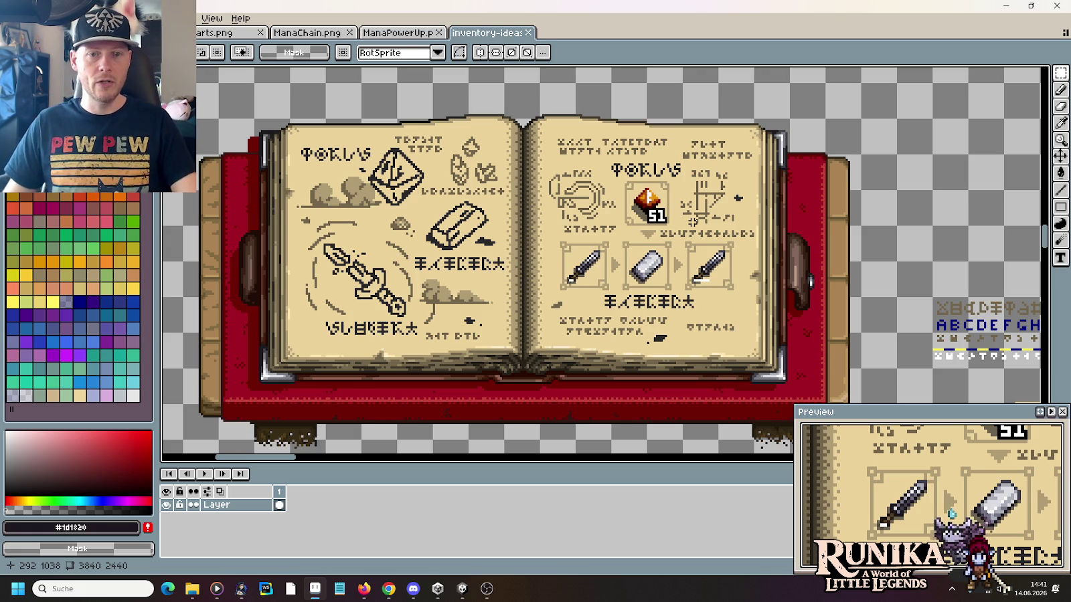
# Step: Zoom into the book's right page and scroll across its item icons
pyautogui.scroll(2, 603, 214)
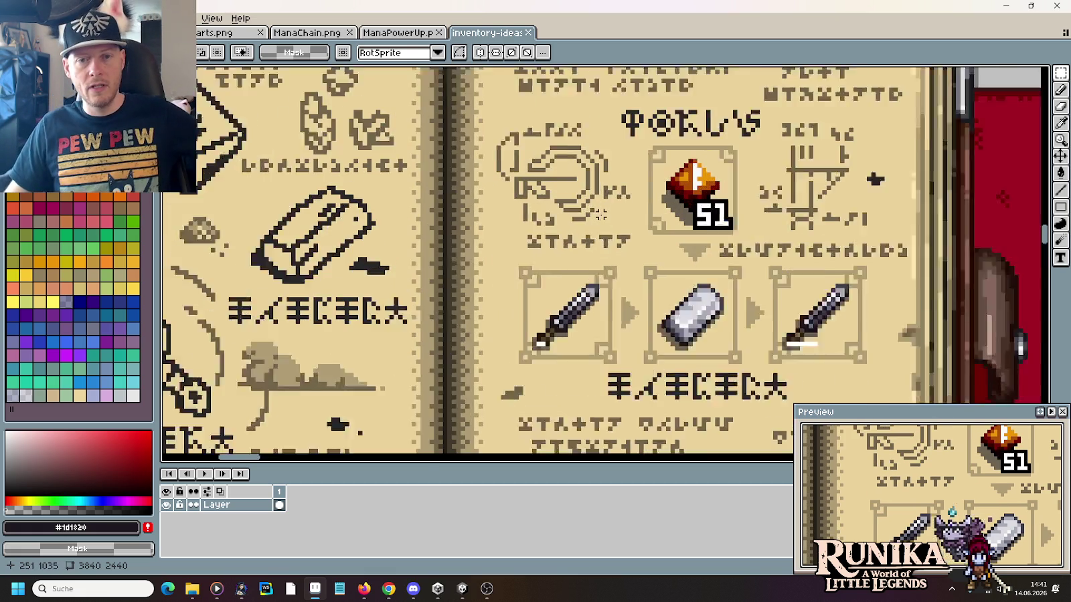
pyautogui.scroll(1, 589, 214)
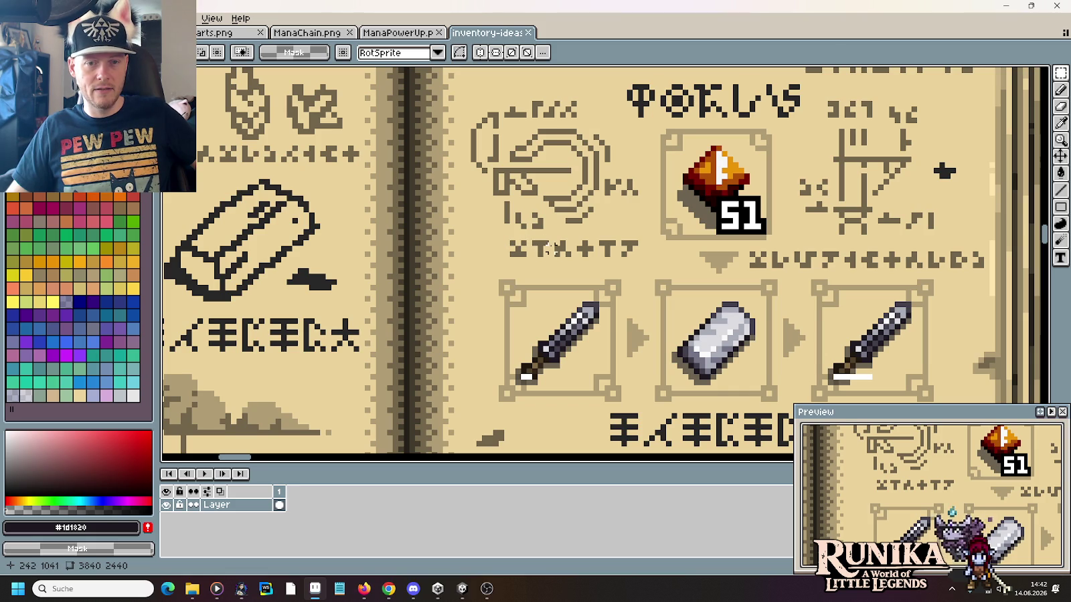
pyautogui.scroll(-2, 540, 249)
pyautogui.scroll(-2, 669, 288)
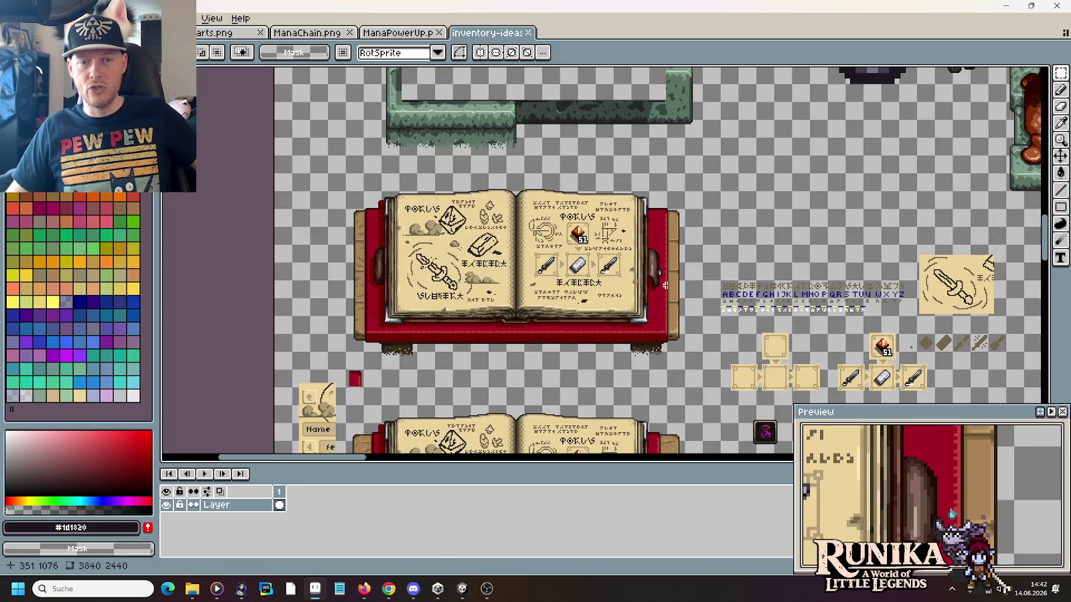
pyautogui.scroll(4, 859, 342)
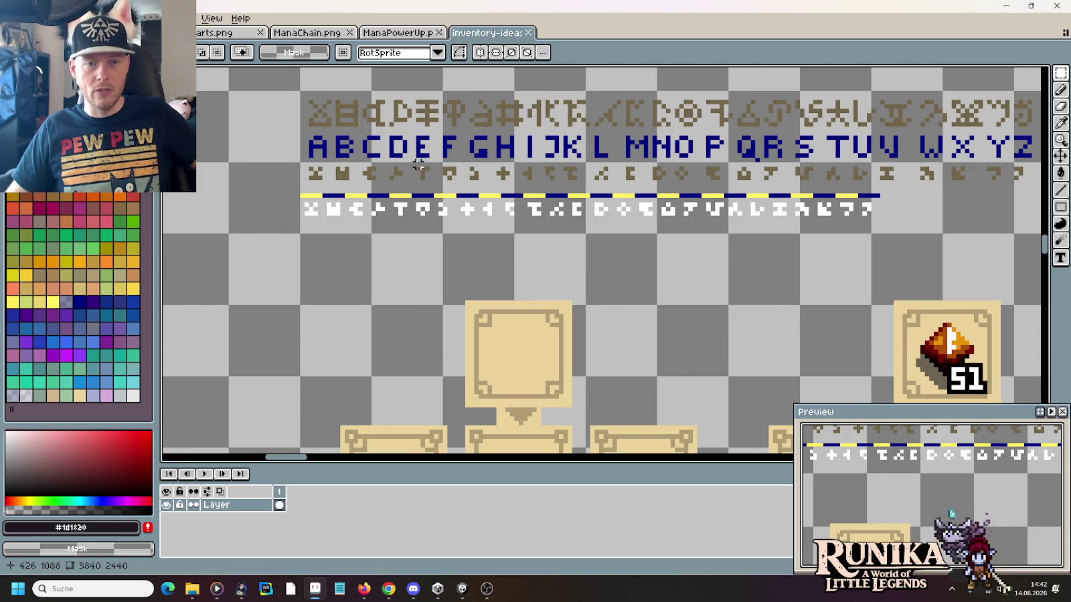
pyautogui.scroll(1, 699, 221)
pyautogui.hscroll(-5, 738, 231)
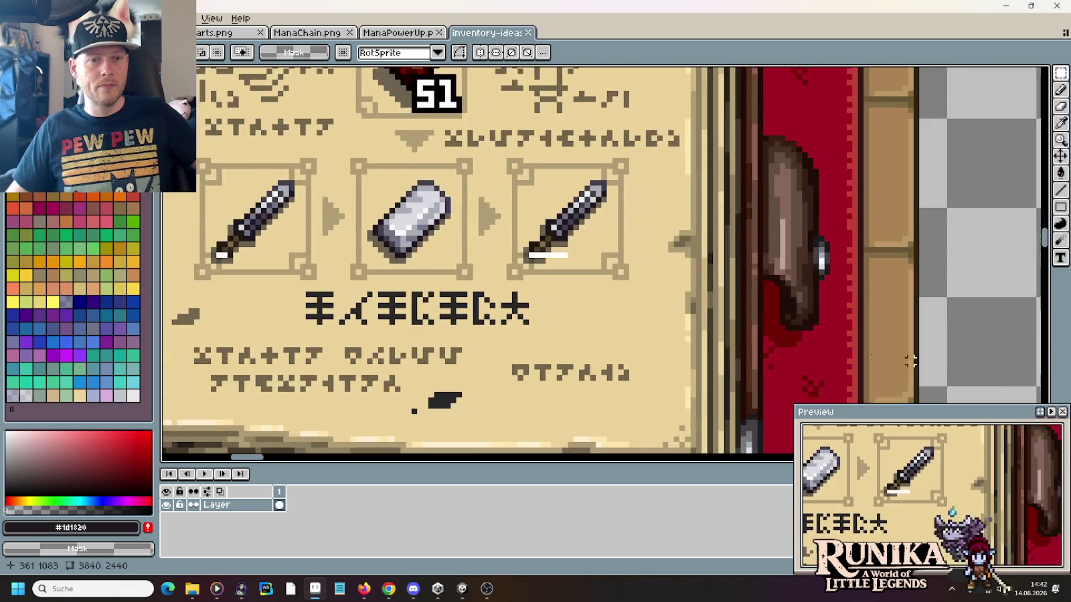
pyautogui.hscroll(-1, 515, 271)
pyautogui.hscroll(3, 583, 257)
pyautogui.hscroll(1, 669, 267)
pyautogui.hscroll(1, 769, 281)
pyautogui.hscroll(3, 801, 288)
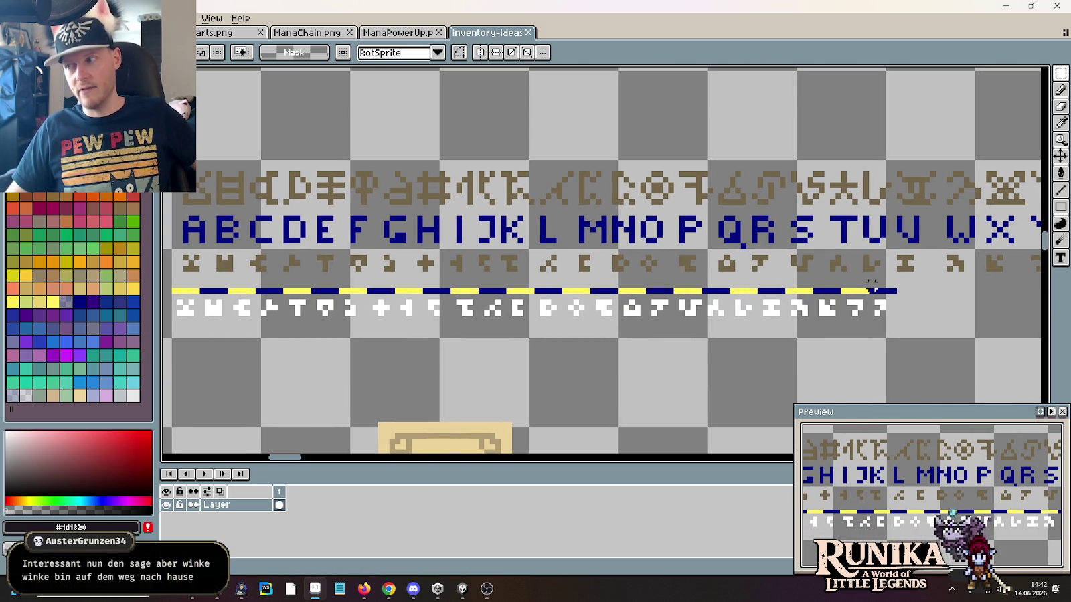
# Step: Zoom out, scroll right to the alphabet rows, and bring up the ManaPowerUp.png mana orb
pyautogui.scroll(-2, 871, 287)
pyautogui.scroll(2, 468, 200)
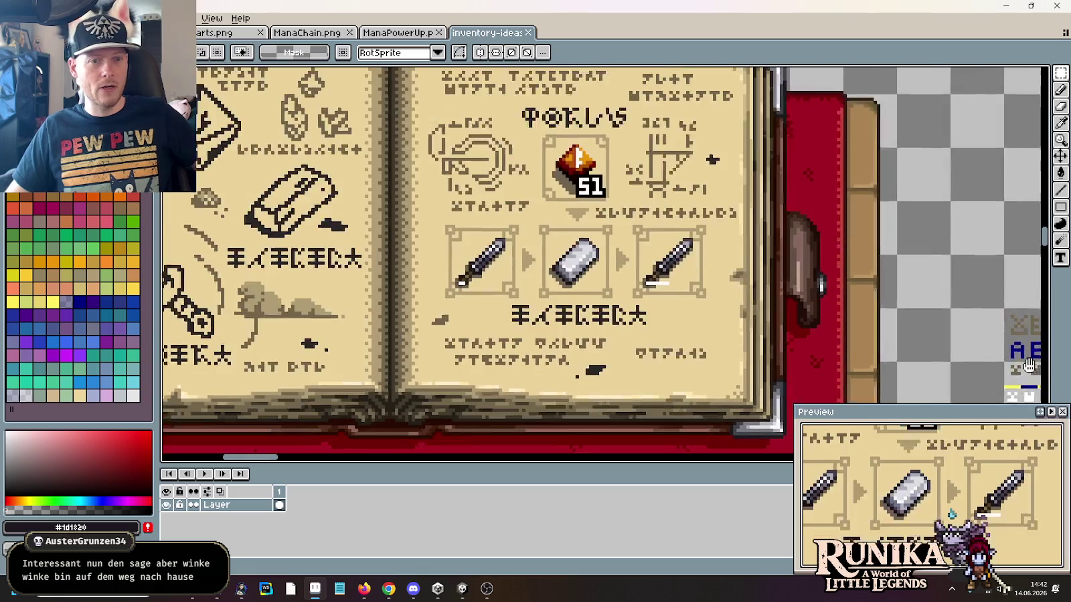
pyautogui.scroll(1, 481, 207)
pyautogui.scroll(1, 492, 216)
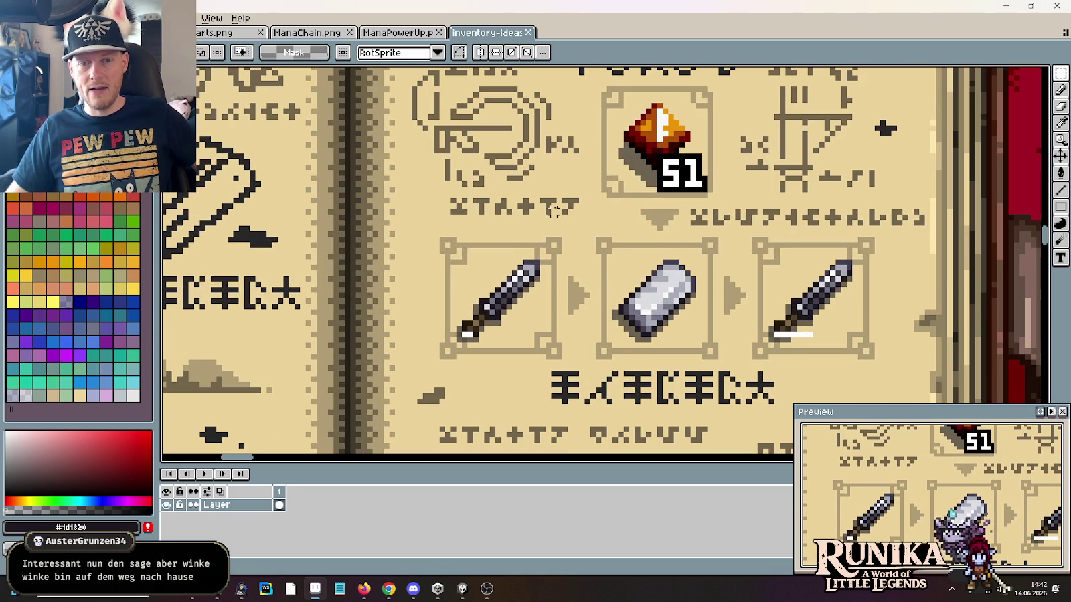
pyautogui.scroll(-1, 561, 211)
pyautogui.hscroll(2, 619, 295)
pyautogui.hscroll(5, 620, 295)
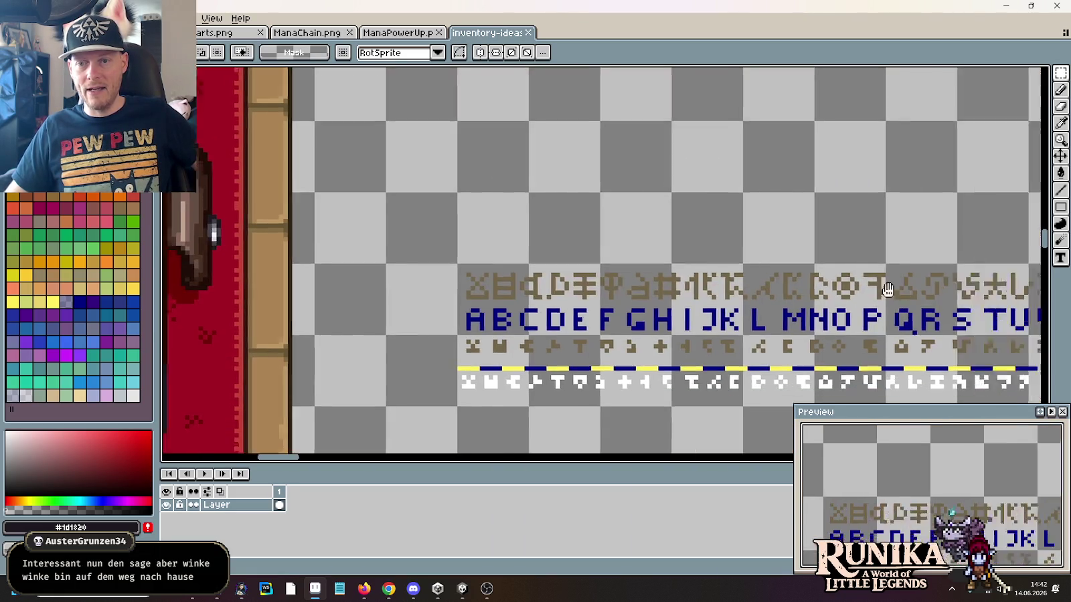
pyautogui.hscroll(3, 619, 295)
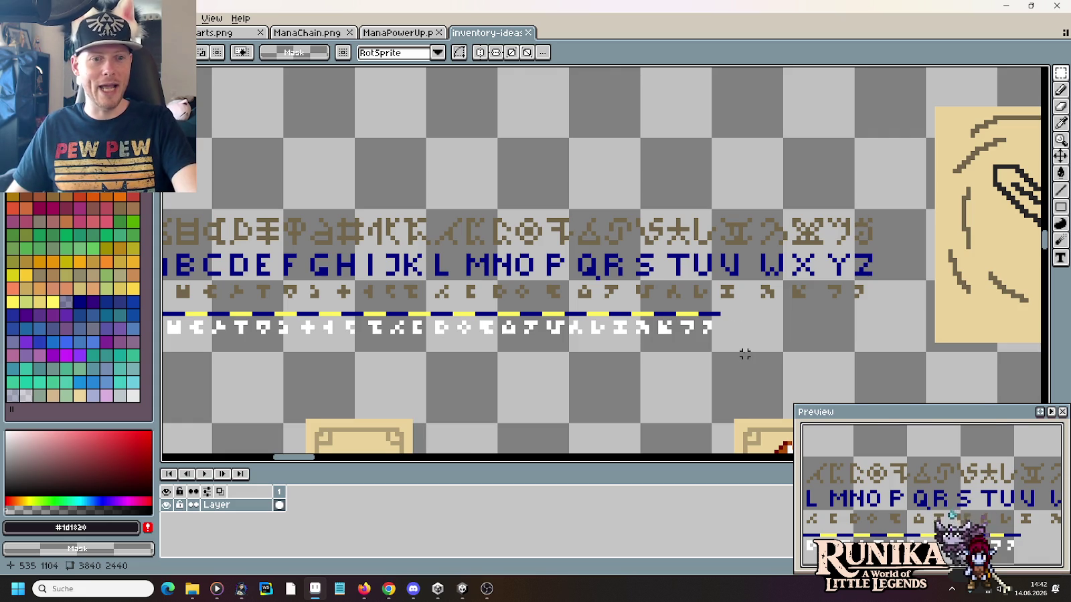
pyautogui.scroll(-1, 744, 354)
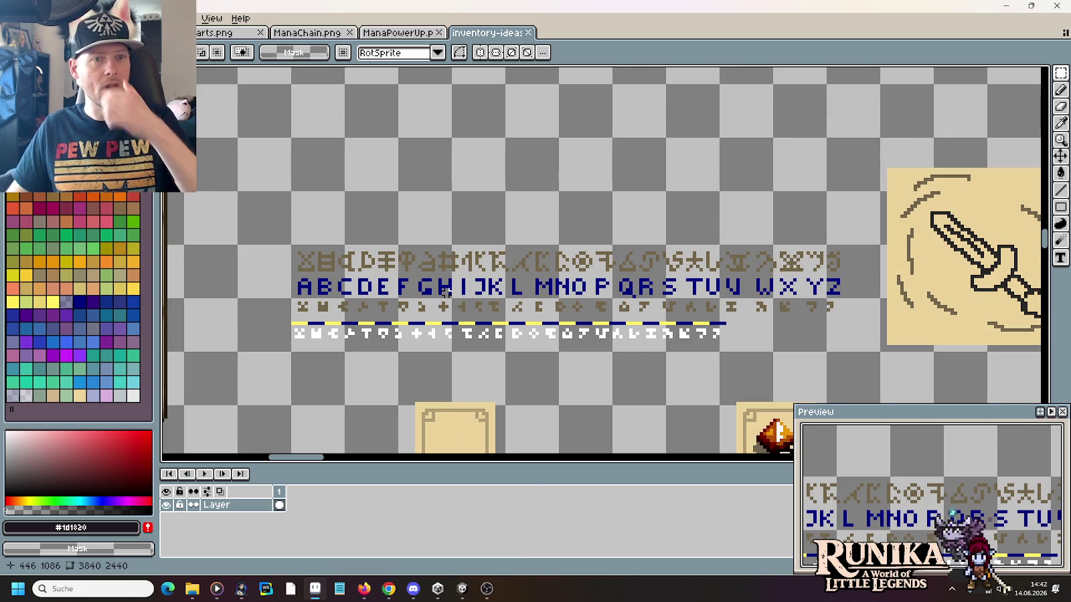
pyautogui.click(399, 32)
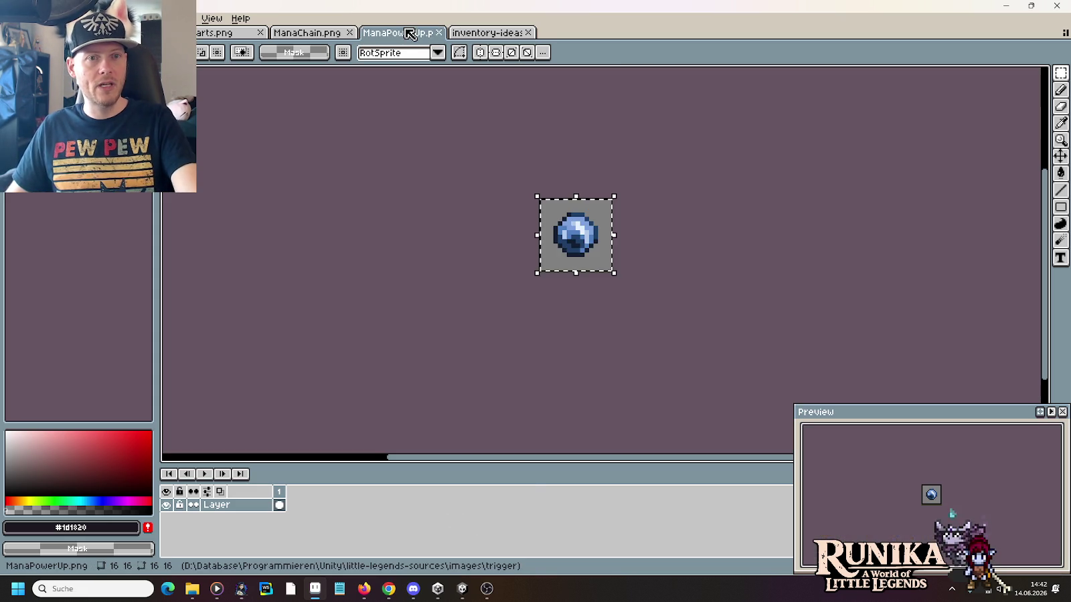
# Step: Return to hearts.png, marquee the checkered placeholder beside the chain and delete it
pyautogui.click(323, 35)
pyautogui.hotkey('ctrl', 'shift', 'Tab')
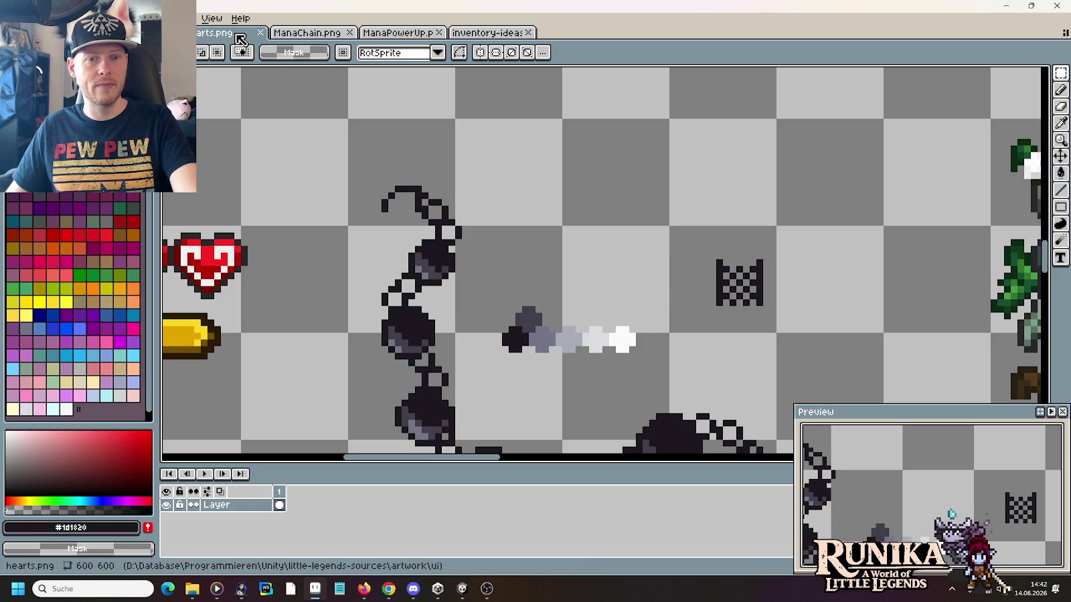
pyautogui.moveTo(632, 346)
pyautogui.mouseDown()
pyautogui.moveTo(633, 202)
pyautogui.moveTo(636, 247)
pyautogui.mouseUp()
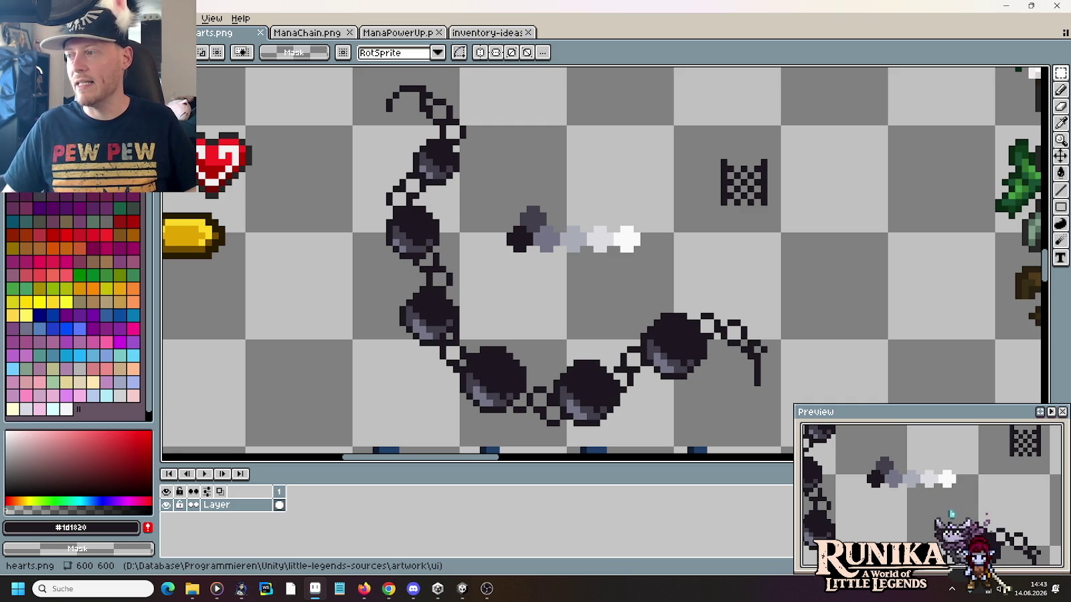
pyautogui.moveTo(691, 124); pyautogui.dragTo(816, 261)
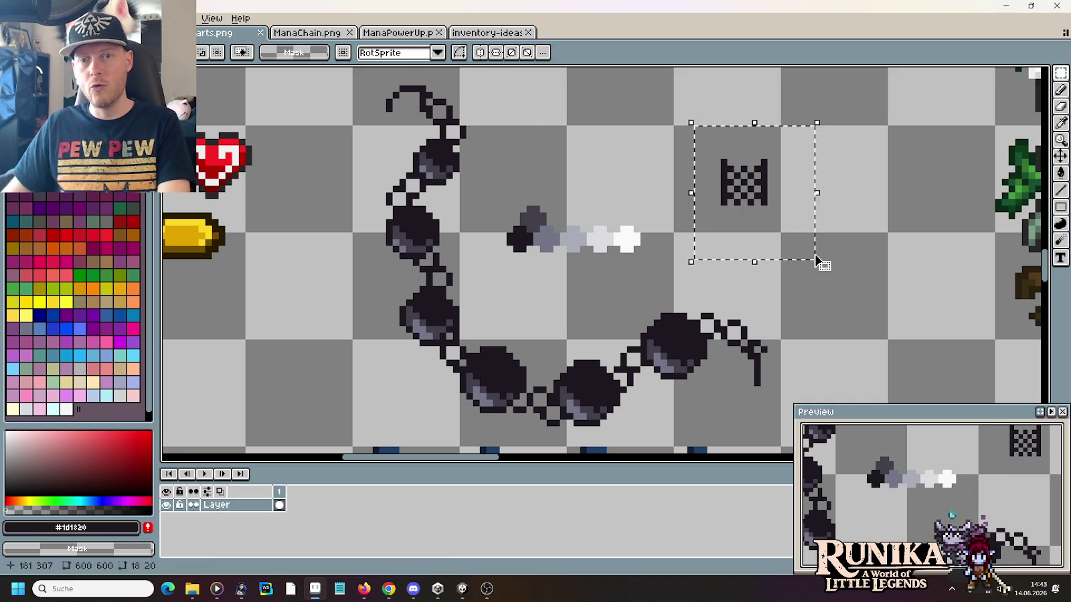
pyautogui.press('Delete')
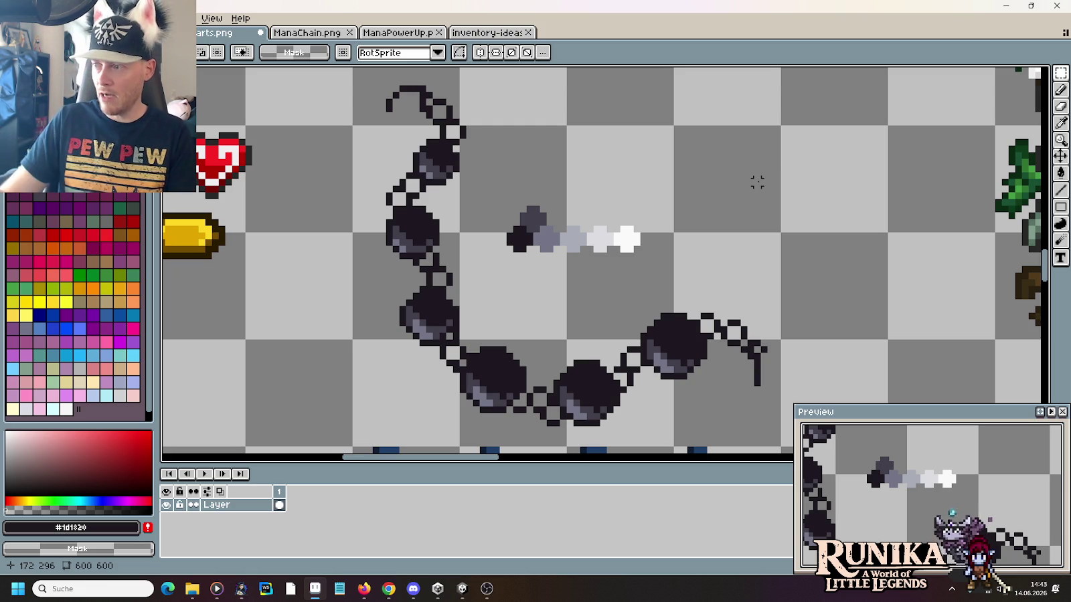
pyautogui.press('i')
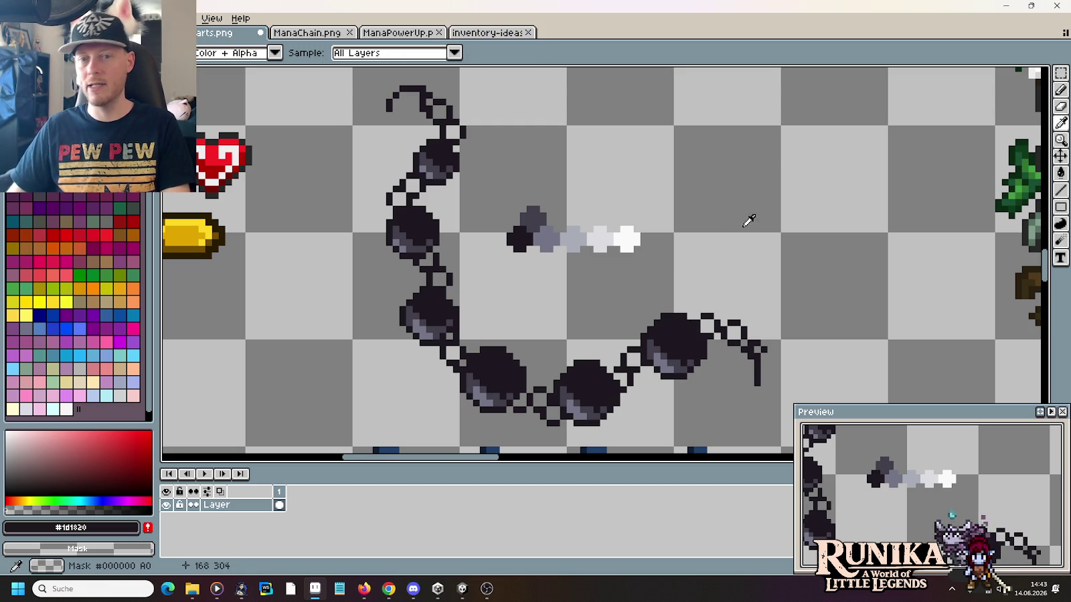
pyautogui.scroll(3, 792, 181)
pyautogui.moveTo(820, 190); pyautogui.dragTo(685, 277)
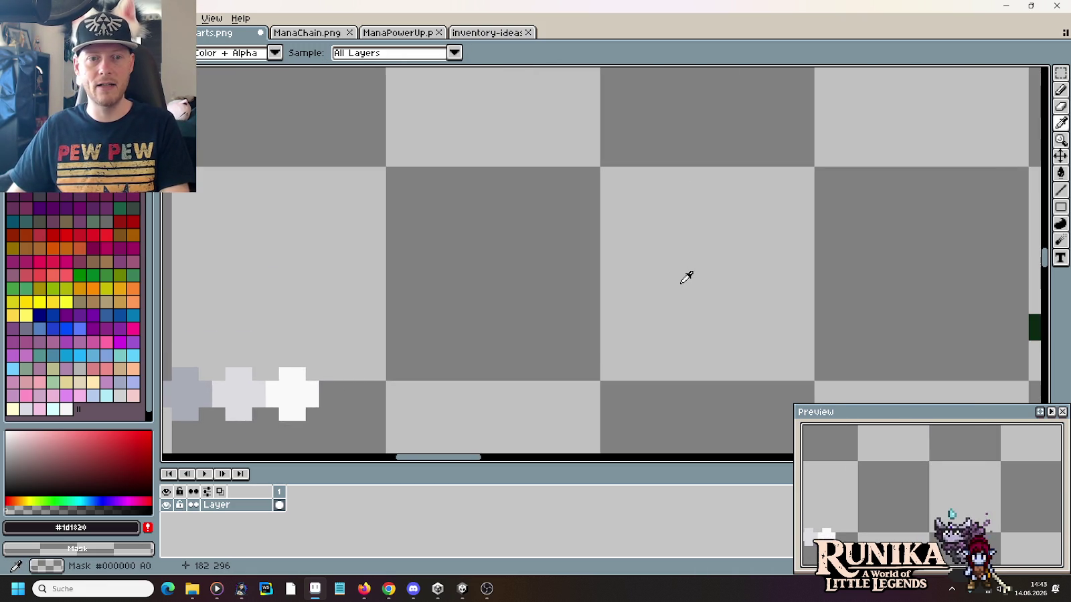
pyautogui.scroll(-3, 686, 277)
pyautogui.moveTo(541, 281)
pyautogui.mouseDown()
pyautogui.moveTo(584, 442)
pyautogui.moveTo(636, 213)
pyautogui.mouseUp()
pyautogui.scroll(3, 640, 167)
pyautogui.click(556, 172)
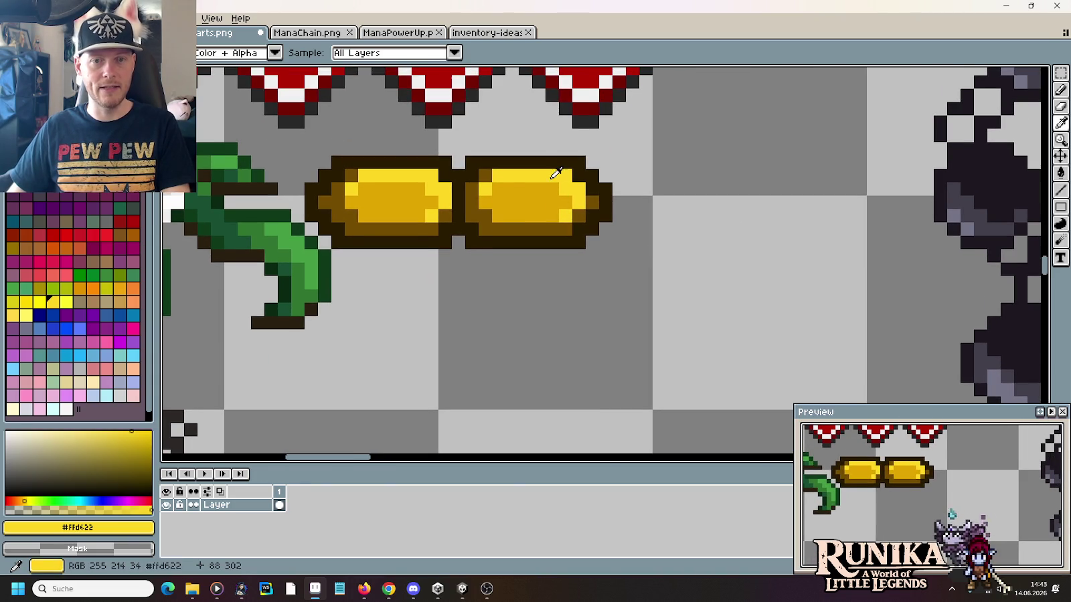
pyautogui.scroll(1, 732, 294)
pyautogui.press('b')
pyautogui.moveTo(687, 237); pyautogui.dragTo(742, 276)
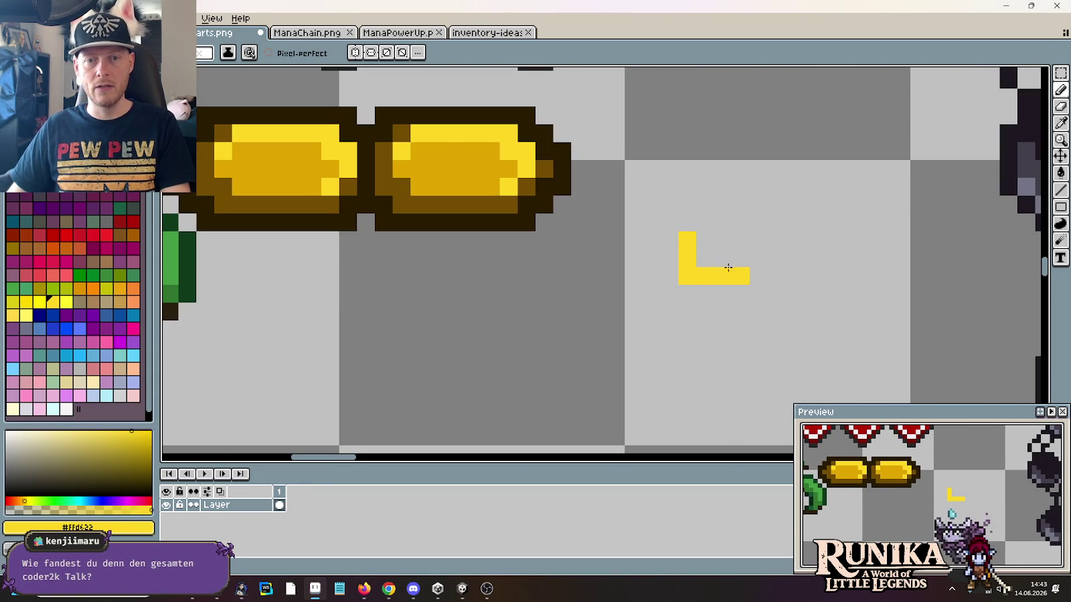
pyautogui.hotkey('ctrl', 'z')
pyautogui.moveTo(687, 238); pyautogui.dragTo(746, 260)
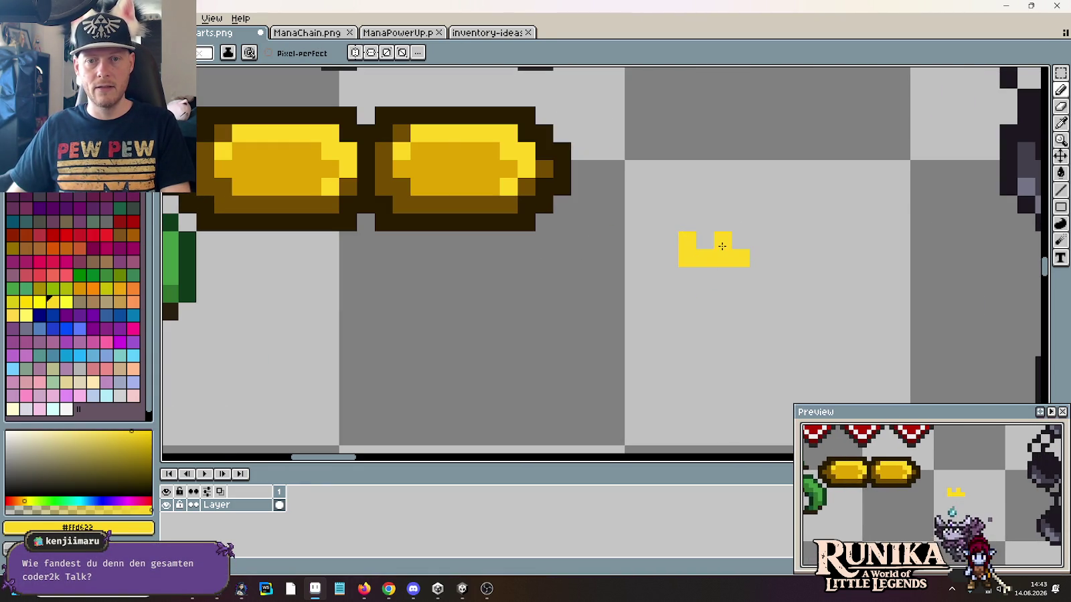
pyautogui.moveTo(571, 121); pyautogui.dragTo(573, 198)
pyautogui.press('x')
pyautogui.click(705, 321)
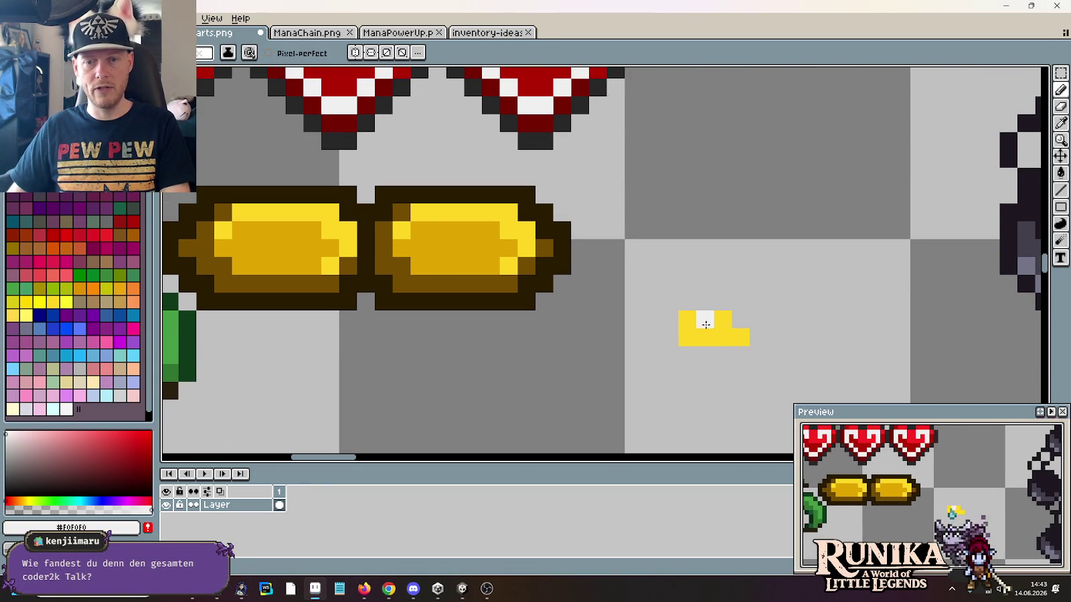
pyautogui.rightClick(723, 319)
pyautogui.click(740, 318)
pyautogui.scroll(-1, 758, 370)
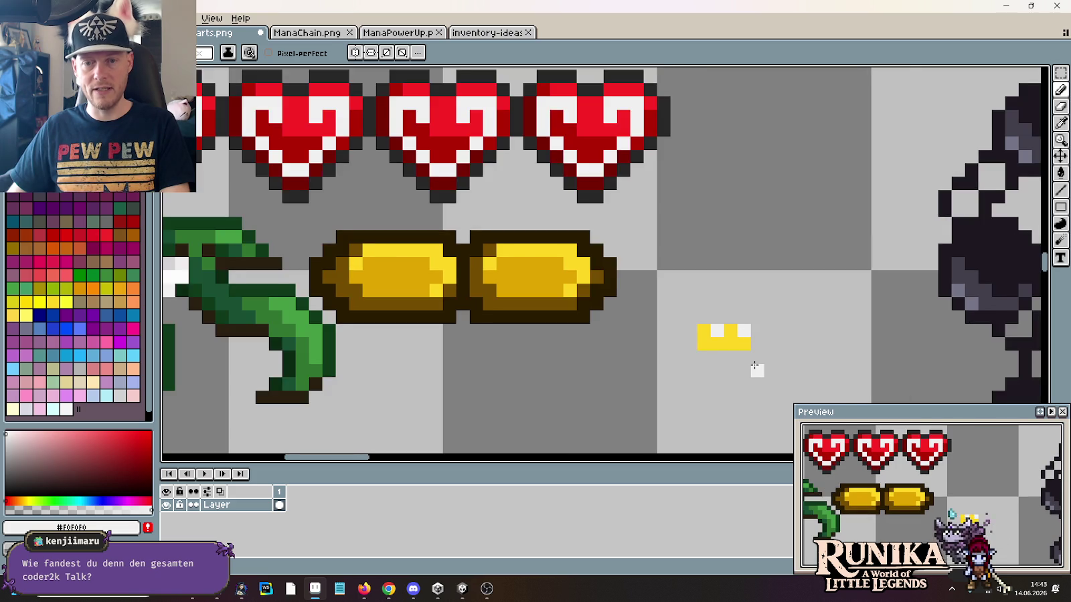
pyautogui.rightClick(686, 316)
pyautogui.press('alt')
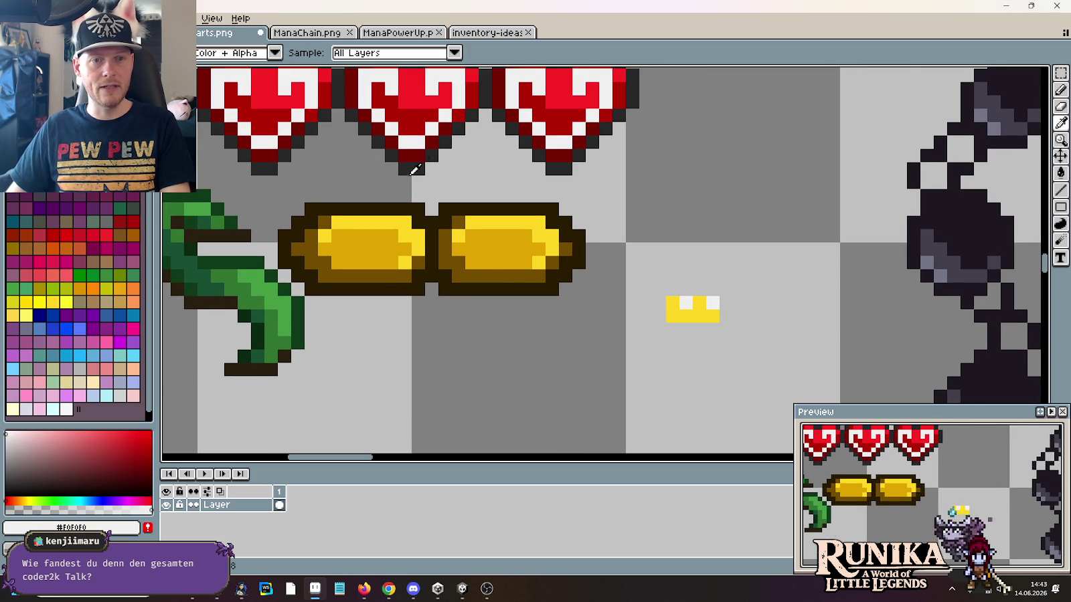
pyautogui.click(479, 276)
pyautogui.click(712, 289)
pyautogui.keyDown('shift'); pyautogui.click(673, 289); pyautogui.keyUp('shift')
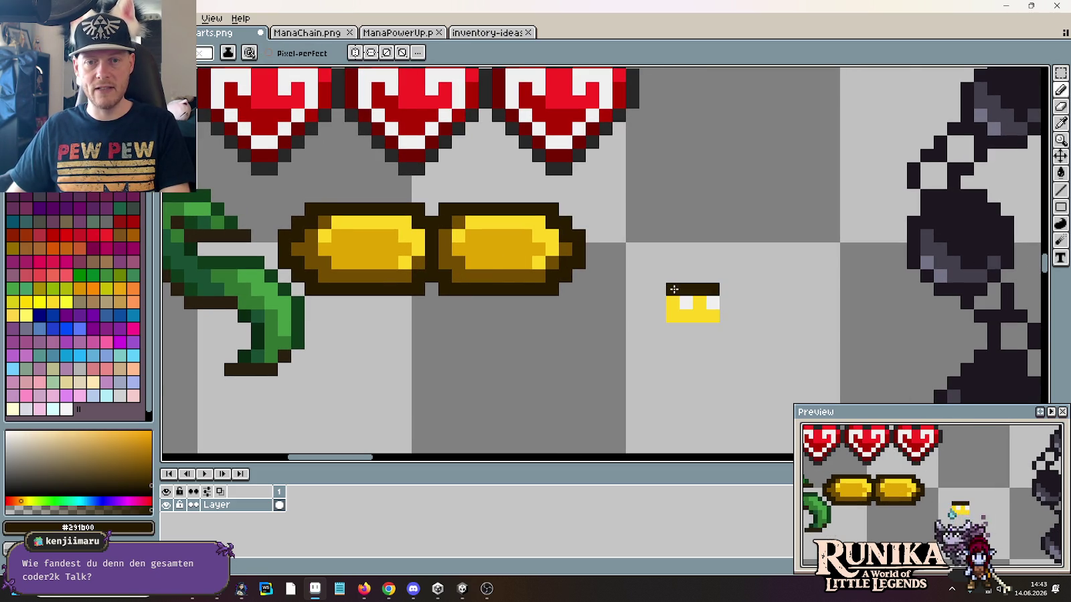
pyautogui.moveTo(701, 279); pyautogui.dragTo(660, 281)
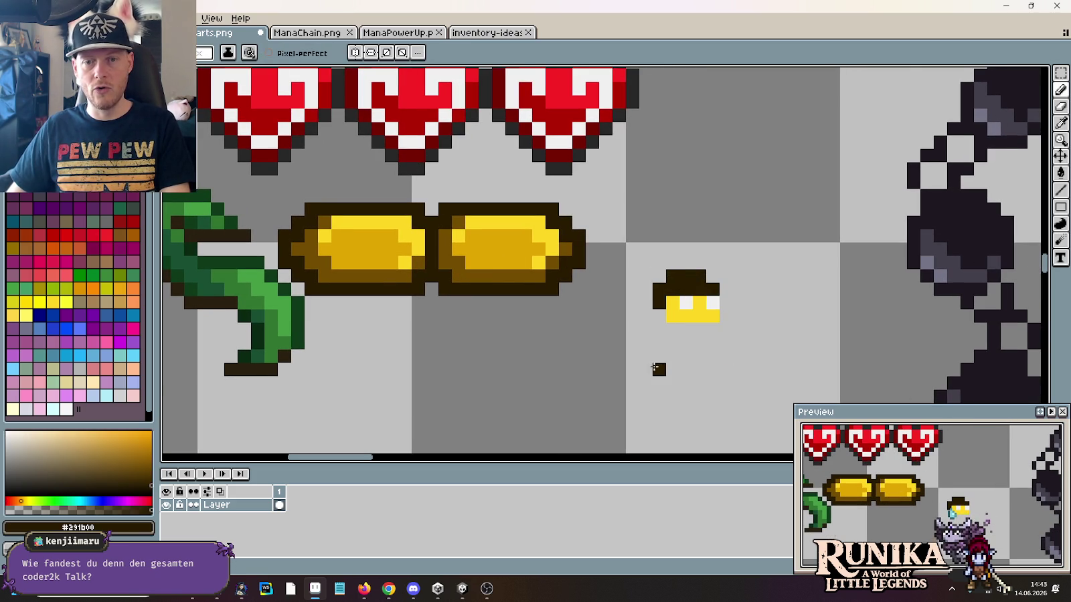
pyautogui.keyDown('alt'); pyautogui.click(539, 249); pyautogui.keyUp('alt')
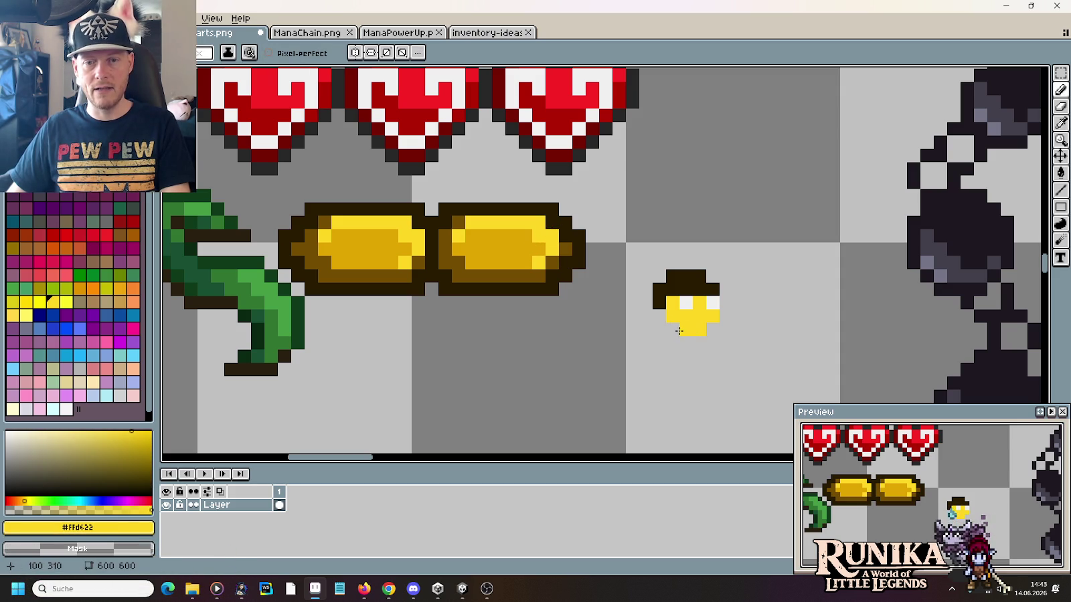
pyautogui.press('i')
pyautogui.scroll(-2, 744, 354)
pyautogui.scroll(2, 744, 354)
pyautogui.keyDown('alt'); pyautogui.click(719, 291); pyautogui.keyUp('alt')
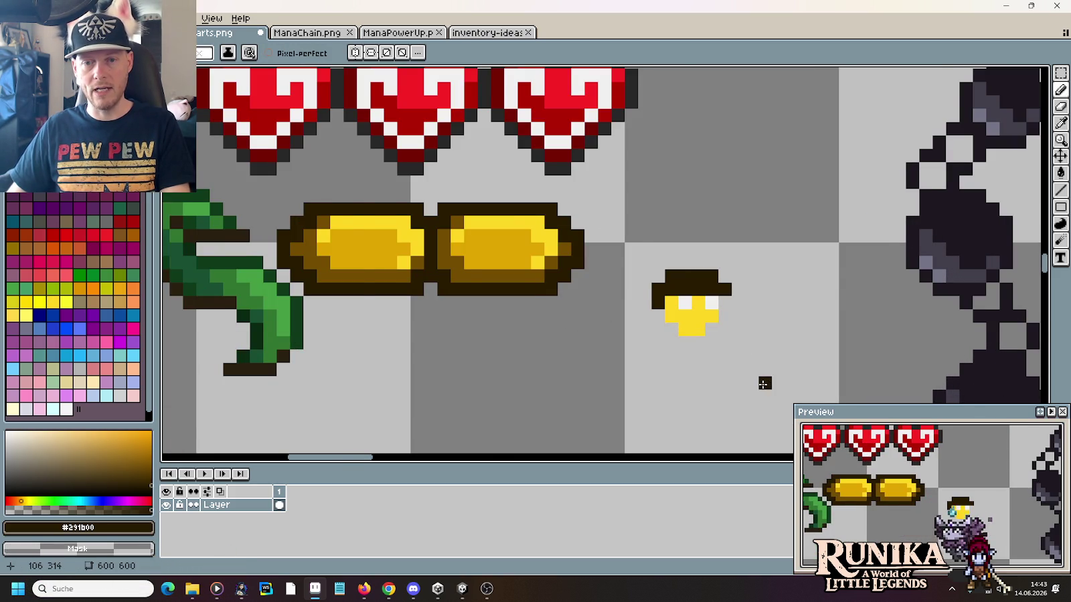
pyautogui.scroll(-1, 764, 383)
pyautogui.moveTo(770, 381); pyautogui.dragTo(669, 315)
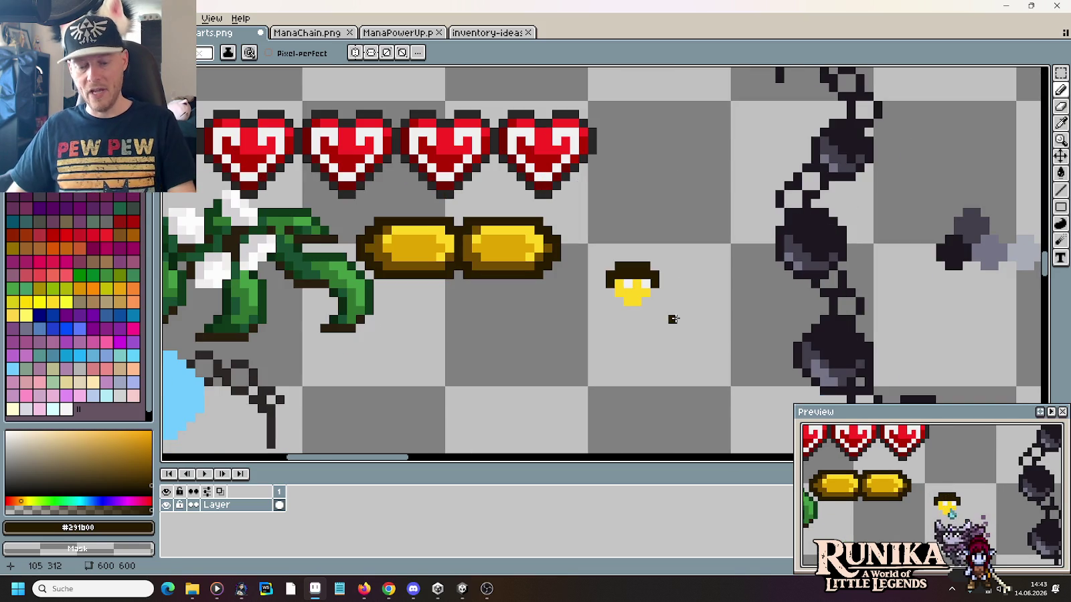
pyautogui.press('m')
pyautogui.moveTo(603, 242); pyautogui.dragTo(677, 325)
pyautogui.press('Delete')
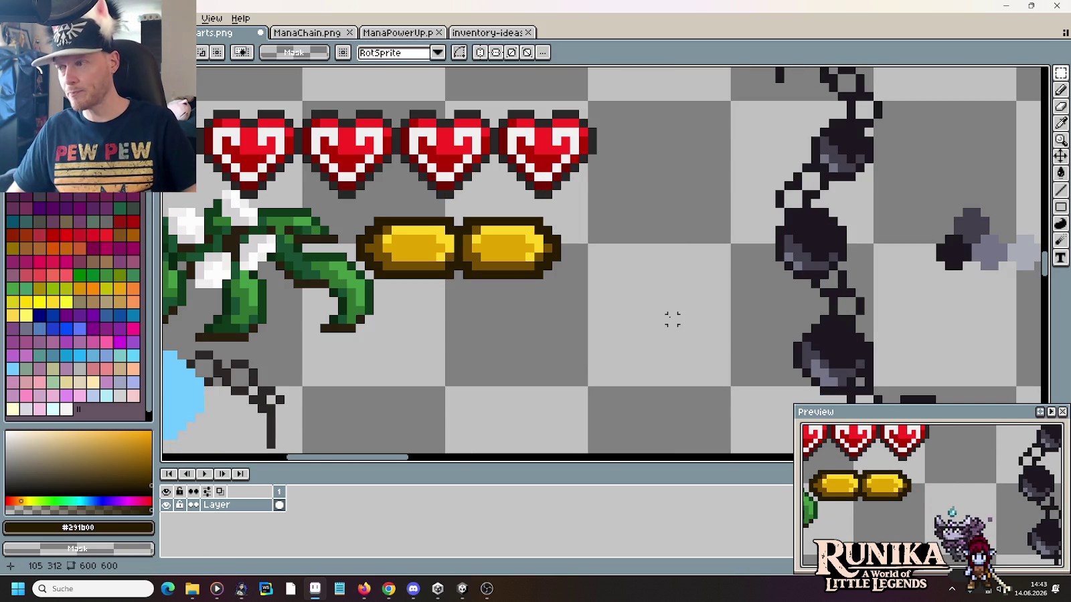
pyautogui.scroll(-1, 643, 310)
pyautogui.scroll(-1, 669, 310)
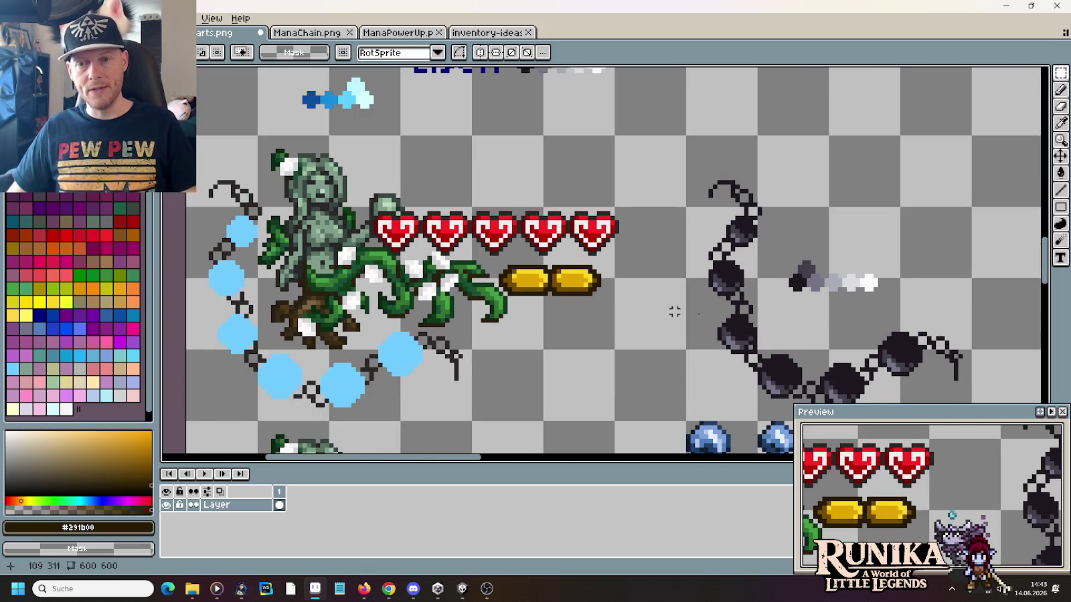
pyautogui.hscroll(2, 703, 311)
pyautogui.hscroll(2, 603, 308)
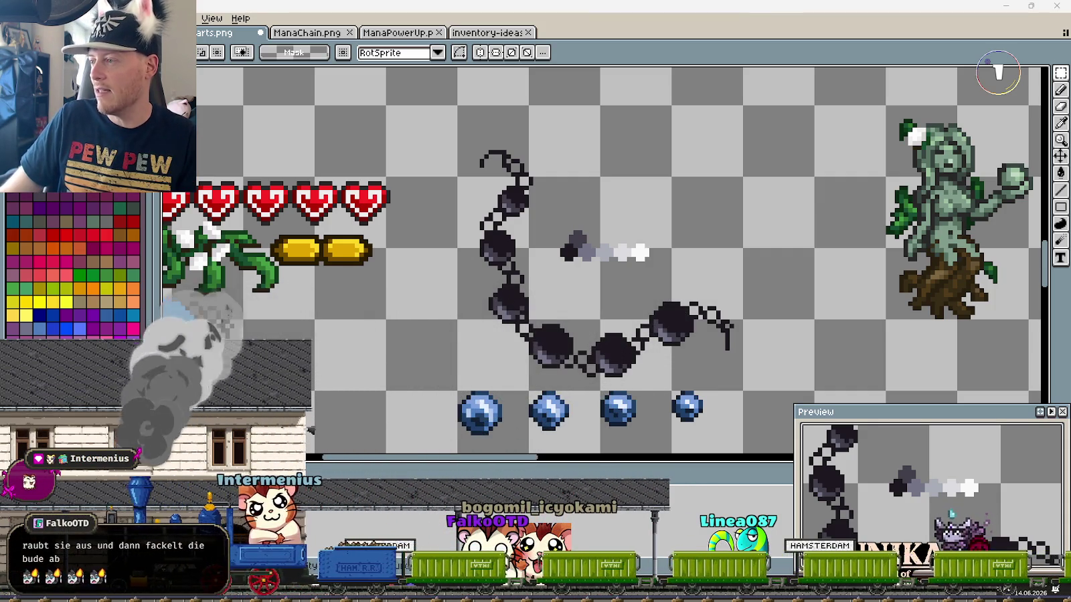
pyautogui.press('2')
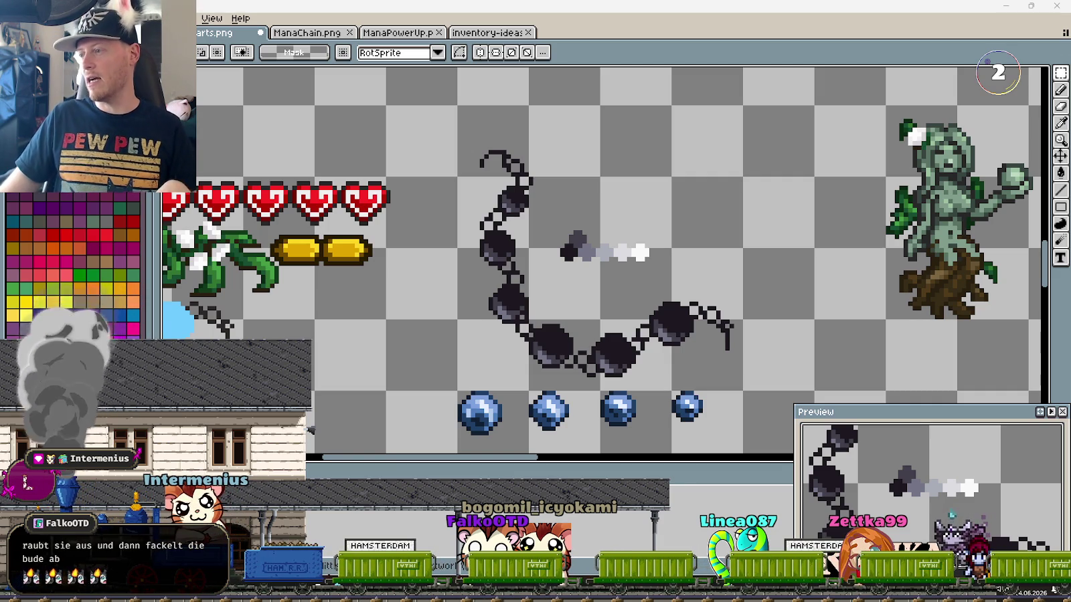
pyautogui.press('3')
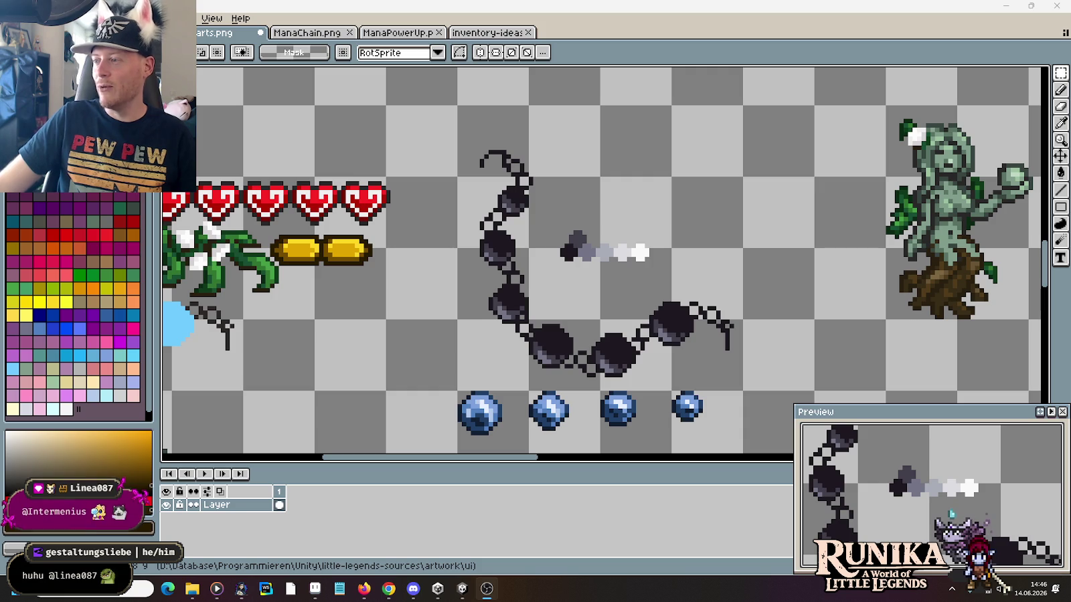
pyautogui.scroll(-1, 588, 281)
pyautogui.scroll(1, 746, 190)
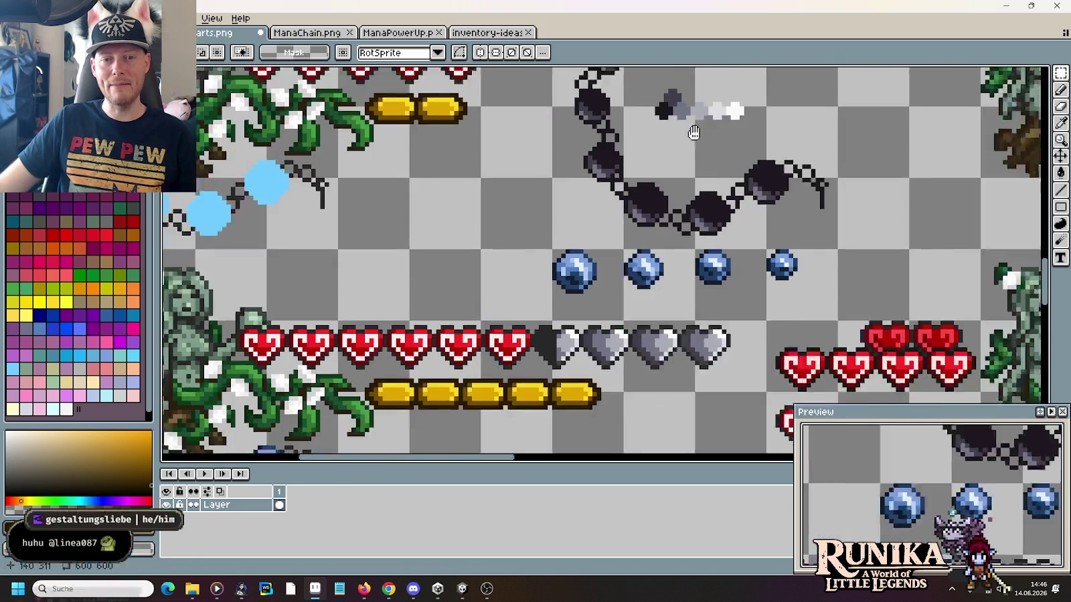
pyautogui.scroll(-2, 746, 190)
pyautogui.hscroll(-3, 338, 147)
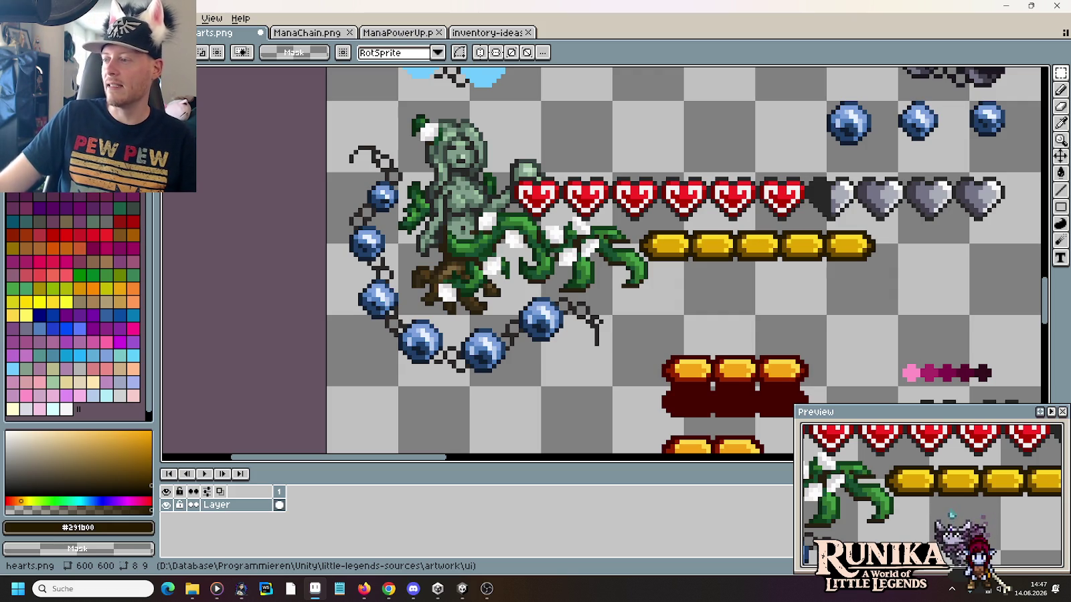
pyautogui.hotkey('alt', 'Tab')
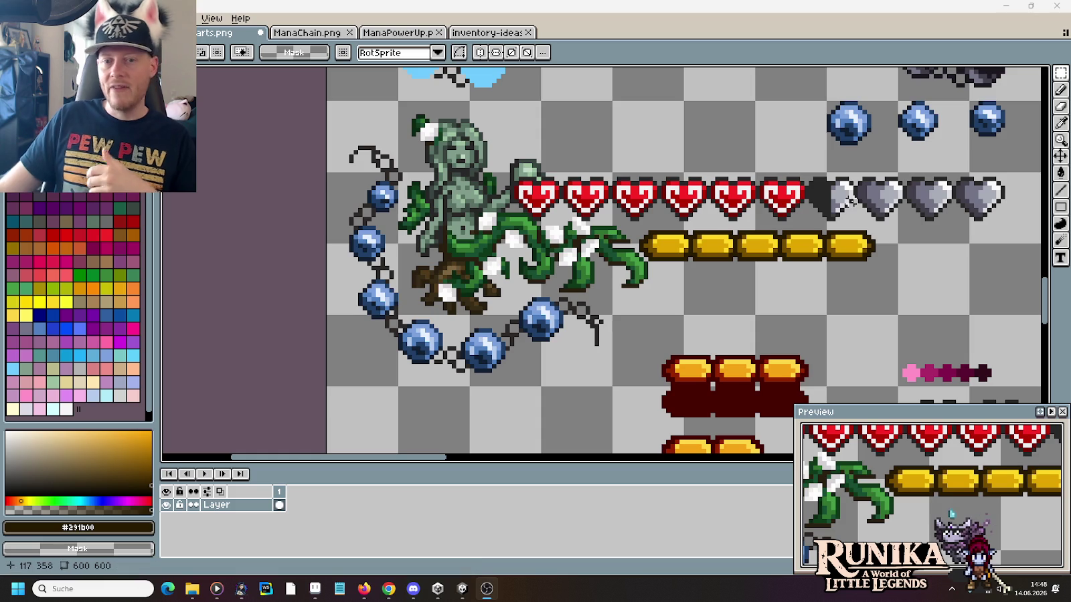
pyautogui.moveTo(800, 157); pyautogui.dragTo(531, 330)
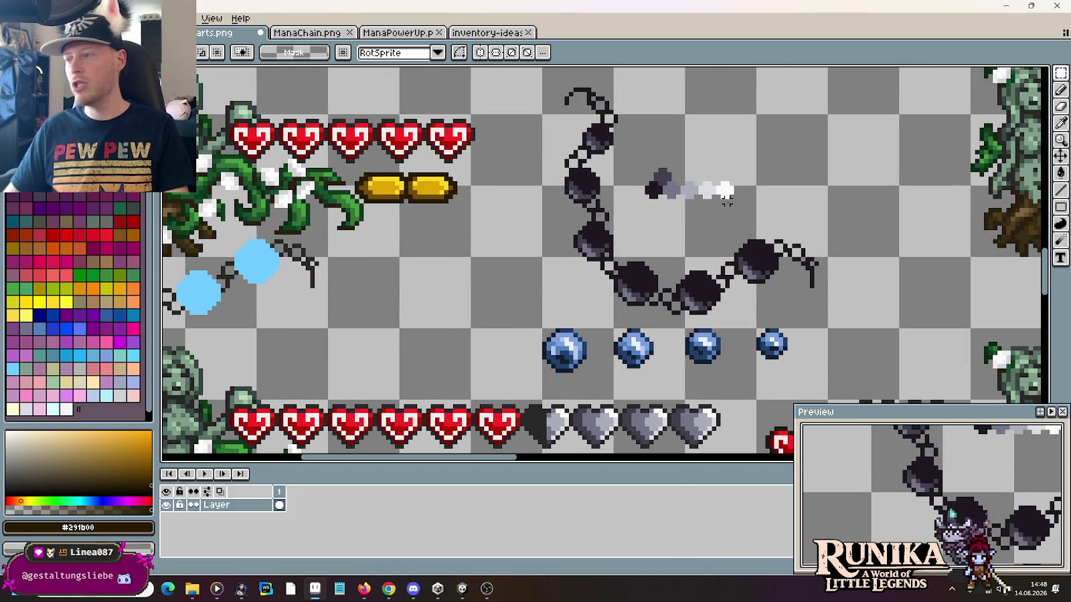
# Step: Sample dark grey, then light grey from the swatches, and paint a light grey pixel on the end link
pyautogui.press('i')
pyautogui.click(666, 175)
pyautogui.scroll(1, 830, 251)
pyautogui.scroll(1, 833, 249)
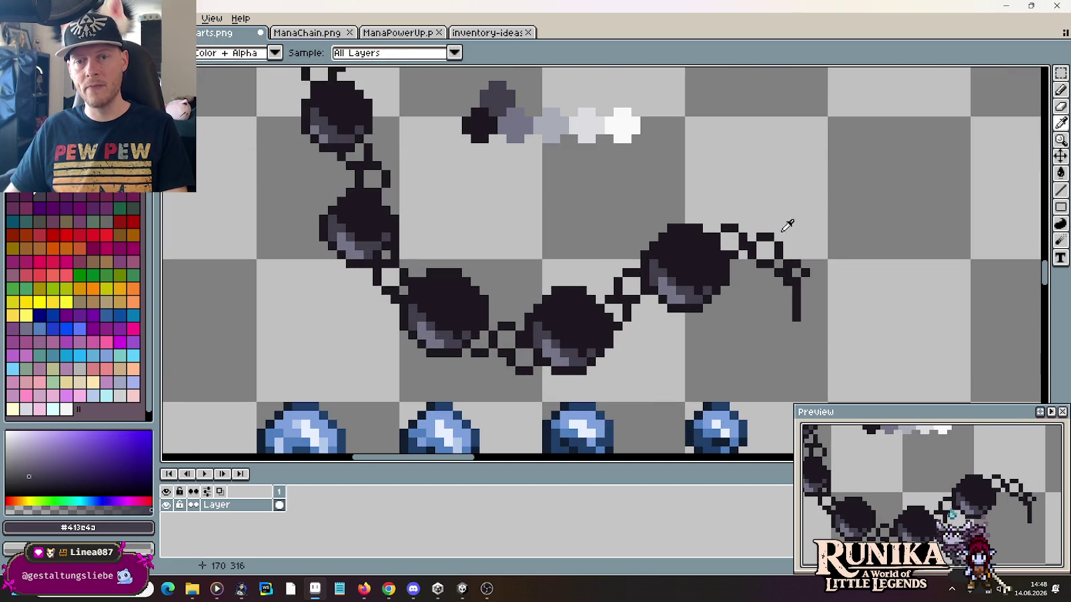
pyautogui.press('b')
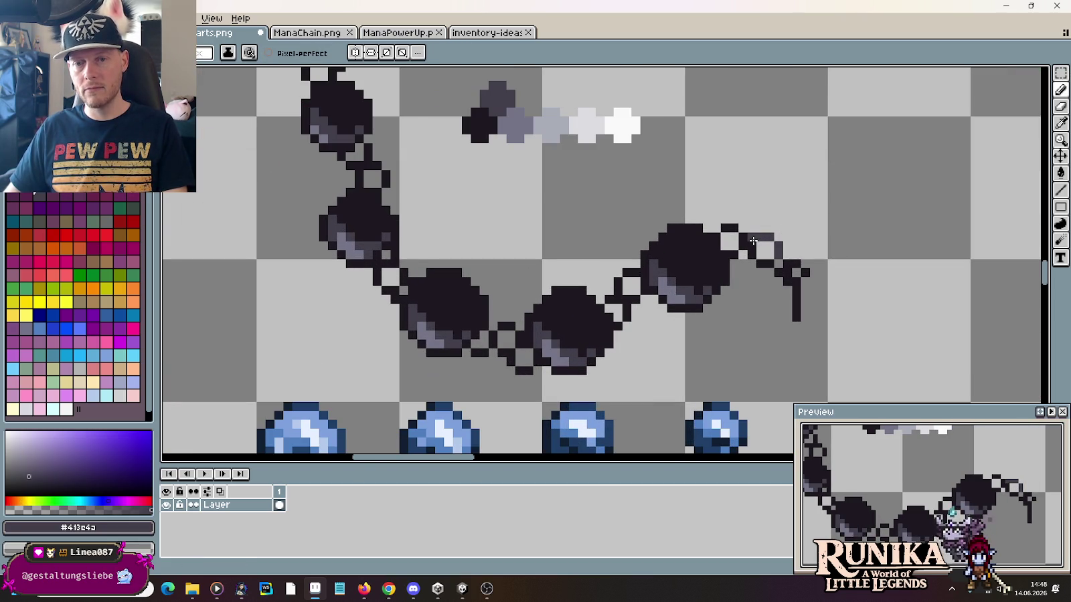
pyautogui.press('i')
pyautogui.click(518, 124)
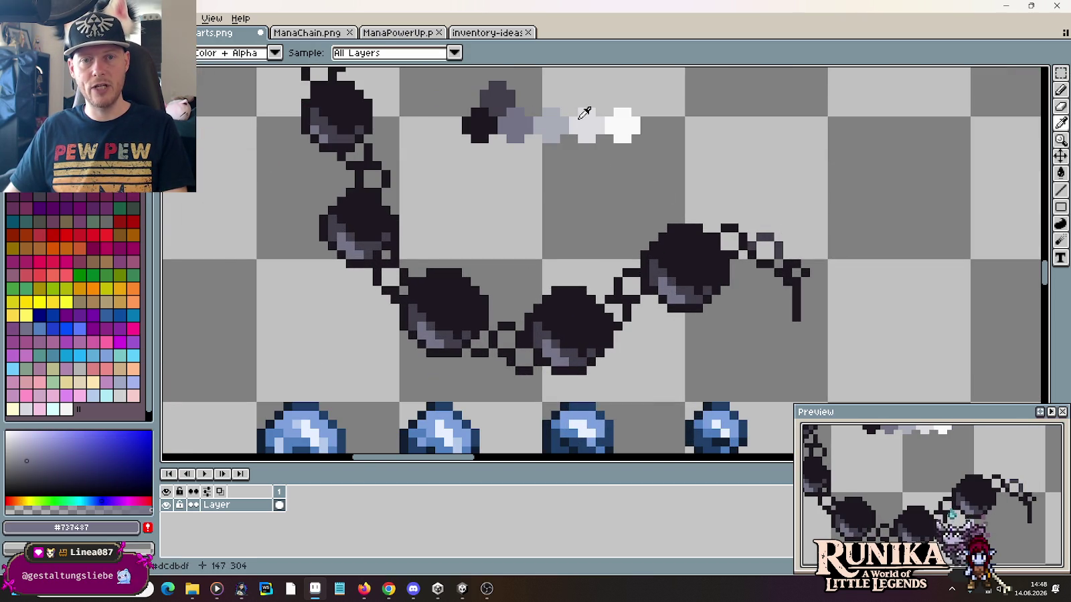
pyautogui.click(554, 124)
pyautogui.press('b')
pyautogui.click(760, 237)
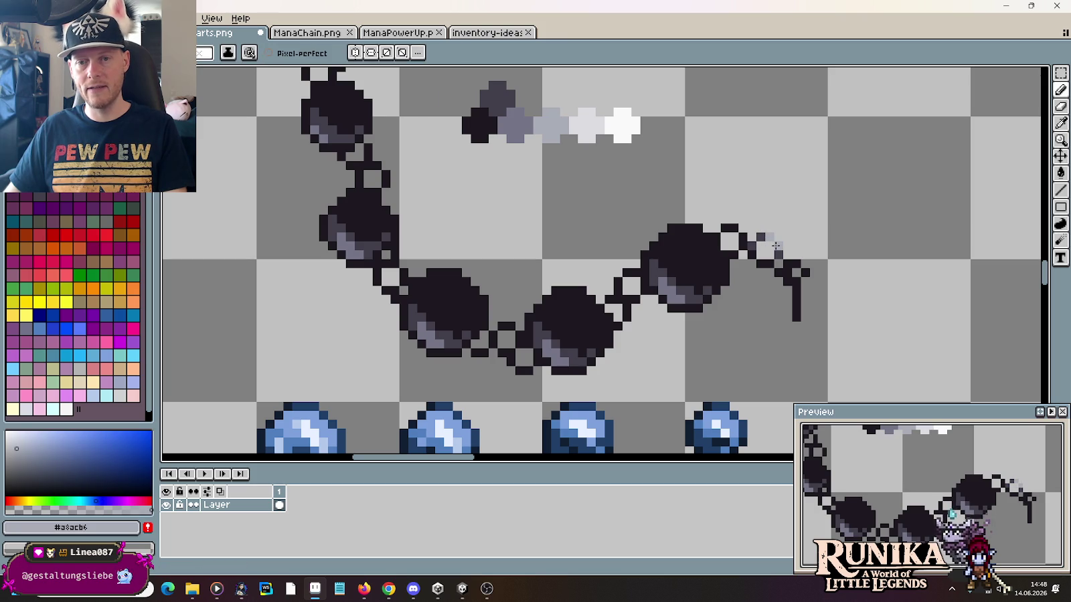
# Step: Add a medium grey pixel to the end link, re-sampling light, medium grey and near-black colours
pyautogui.press('i')
pyautogui.click(515, 126)
pyautogui.press('b')
pyautogui.click(767, 237)
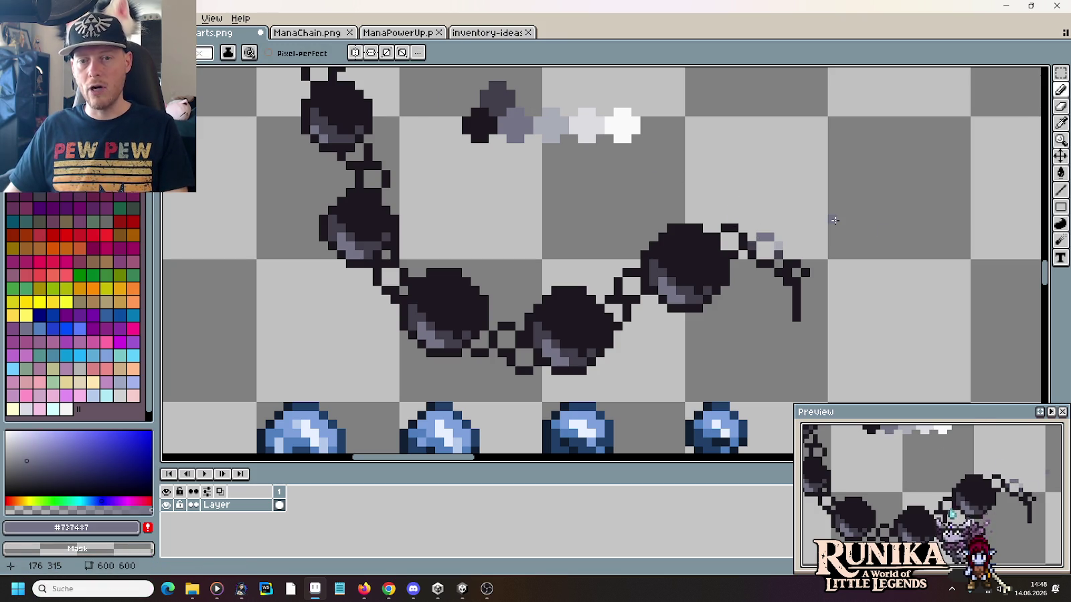
pyautogui.keyDown('alt'); pyautogui.click(759, 236); pyautogui.keyUp('alt')
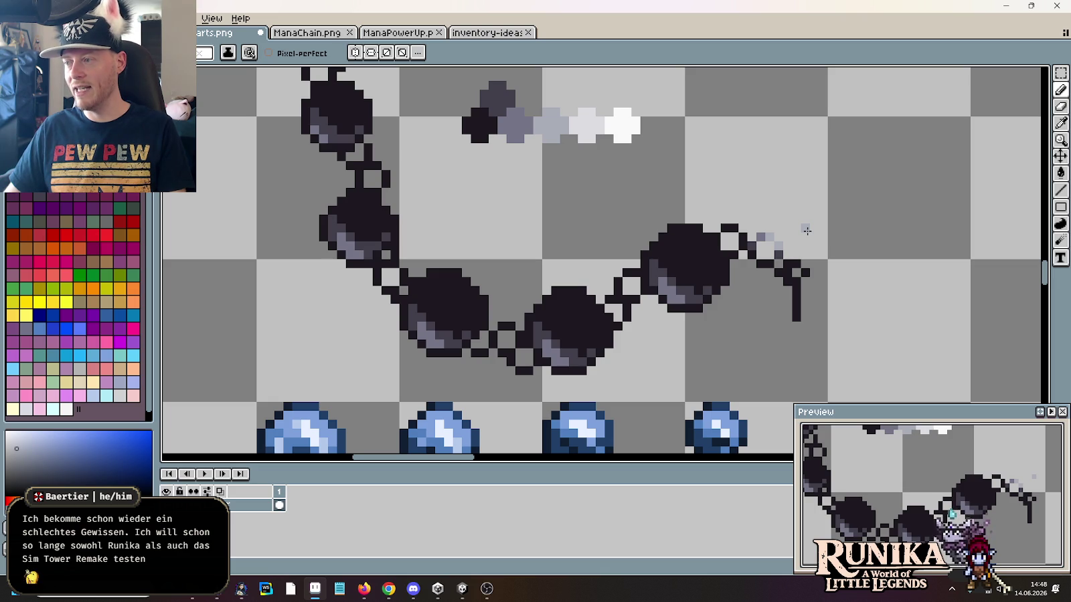
pyautogui.keyDown('alt'); pyautogui.click(778, 244); pyautogui.keyUp('alt')
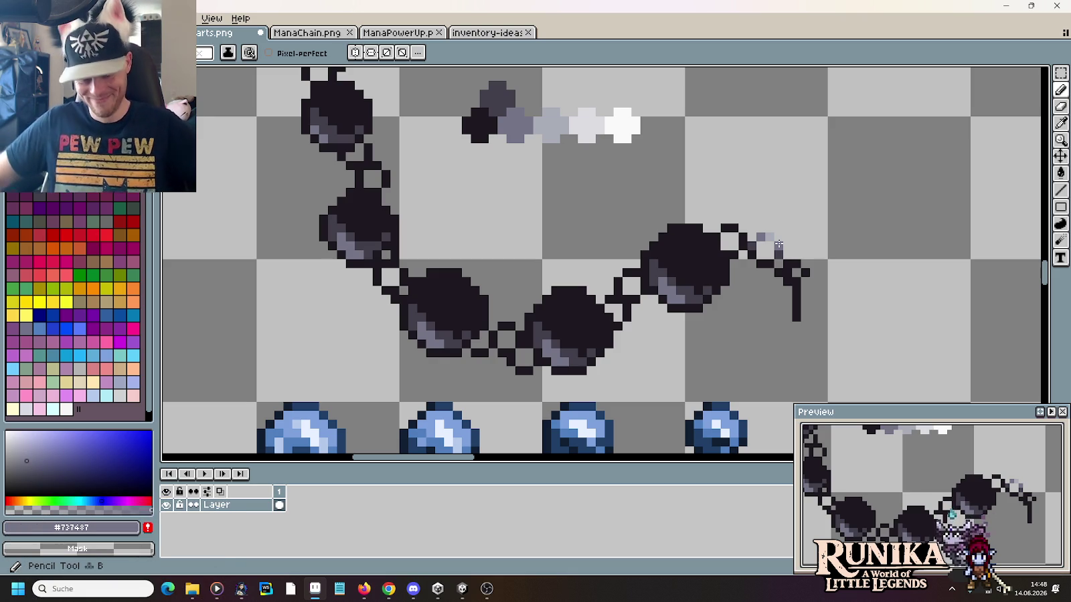
pyautogui.press('alt')
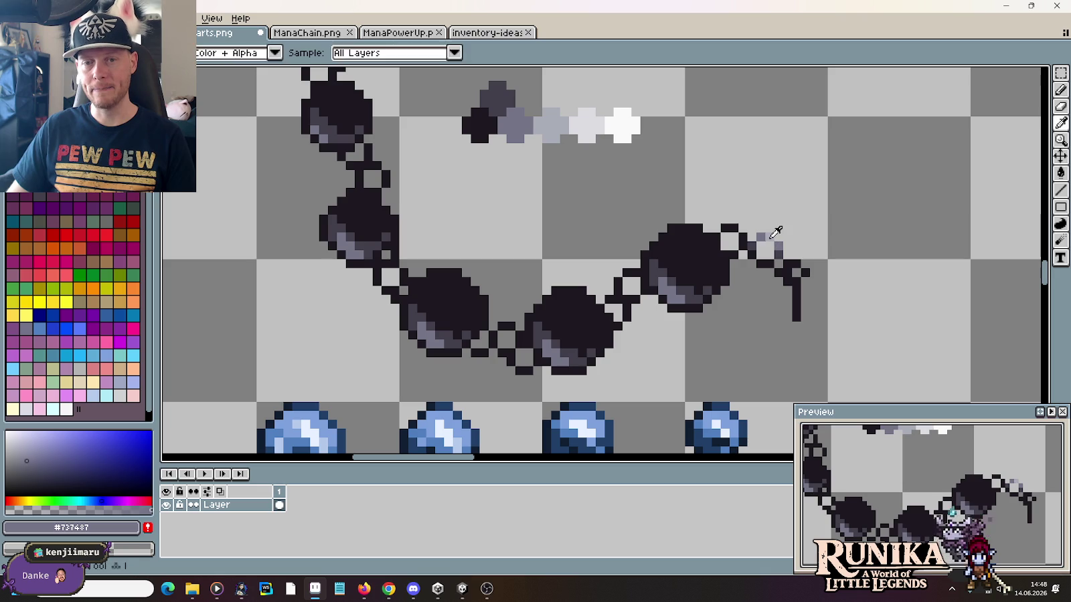
pyautogui.keyDown('alt'); pyautogui.click(763, 236); pyautogui.keyUp('alt')
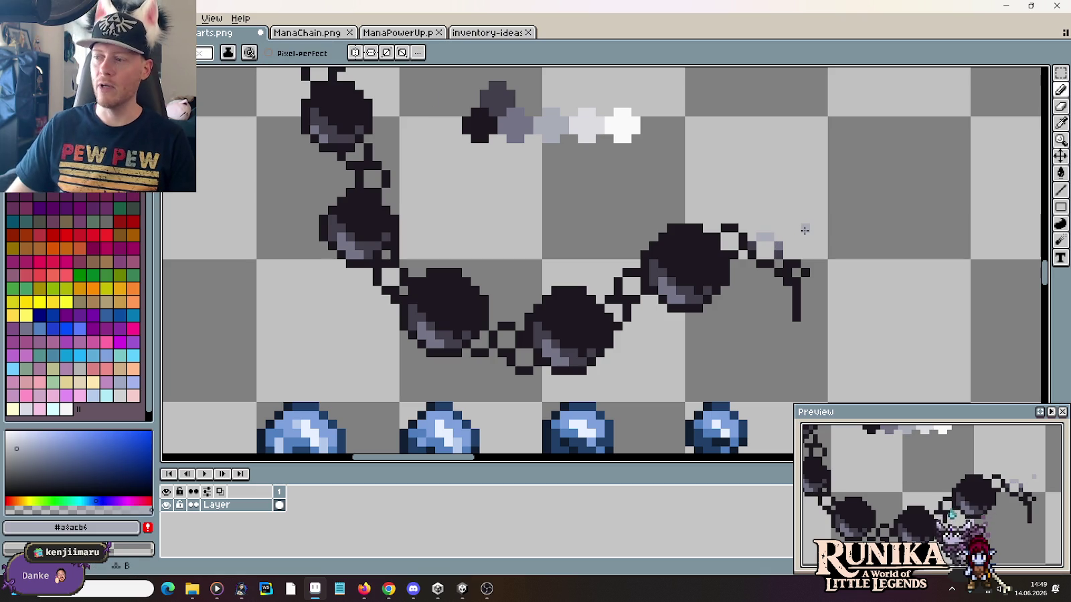
pyautogui.keyDown('alt'); pyautogui.click(777, 245); pyautogui.keyUp('alt')
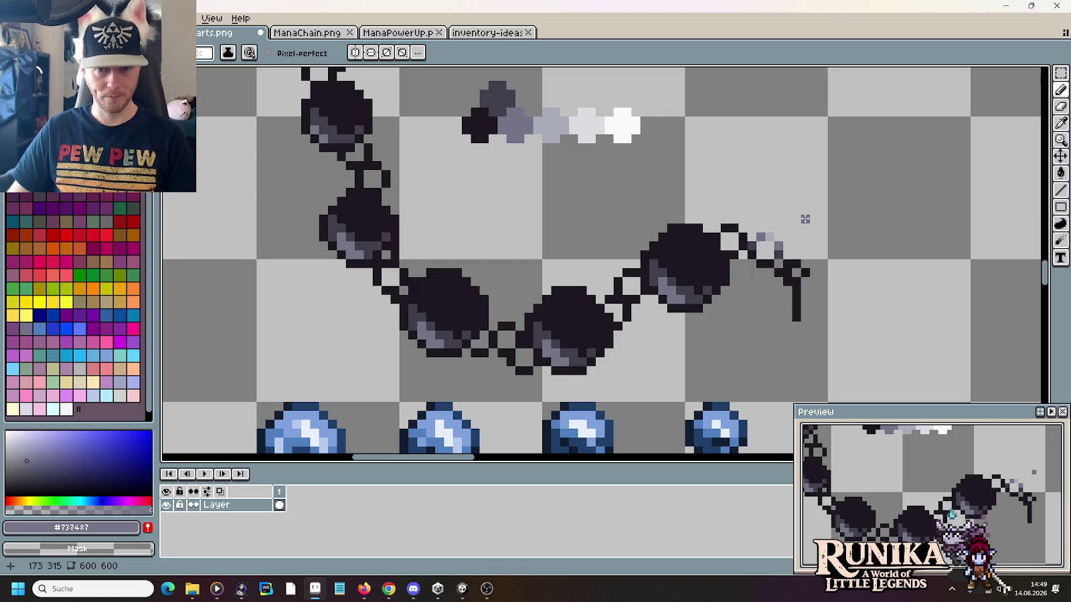
pyautogui.press('i')
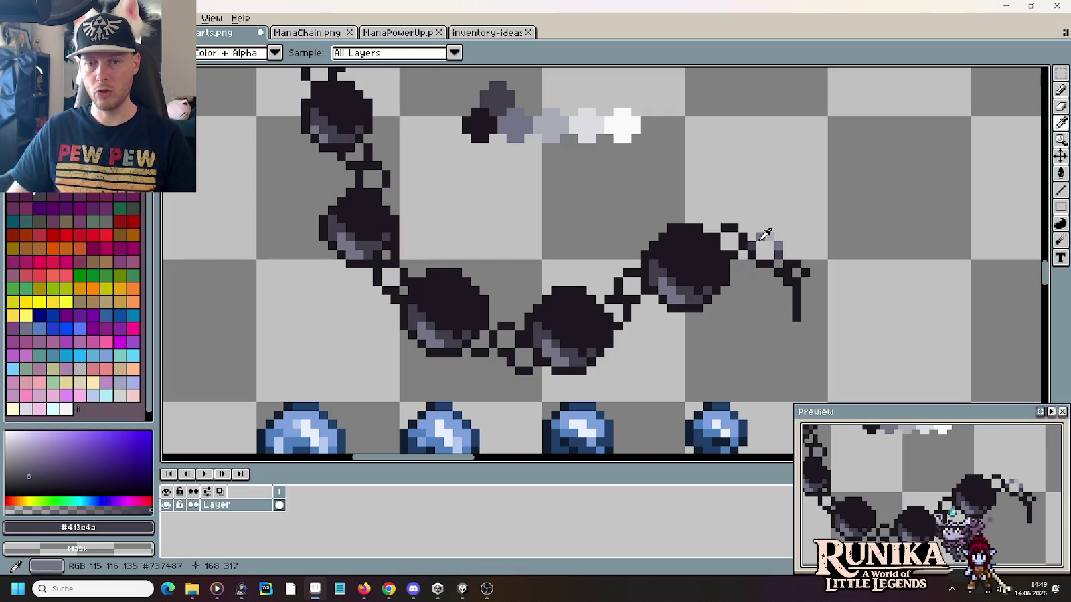
pyautogui.press('b')
pyautogui.keyDown('alt'); pyautogui.click(749, 249); pyautogui.keyUp('alt')
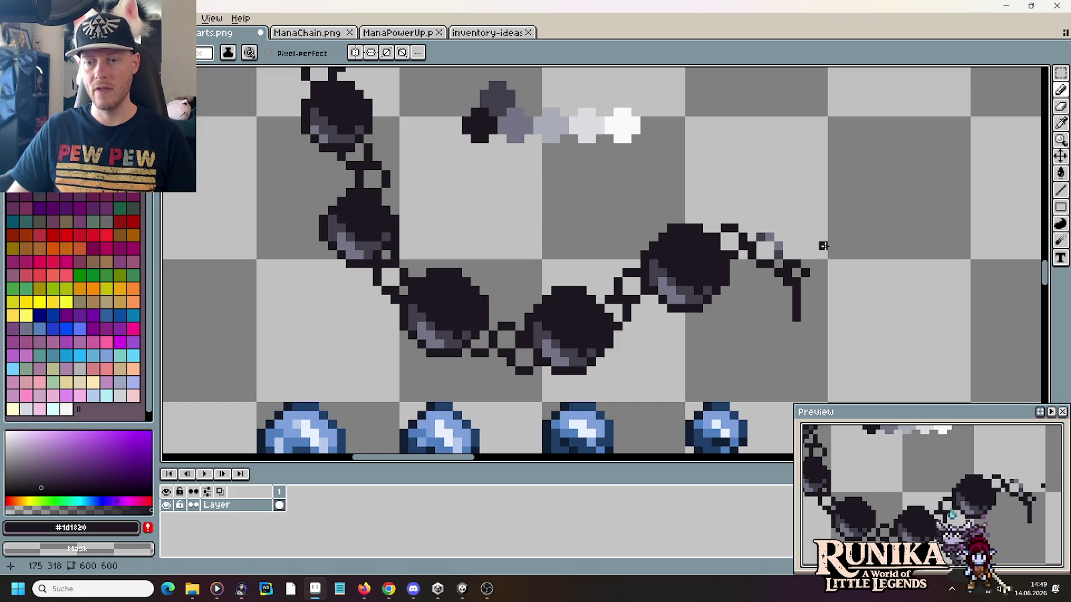
pyautogui.scroll(-3, 823, 245)
# Step: Marquee the shaded end link and drop a copy onto the links between the upper beads
pyautogui.scroll(1, 823, 245)
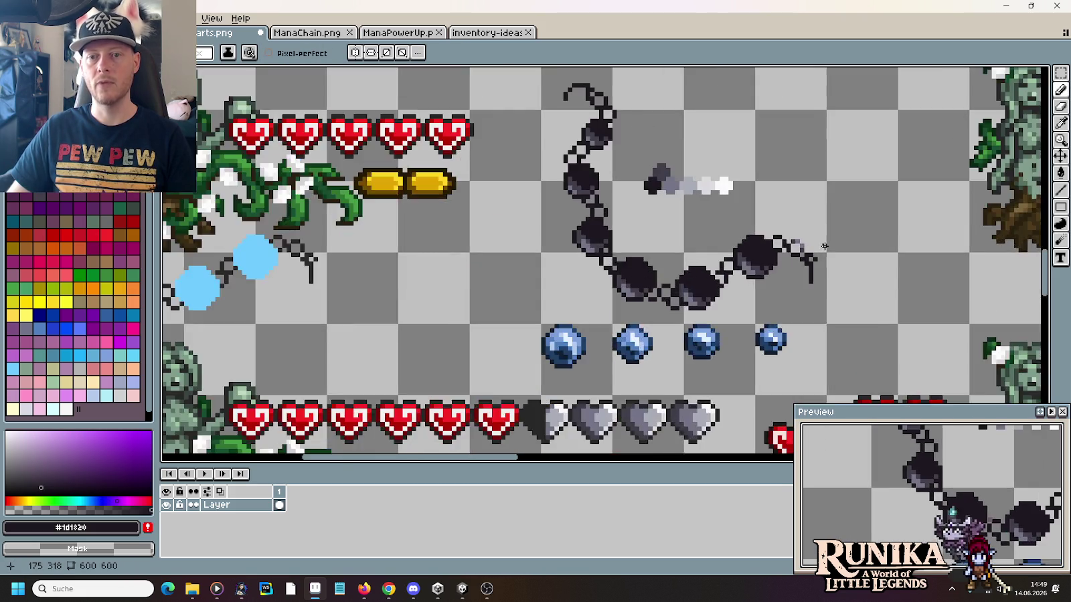
pyautogui.scroll(1, 815, 245)
pyautogui.press('m')
pyautogui.moveTo(767, 224)
pyautogui.mouseDown()
pyautogui.moveTo(801, 253)
pyautogui.moveTo(762, 241)
pyautogui.moveTo(641, 305)
pyautogui.moveTo(538, 330)
pyautogui.moveTo(448, 294)
pyautogui.moveTo(421, 268)
pyautogui.mouseUp()
pyautogui.moveTo(540, 241); pyautogui.dragTo(655, 327)
pyautogui.moveTo(538, 372); pyautogui.dragTo(516, 273)
pyautogui.moveTo(582, 241); pyautogui.dragTo(635, 328)
pyautogui.moveTo(576, 359)
pyautogui.mouseDown()
pyautogui.moveTo(522, 253)
pyautogui.moveTo(586, 192)
pyautogui.moveTo(597, 158)
pyautogui.moveTo(578, 130)
pyautogui.mouseUp()
pyautogui.click(639, 142)
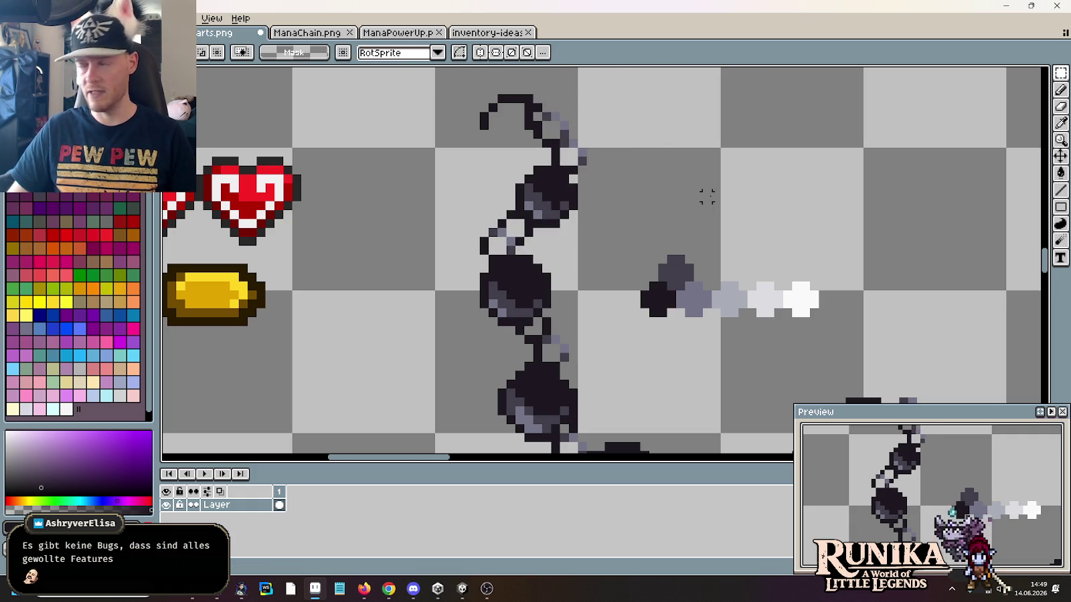
# Step: Sample dark grey from the chain and pan up to the upper beads
pyautogui.press('i')
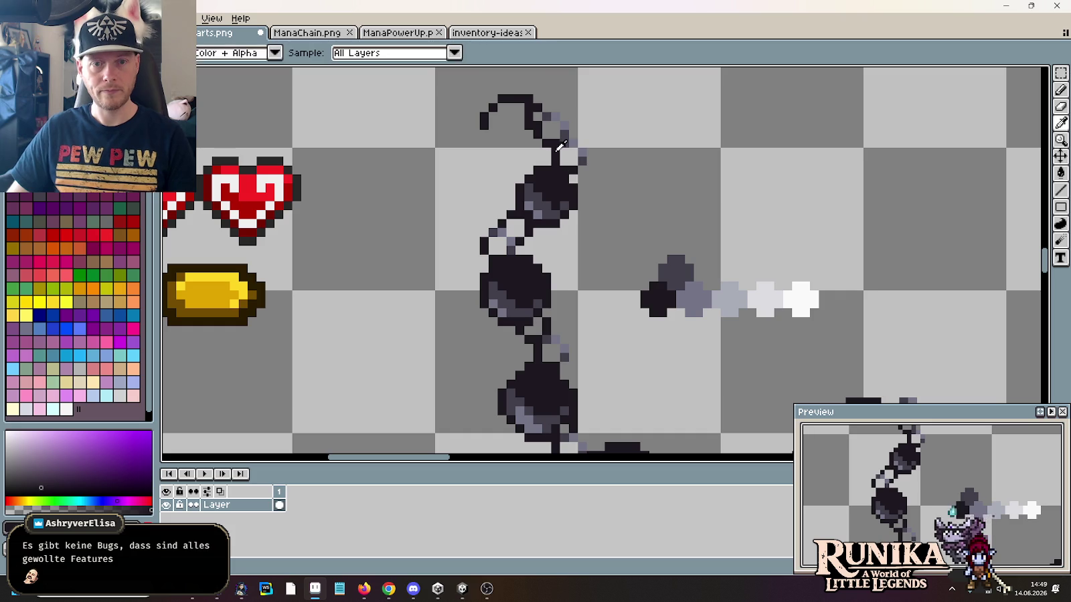
pyautogui.click(560, 147)
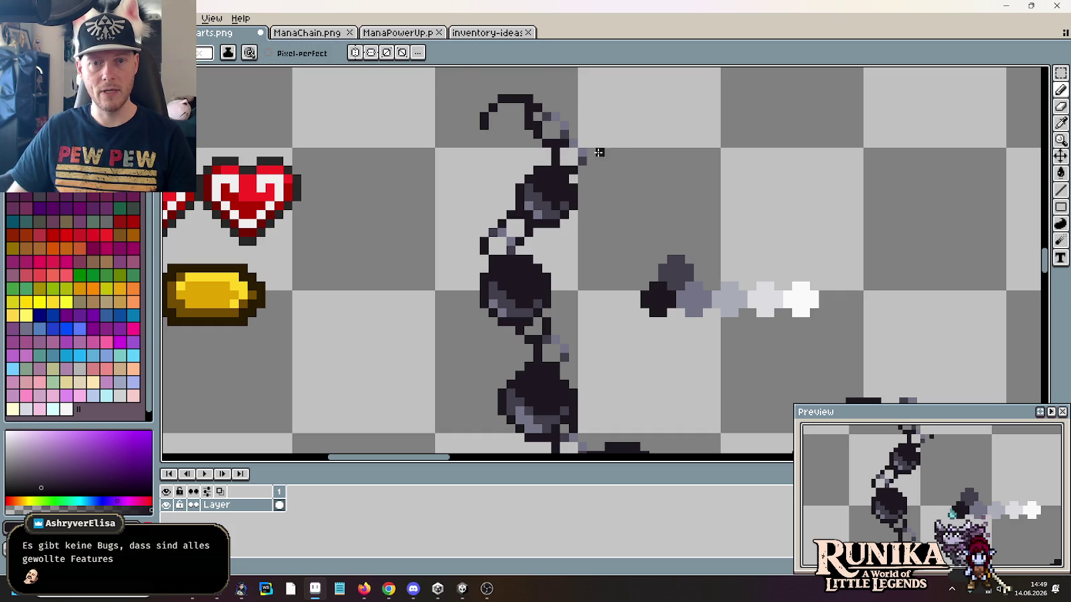
pyautogui.press('alt')
pyautogui.keyDown('alt'); pyautogui.click(566, 131); pyautogui.keyUp('alt')
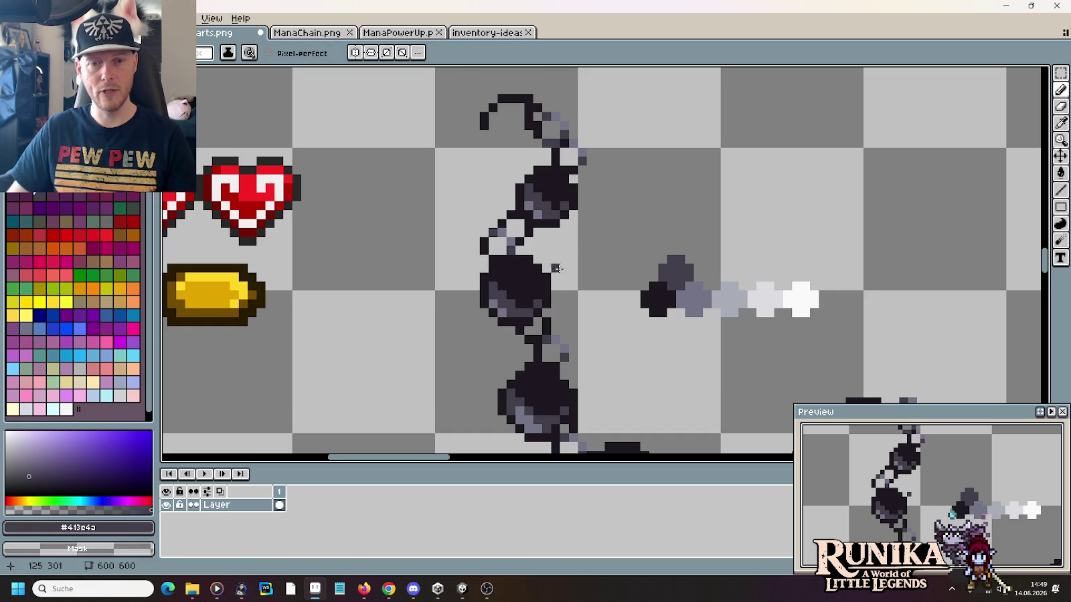
pyautogui.moveTo(615, 340); pyautogui.dragTo(589, 230)
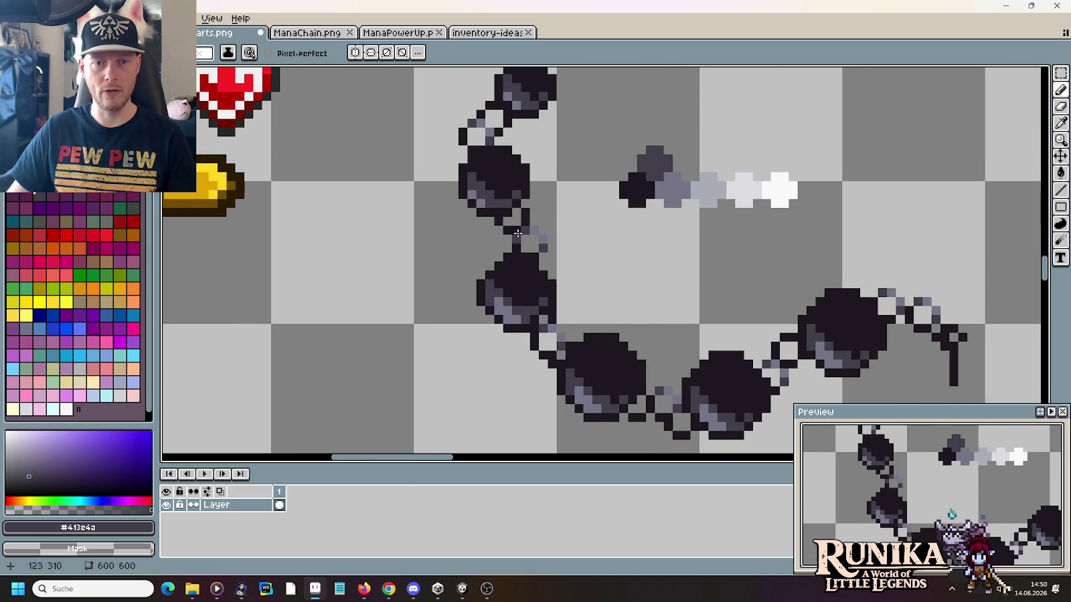
# Step: Paint a link pixel near-black between the upper chain beads
pyautogui.keyDown('alt'); pyautogui.click(522, 237); pyautogui.keyUp('alt')
pyautogui.scroll(1, 526, 258)
pyautogui.scroll(1, 526, 258)
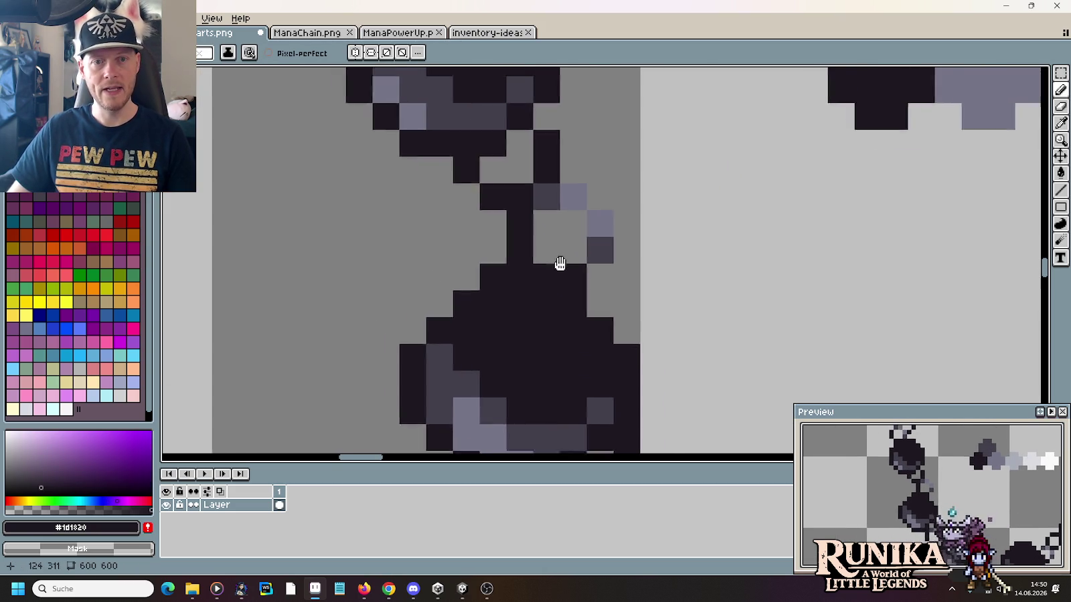
pyautogui.scroll(1, 526, 226)
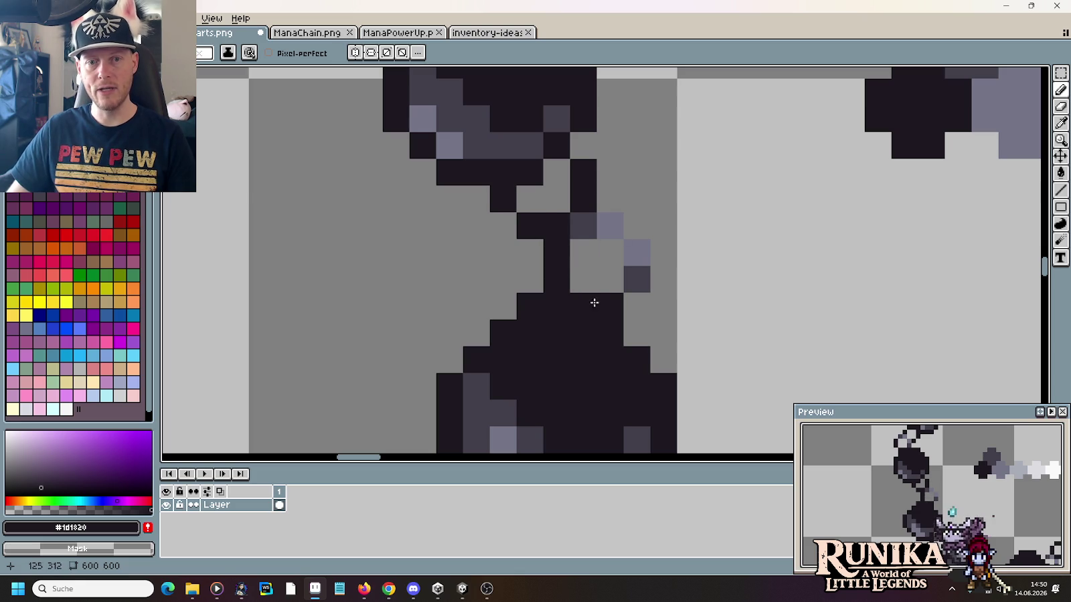
pyautogui.click(592, 229)
pyautogui.scroll(-2, 595, 232)
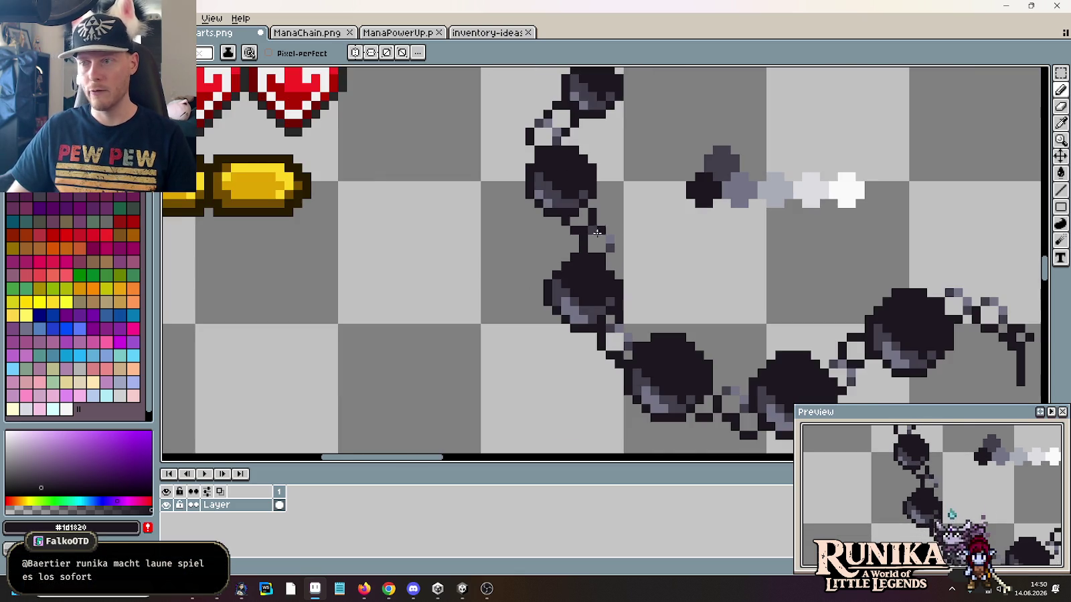
pyautogui.scroll(-1, 743, 299)
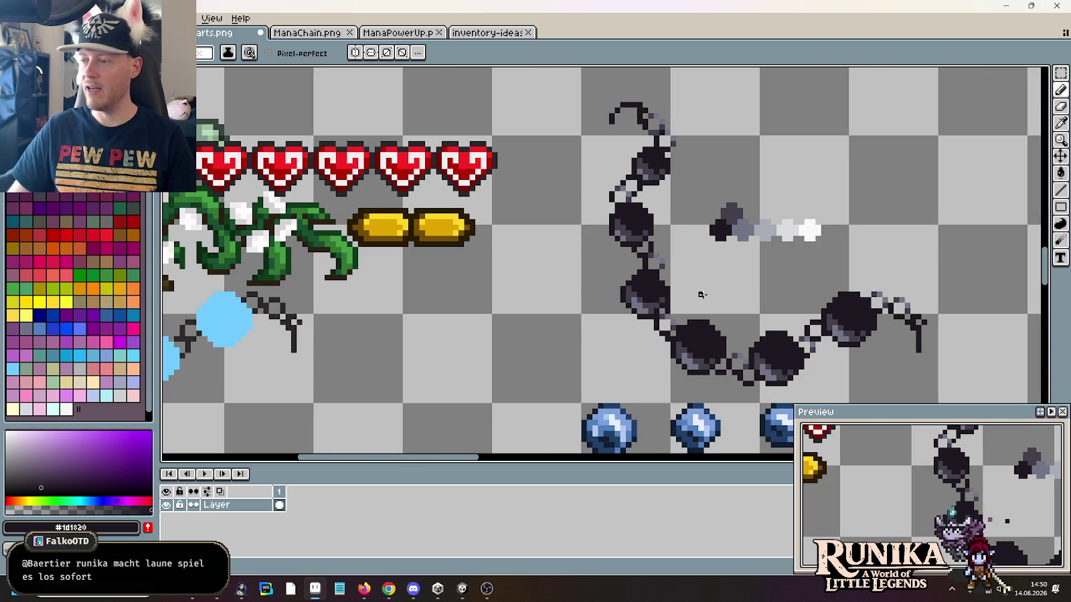
pyautogui.scroll(1, 638, 235)
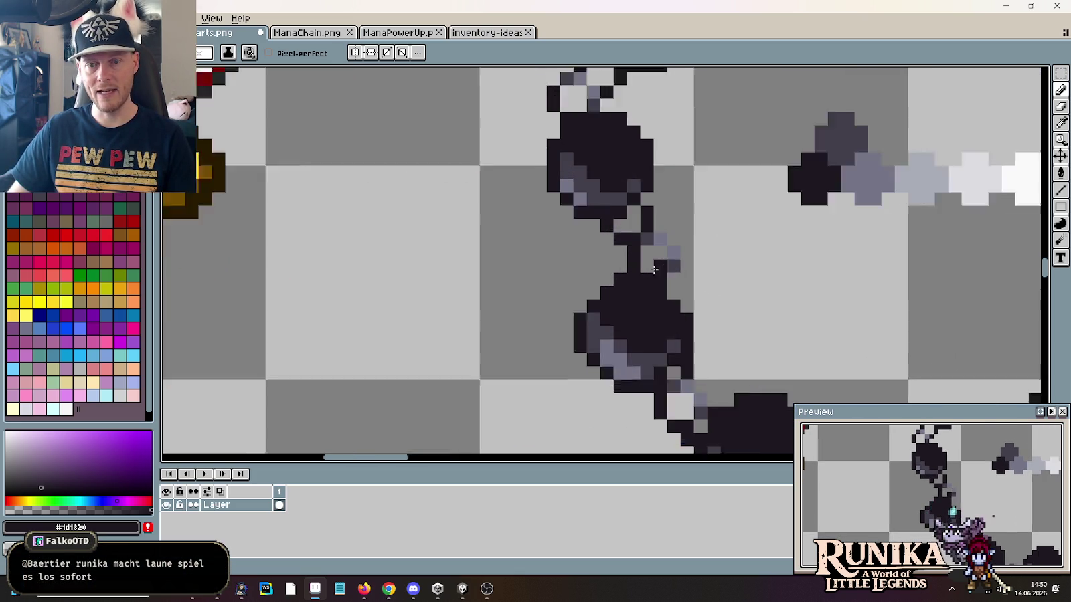
pyautogui.scroll(1, 633, 241)
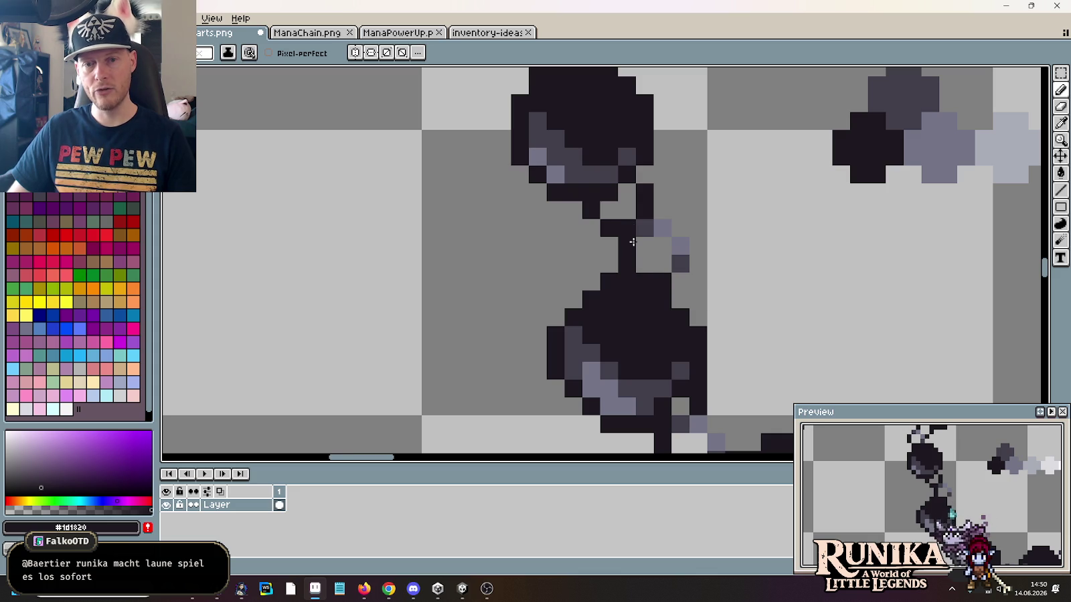
pyautogui.scroll(-2, 698, 285)
pyautogui.scroll(-1, 739, 275)
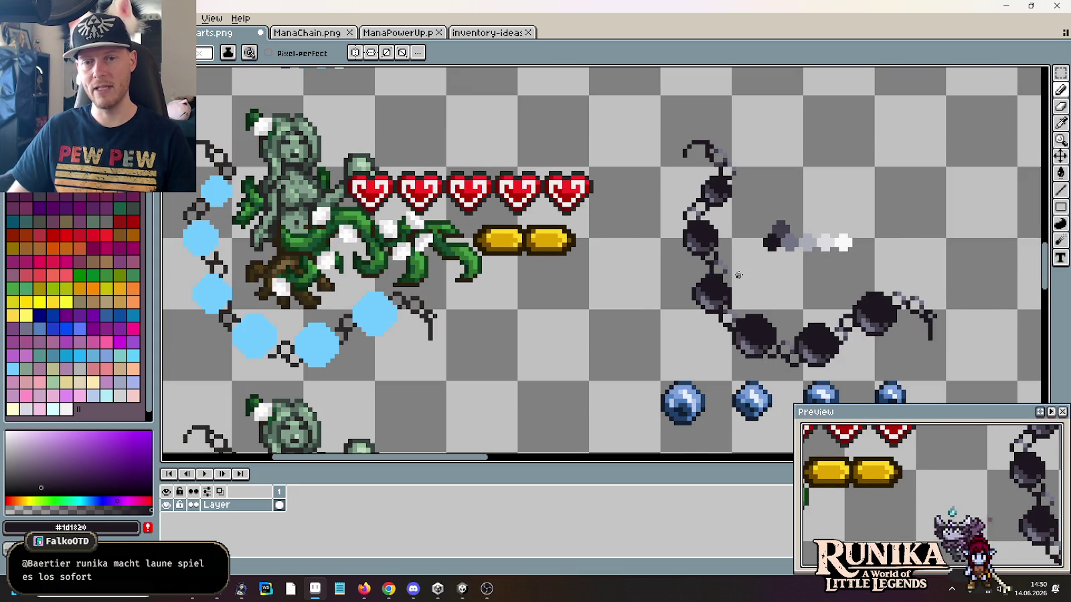
pyautogui.scroll(1, 738, 275)
pyautogui.scroll(1, 701, 273)
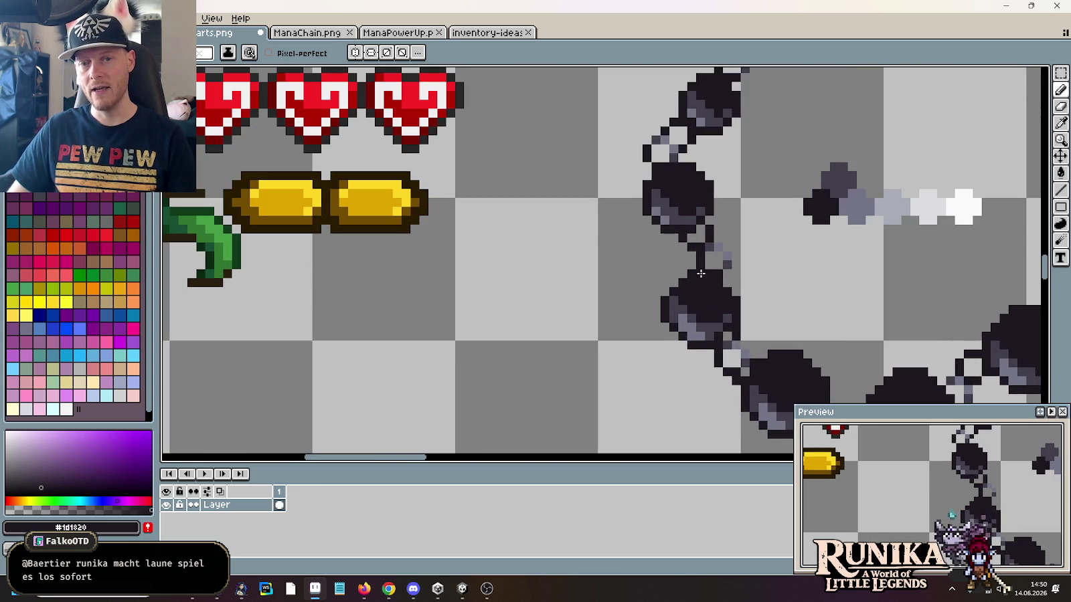
# Step: Darken another dark grey link pixel to near-black and clear a stray black pixel beside the link
pyautogui.keyDown('alt'); pyautogui.click(710, 241); pyautogui.keyUp('alt')
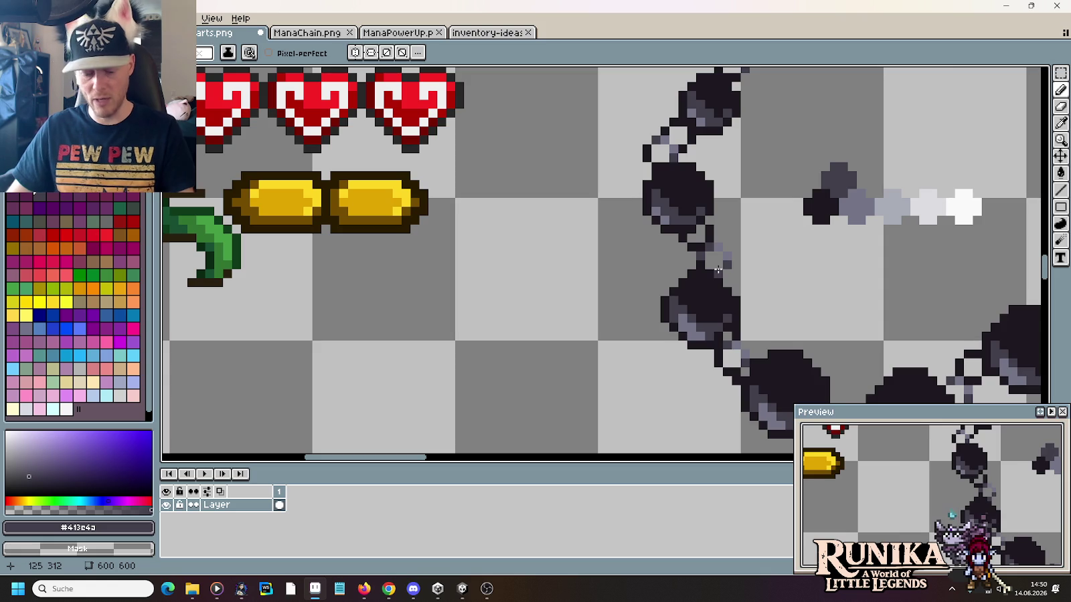
pyautogui.scroll(1, 718, 269)
pyautogui.scroll(1, 675, 229)
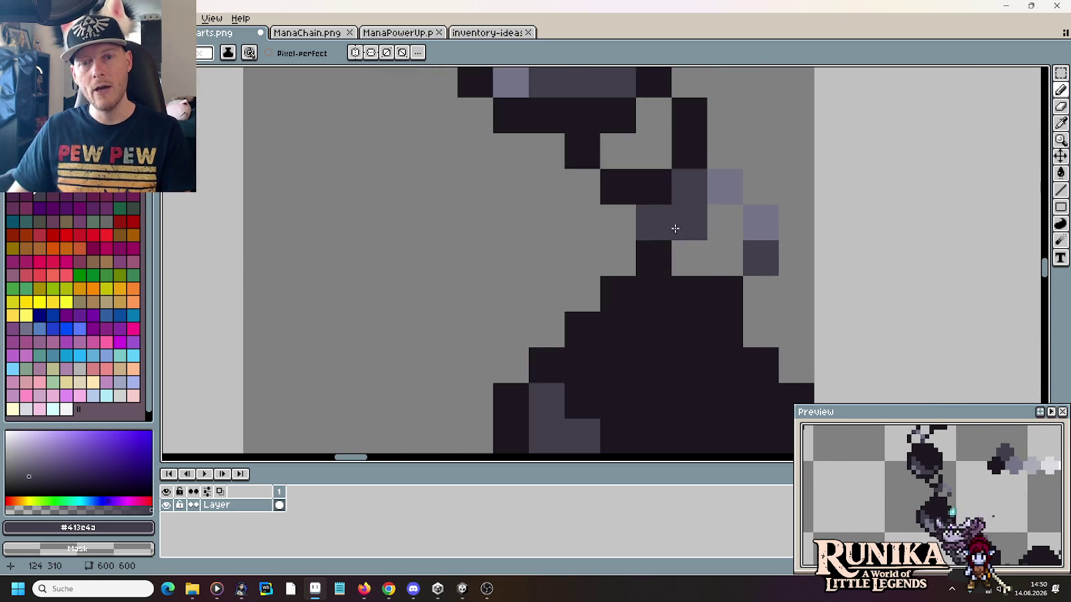
pyautogui.keyDown('alt'); pyautogui.click(652, 186); pyautogui.keyUp('alt')
pyautogui.click(654, 226)
pyautogui.scroll(3, 703, 205)
pyautogui.scroll(-4, 696, 221)
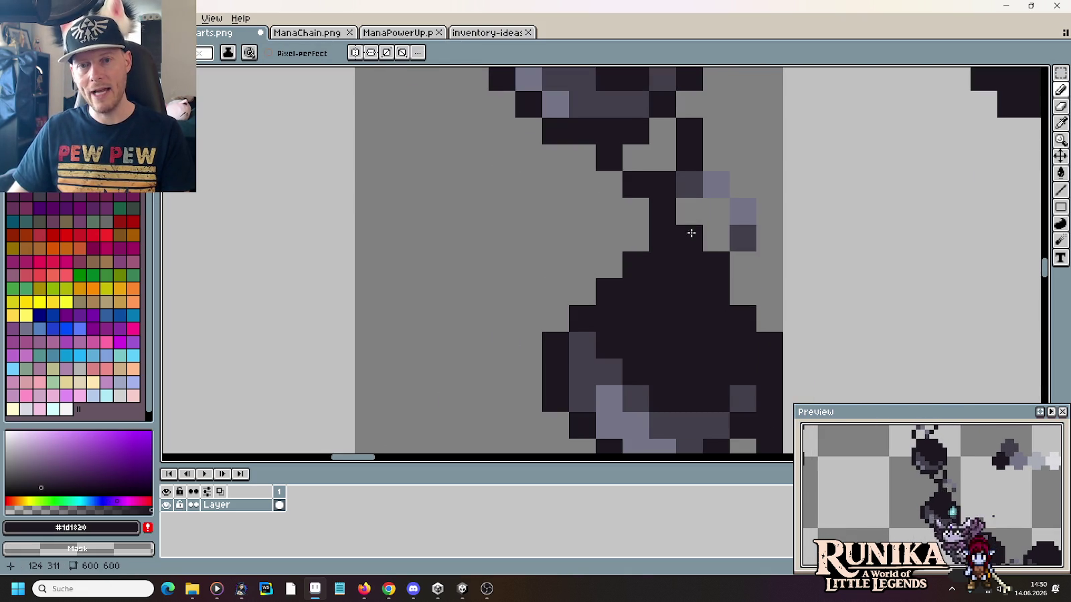
pyautogui.rightClick(689, 213)
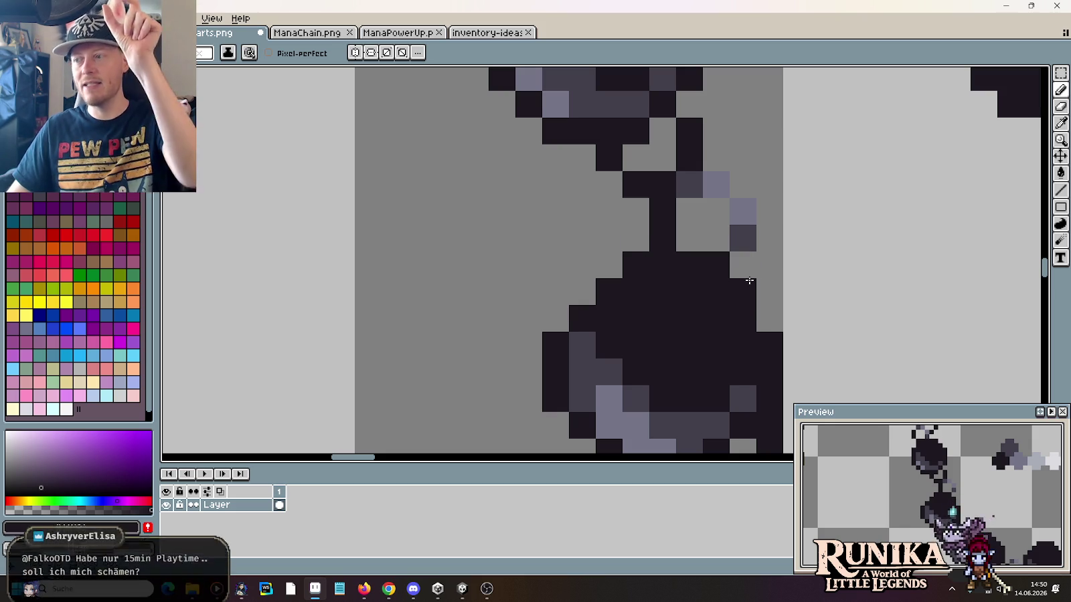
# Step: Add dark grey pixels beside the thin link and on a chain link
pyautogui.keyDown('alt'); pyautogui.click(689, 184); pyautogui.keyUp('alt')
pyautogui.click(662, 210)
pyautogui.click(630, 195)
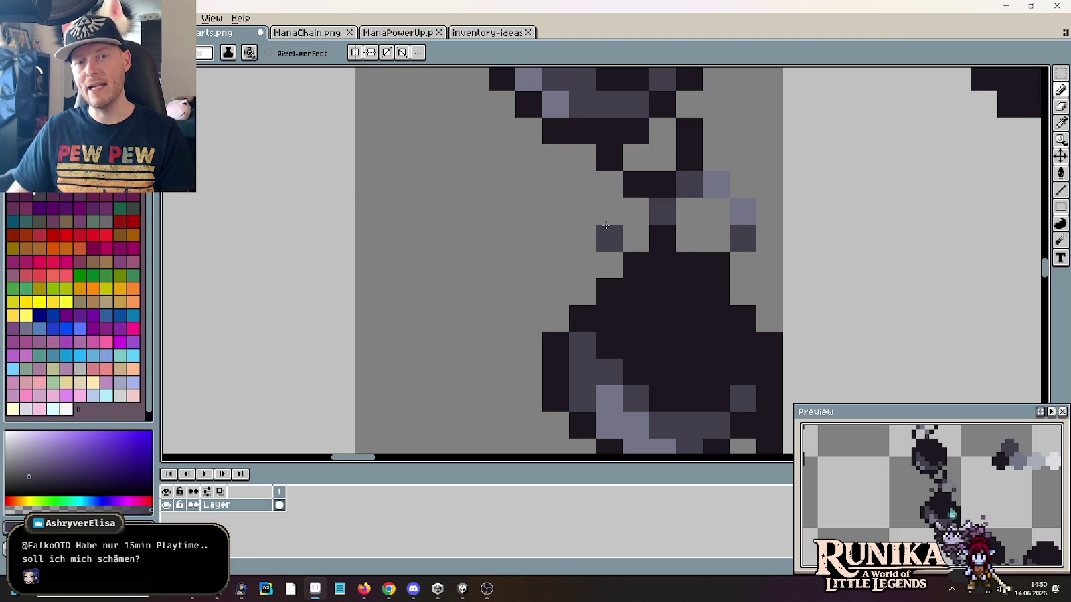
pyautogui.scroll(-2, 554, 260)
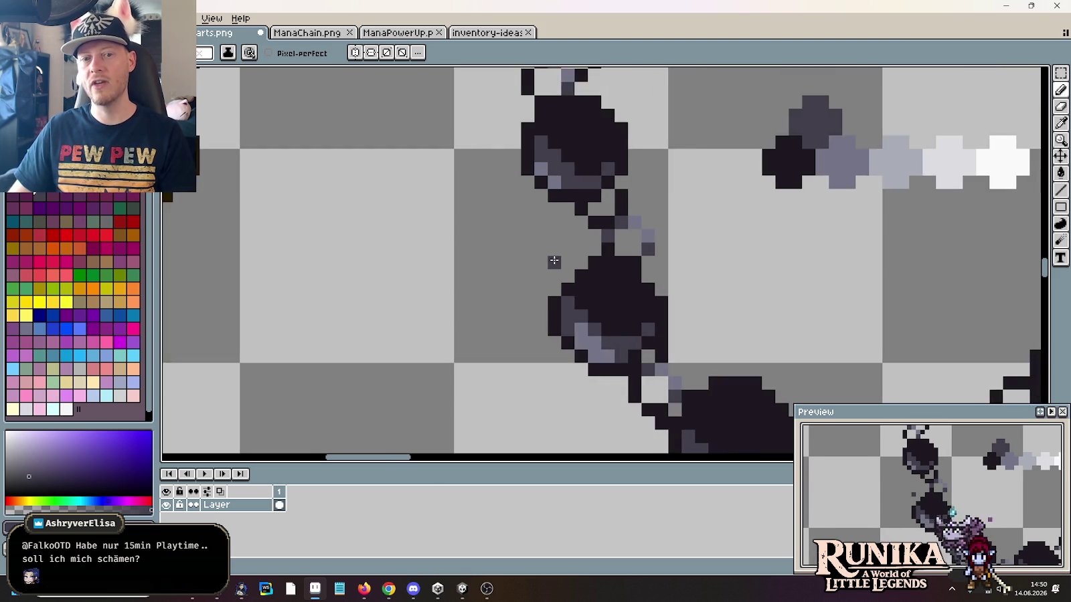
pyautogui.scroll(1, 554, 260)
pyautogui.scroll(-2, 554, 260)
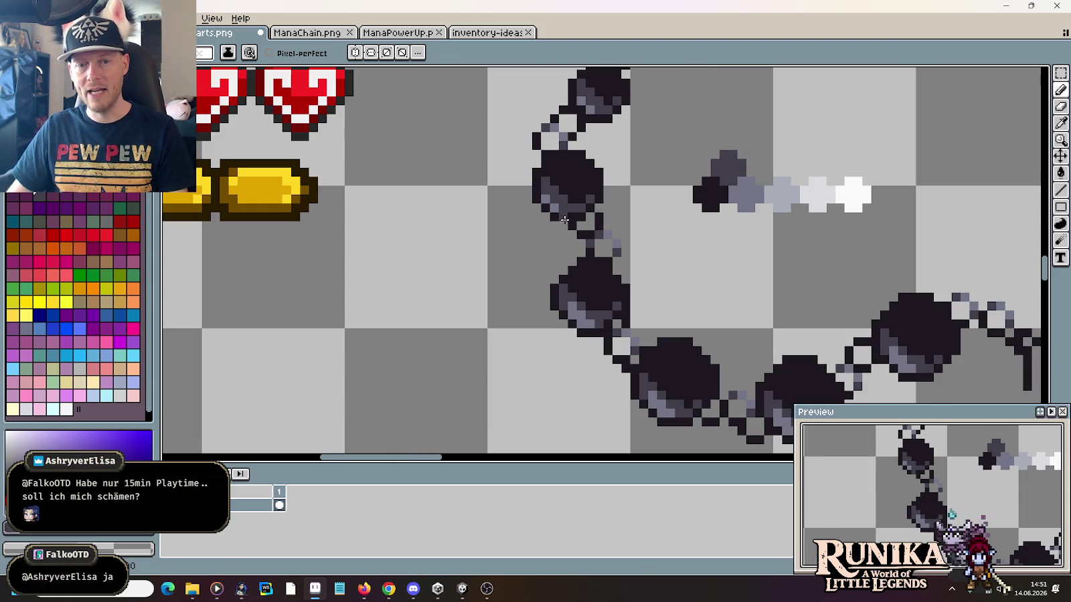
pyautogui.click(616, 248)
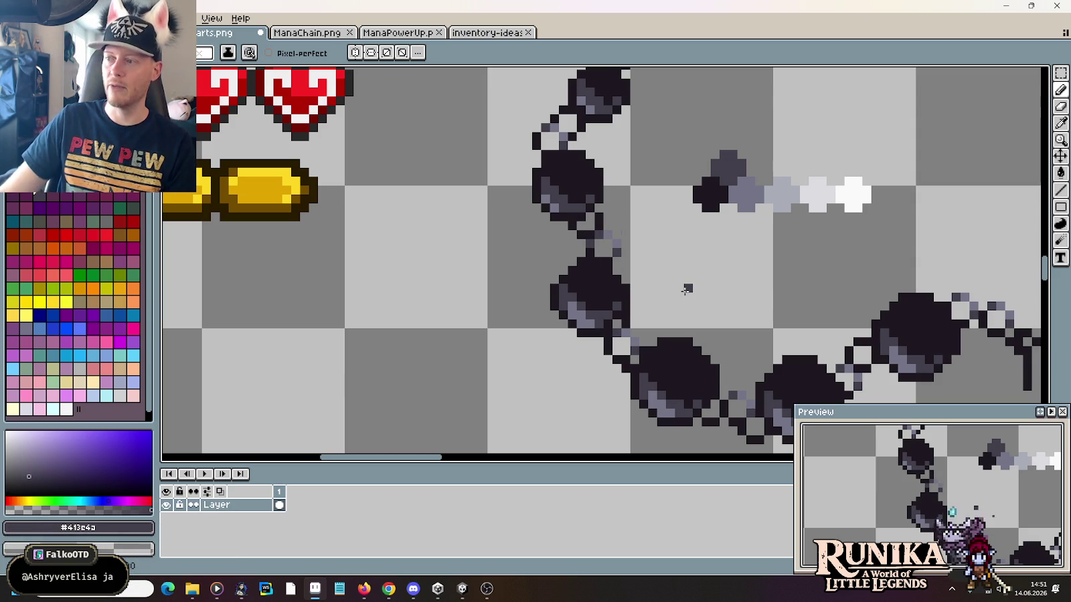
pyautogui.scroll(-3, 656, 329)
pyautogui.hscroll(3, 656, 330)
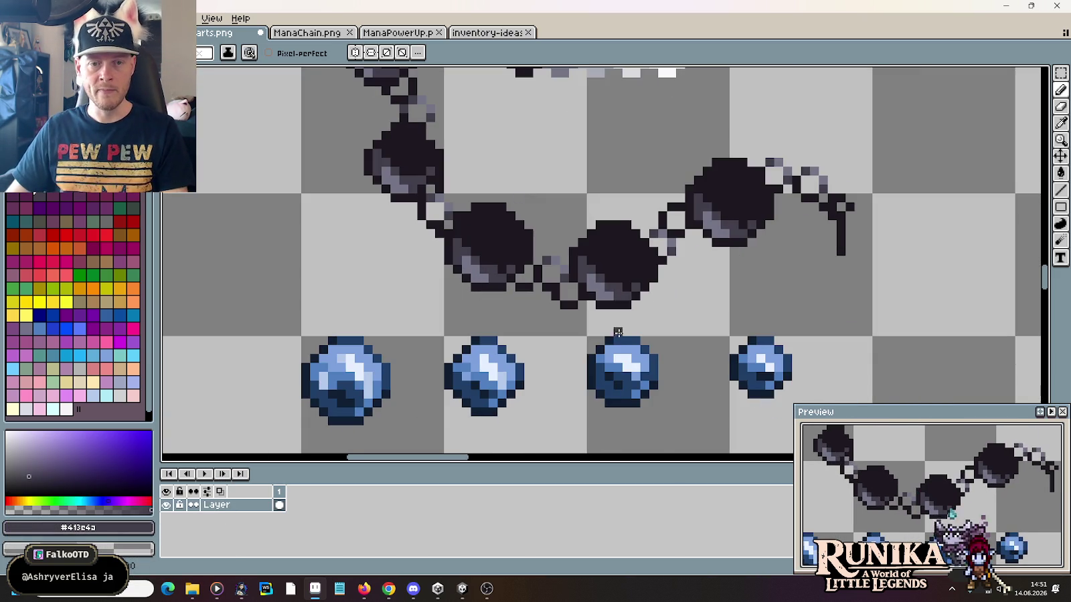
# Step: Try filling the gap between two links with black, then undo it
pyautogui.scroll(2, 539, 324)
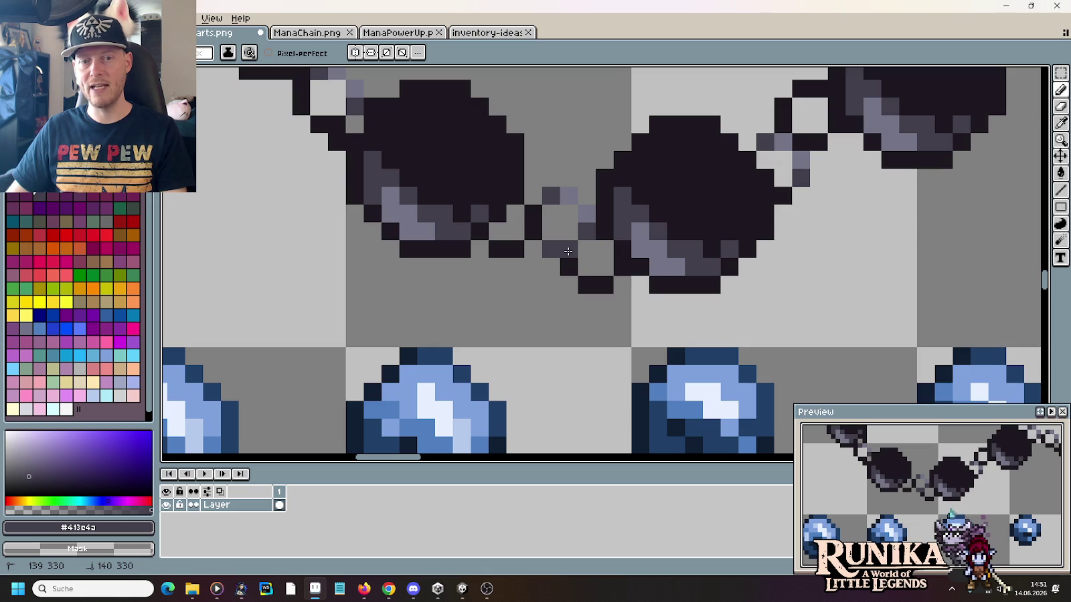
pyautogui.moveTo(551, 249); pyautogui.dragTo(582, 248)
pyautogui.keyDown('alt'); pyautogui.click(573, 255); pyautogui.keyUp('alt')
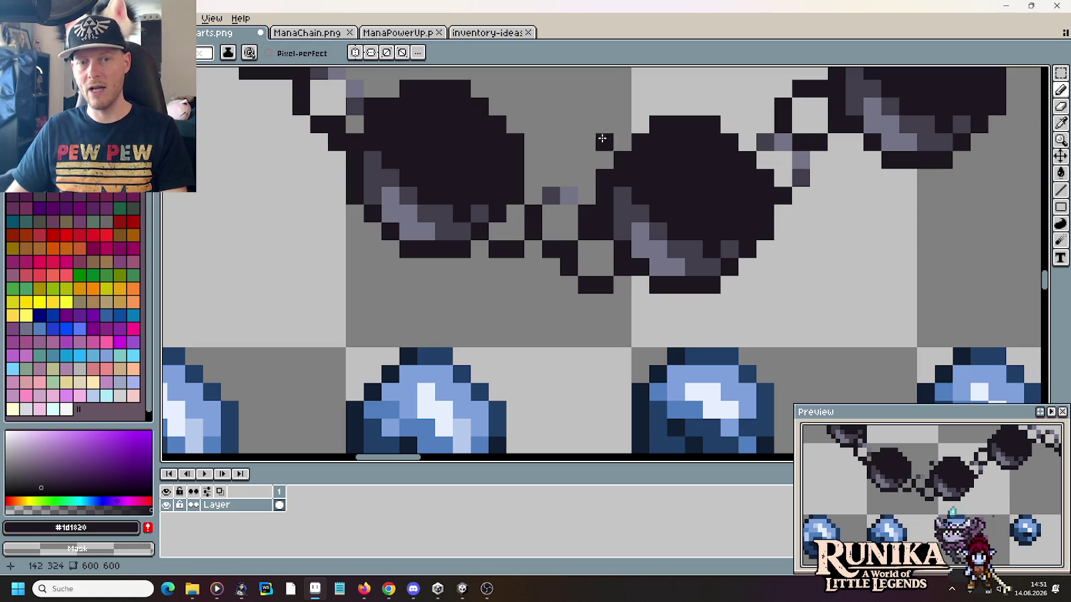
pyautogui.hotkey('ctrl', 'z')
pyautogui.hotkey('ctrl', 'z')
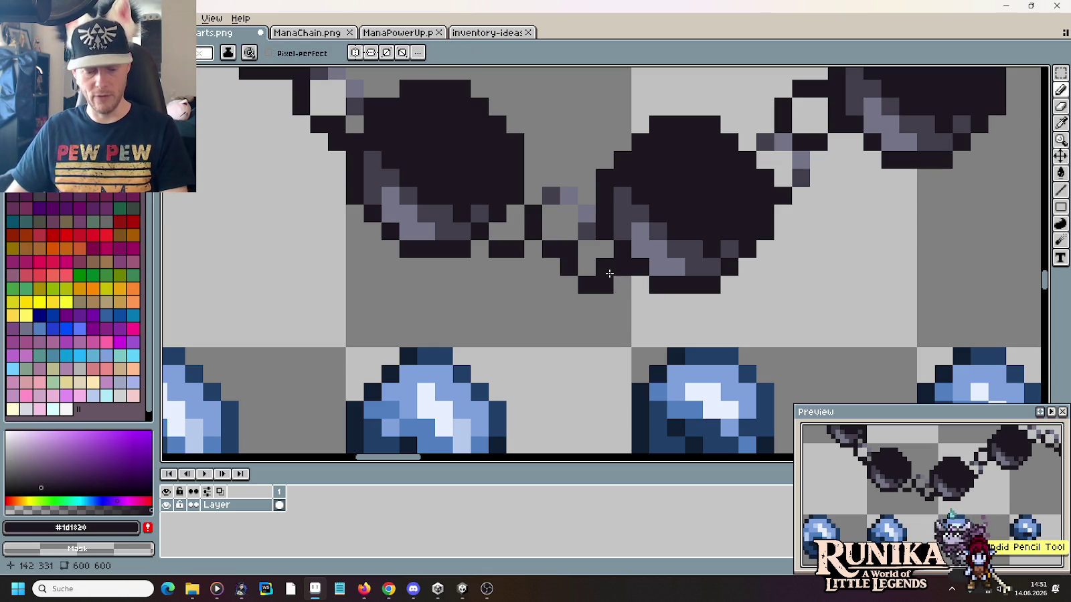
pyautogui.hotkey('ctrl', 'z')
pyautogui.press('i')
# Step: Repaint a black link pixel in dark grey #413e4a
pyautogui.click(552, 194)
pyautogui.press('b')
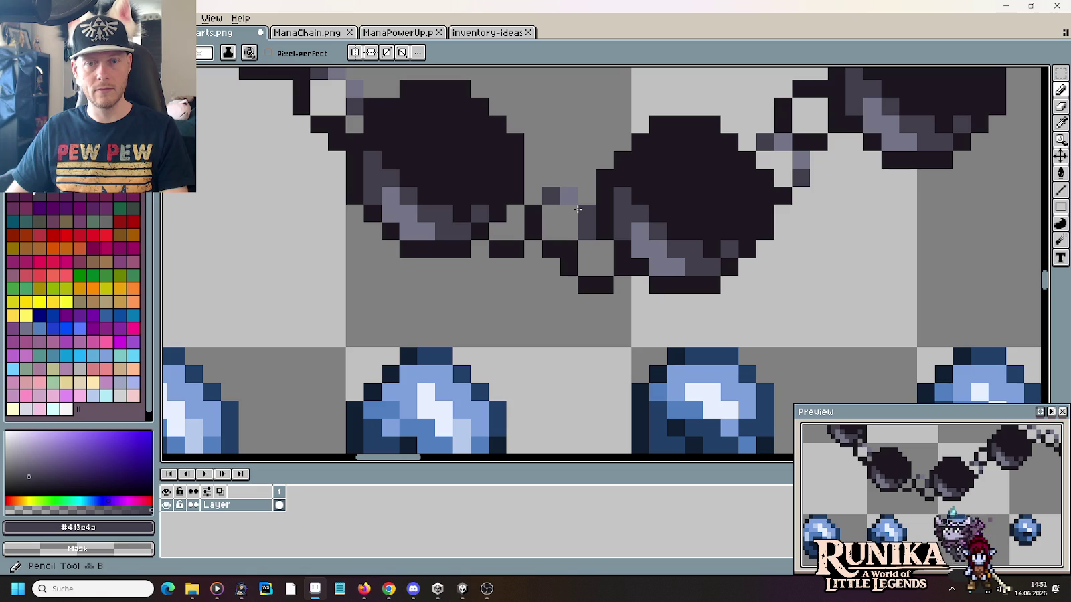
pyautogui.scroll(-4, 529, 297)
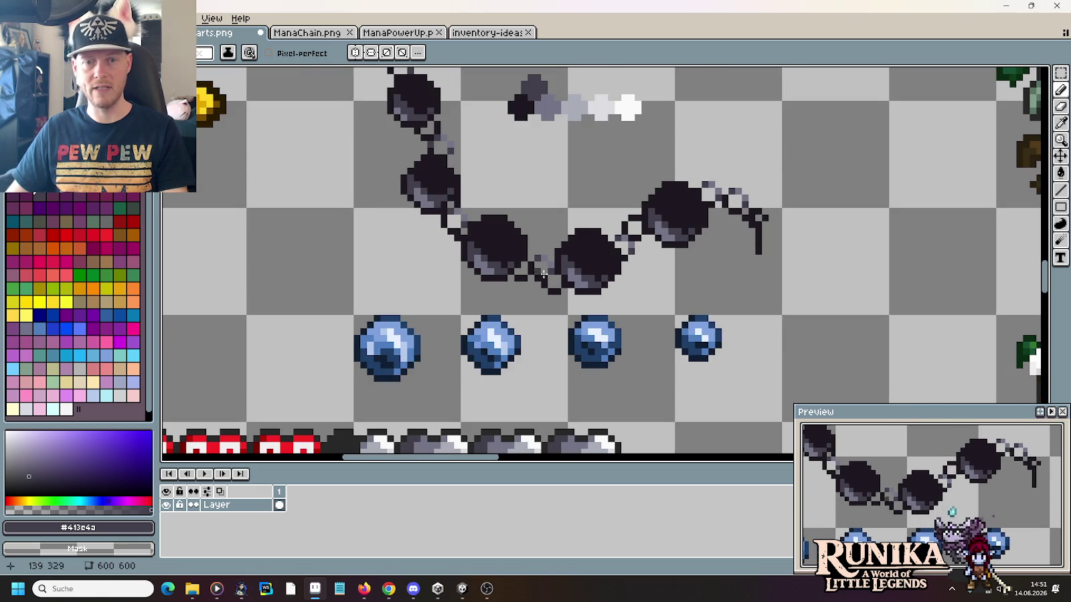
pyautogui.scroll(3, 544, 274)
pyautogui.scroll(-1, 603, 261)
pyautogui.press('i')
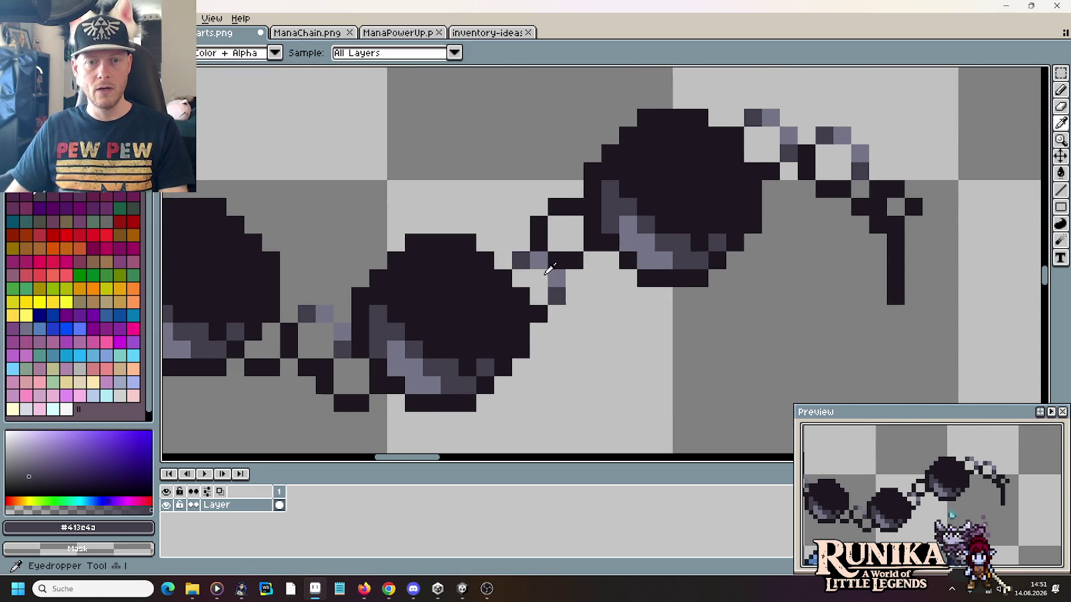
pyautogui.press('b')
pyautogui.click(561, 211)
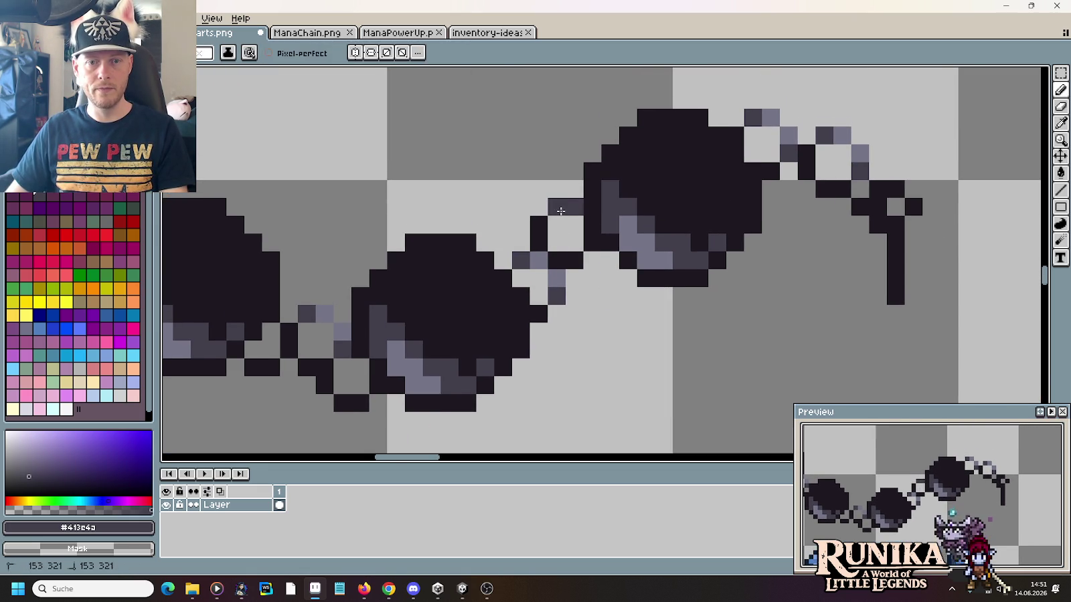
# Step: Add a light grey #737487 highlight at the chain's end and repaint nearby pixels dark grey
pyautogui.keyDown('alt'); pyautogui.click(556, 278); pyautogui.keyUp('alt')
pyautogui.scroll(-1, 611, 315)
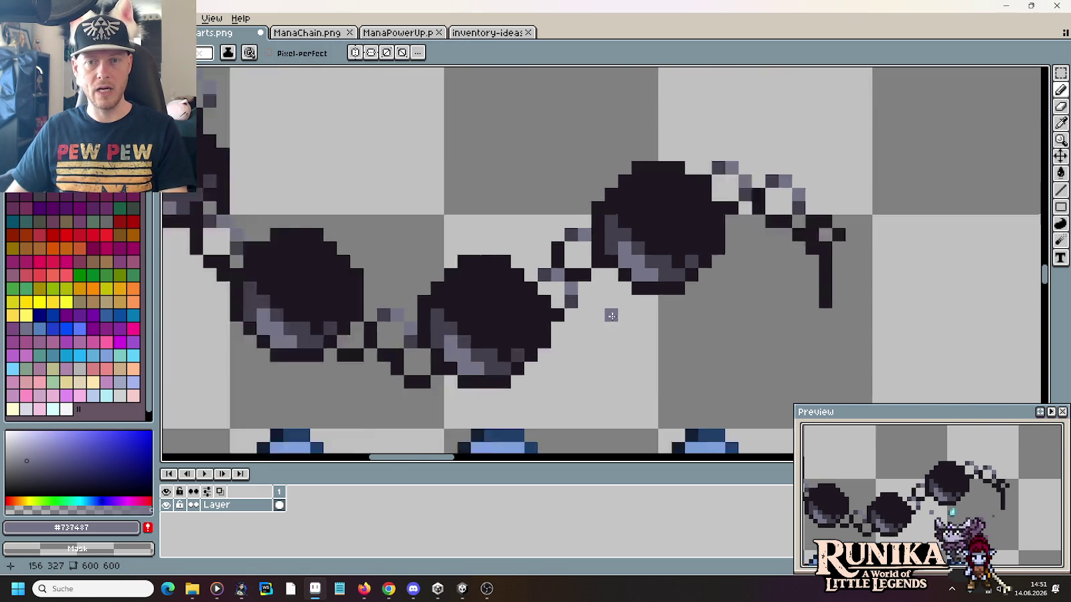
pyautogui.scroll(-1, 611, 316)
pyautogui.scroll(2, 755, 279)
pyautogui.click(647, 246)
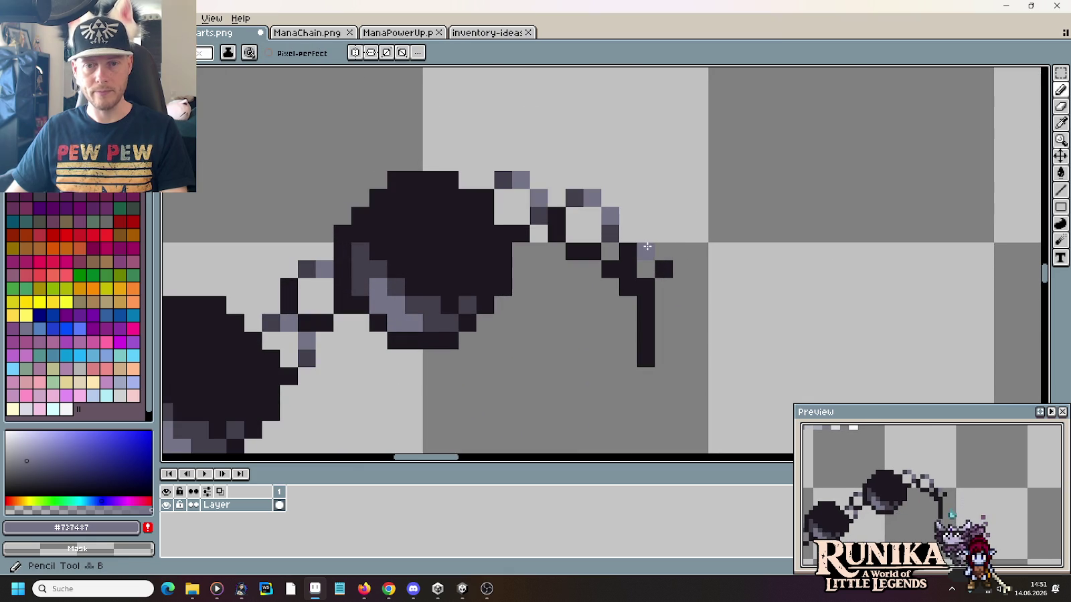
pyautogui.keyDown('alt'); pyautogui.click(610, 231); pyautogui.keyUp('alt')
pyautogui.moveTo(645, 251); pyautogui.dragTo(663, 269)
pyautogui.click(658, 317)
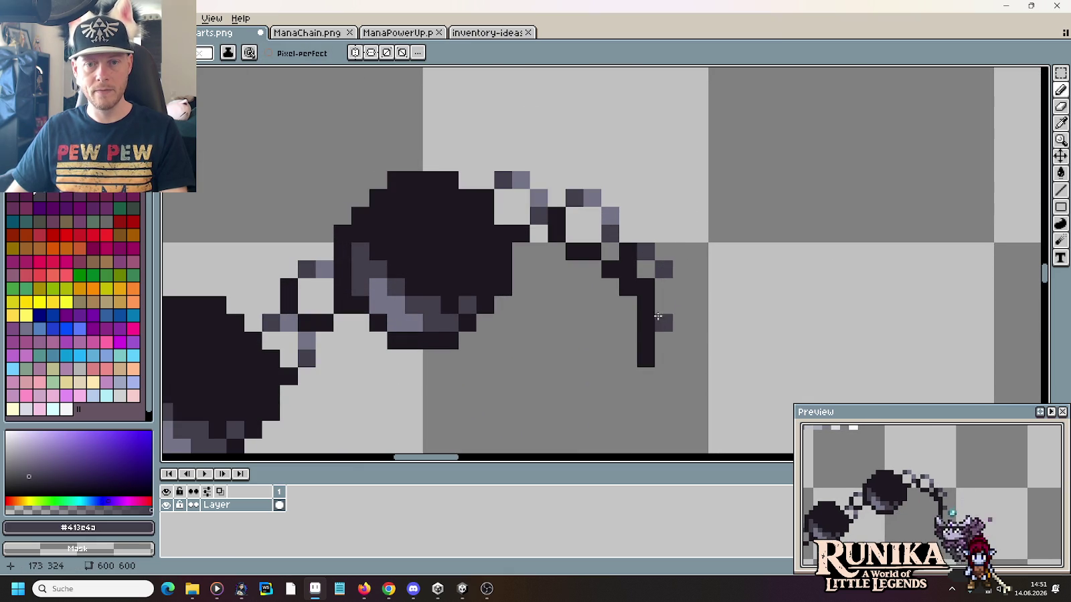
# Step: Repaint three pixels along the hook's crest in dark grey #413e4a
pyautogui.scroll(-1, 658, 317)
pyautogui.scroll(3, 620, 417)
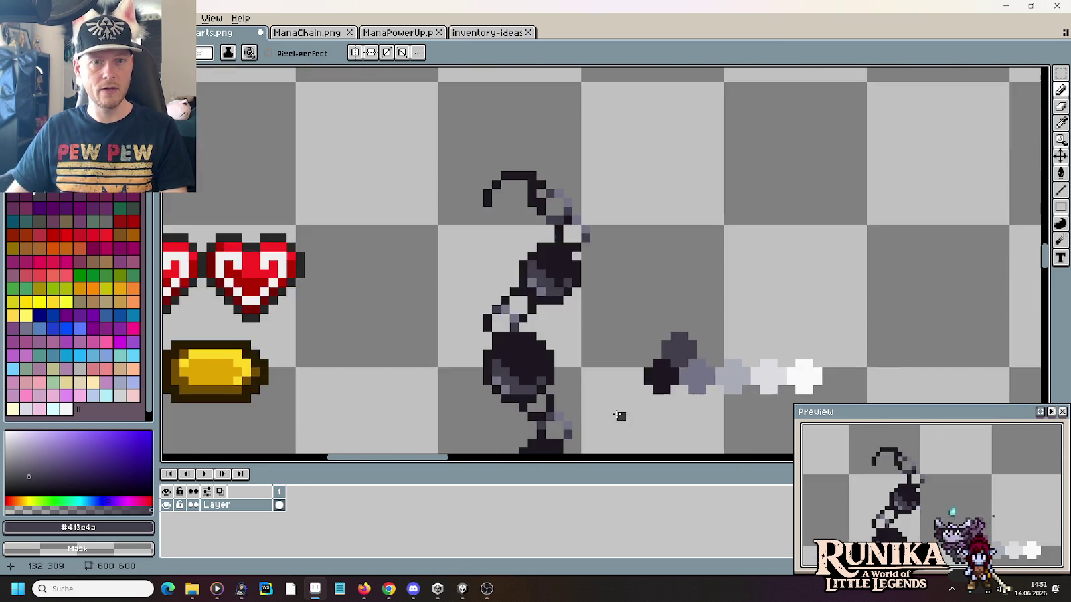
pyautogui.scroll(3, 621, 417)
pyautogui.scroll(-2, 592, 292)
pyautogui.click(577, 243)
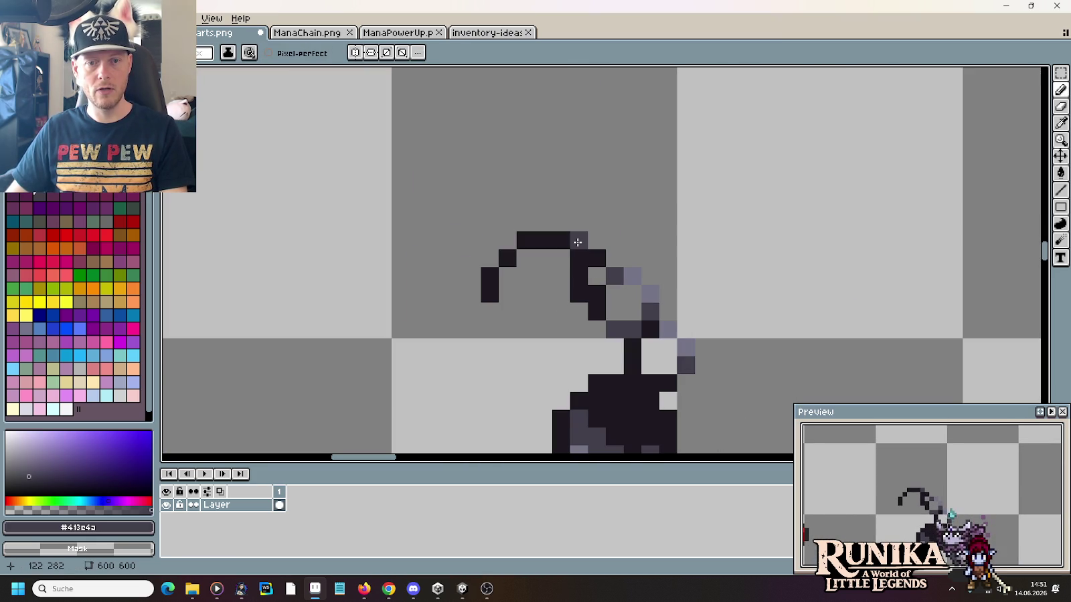
pyautogui.click(561, 240)
pyautogui.click(574, 253)
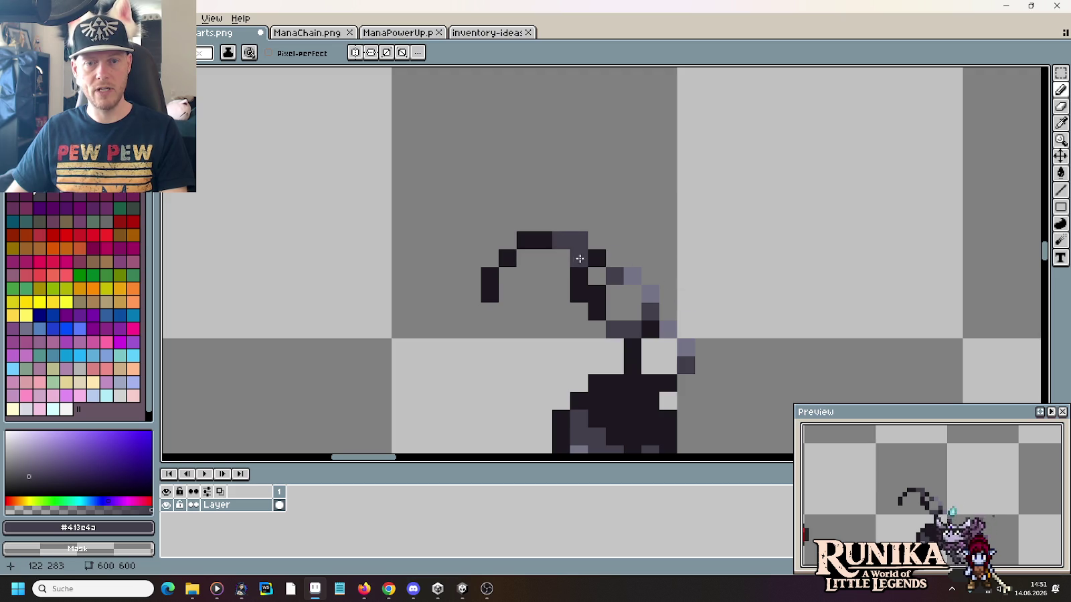
# Step: Add two more dark grey #413e4a pixels to the hook
pyautogui.scroll(-1, 646, 259)
pyautogui.keyDown('alt'); pyautogui.click(637, 265); pyautogui.keyUp('alt')
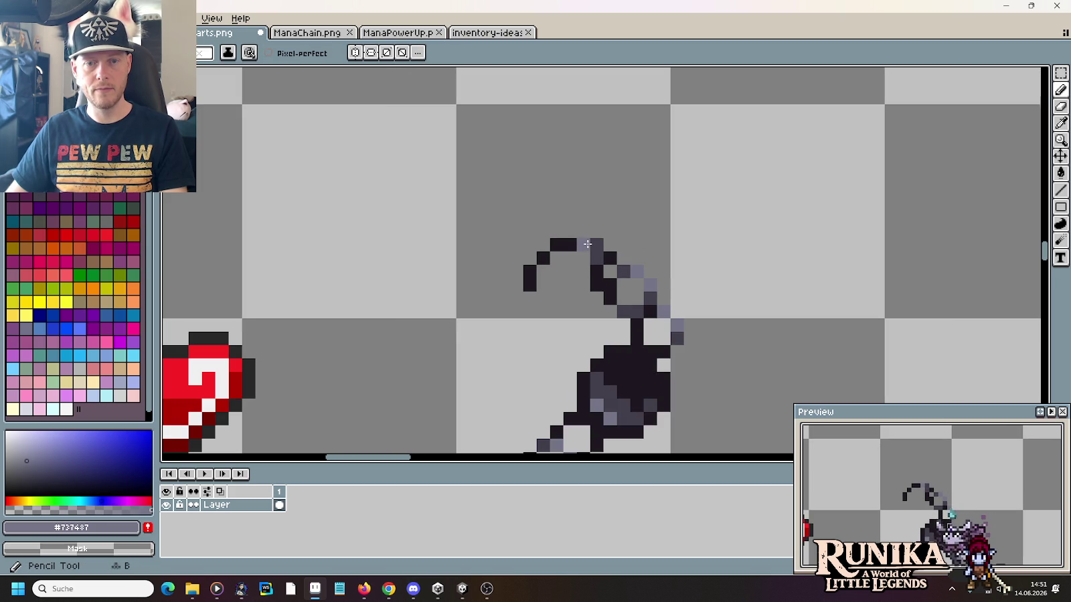
pyautogui.keyDown('alt'); pyautogui.click(604, 256); pyautogui.keyUp('alt')
pyautogui.click(575, 249)
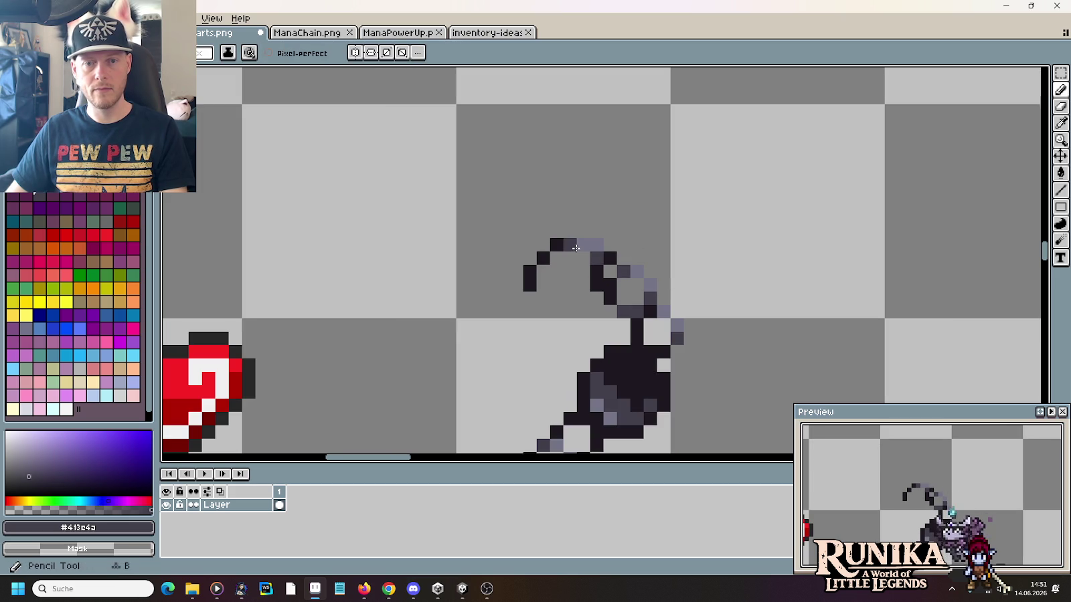
pyautogui.click(583, 245)
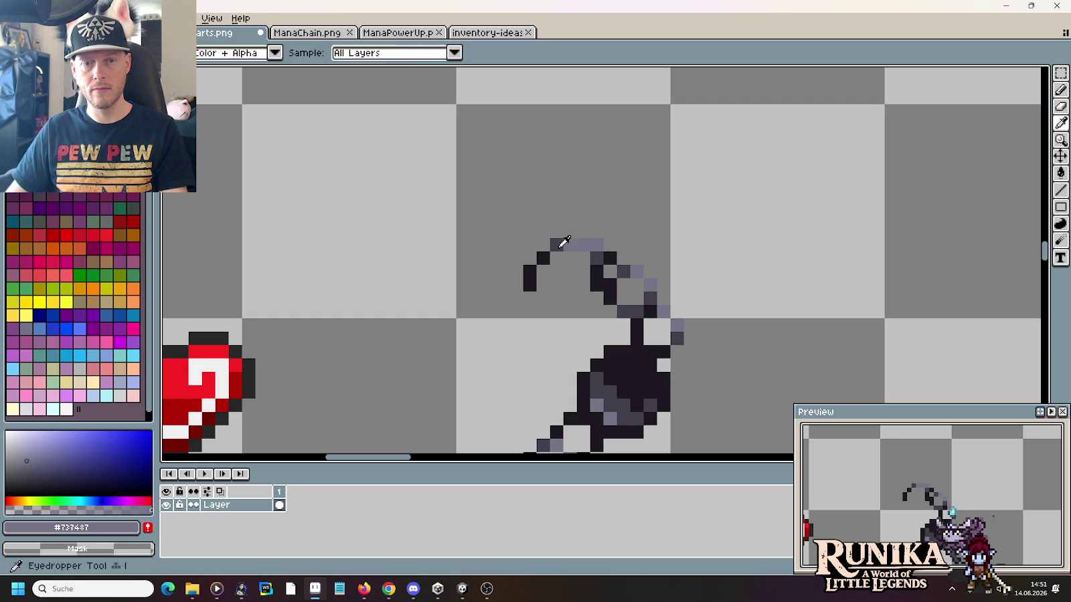
pyautogui.scroll(-4, 691, 245)
pyautogui.scroll(-1, 696, 253)
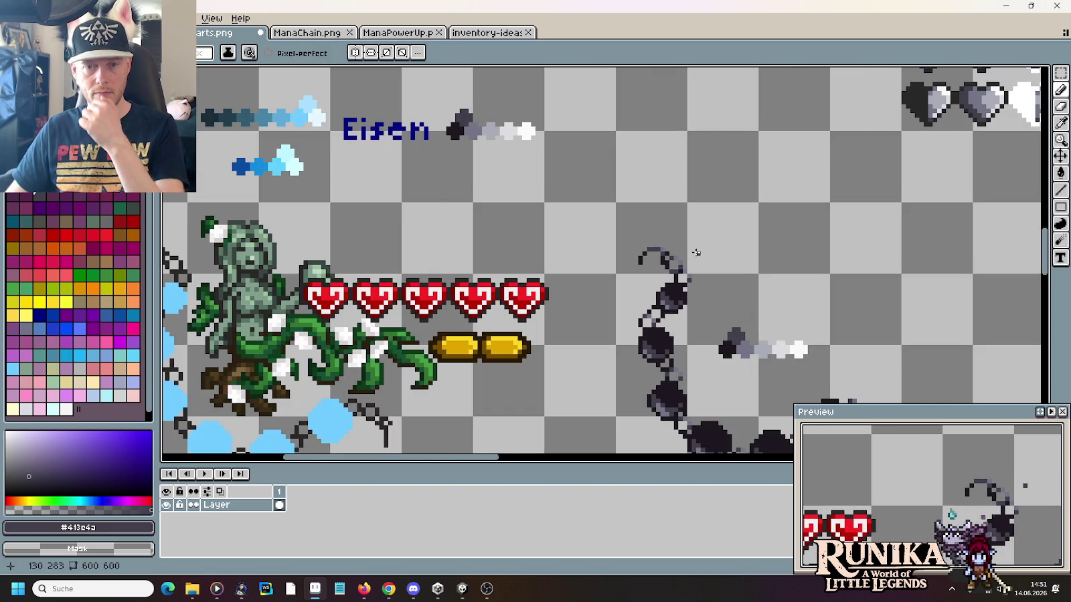
pyautogui.scroll(-1, 715, 257)
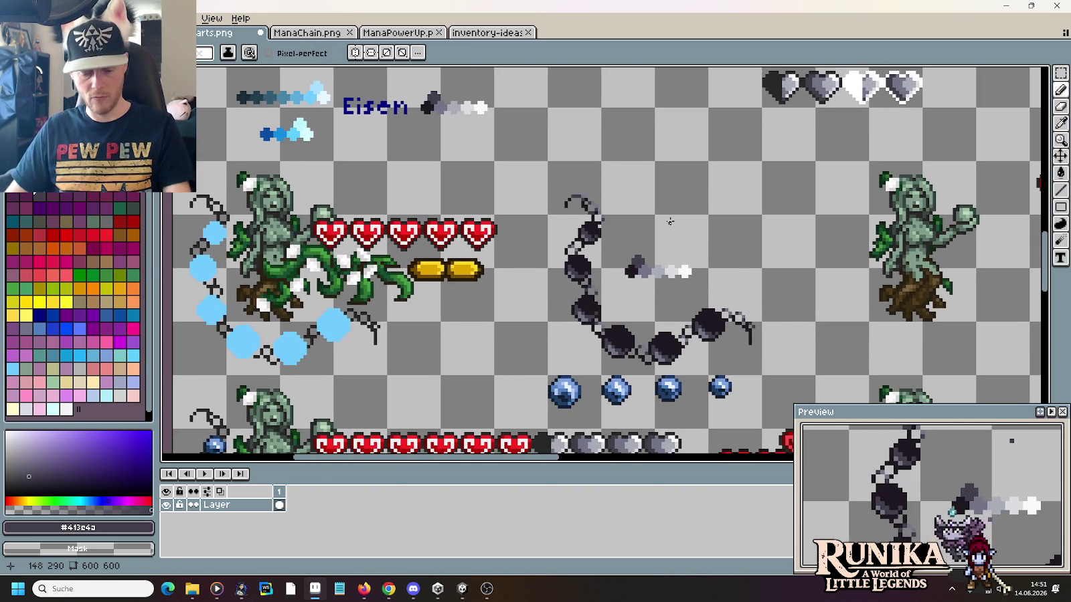
# Step: Move the grey dot strip down and left, away from the chain
pyautogui.press('m')
pyautogui.moveTo(610, 241)
pyautogui.mouseDown()
pyautogui.moveTo(709, 291)
pyautogui.moveTo(501, 334)
pyautogui.mouseUp()
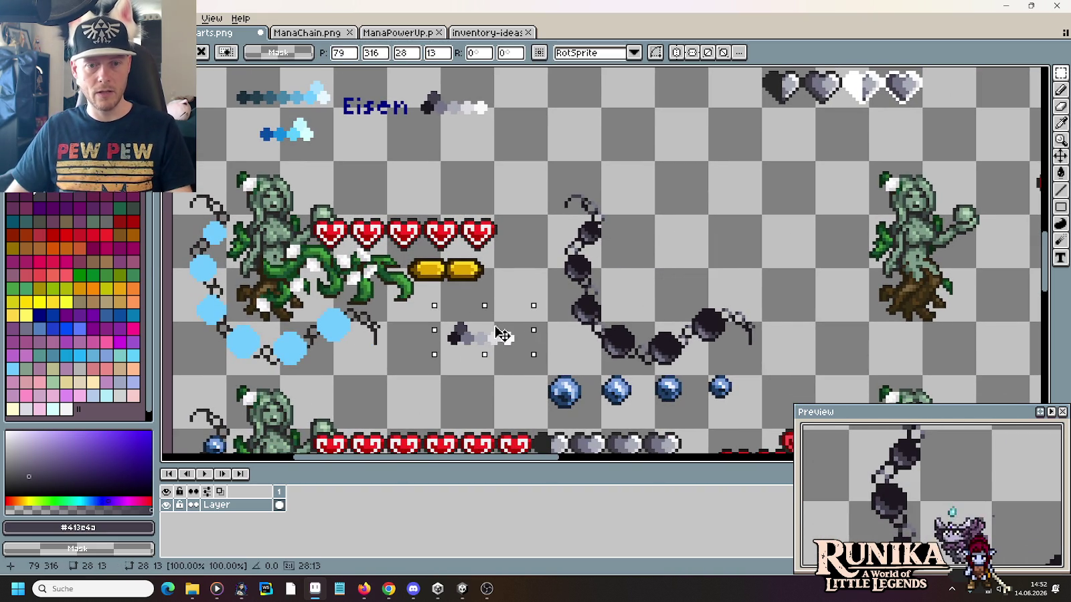
pyautogui.hotkey('ctrl', 'd')
# Step: Paste a 64×64 area around the chain into ManaChain.png
pyautogui.moveTo(673, 338)
pyautogui.mouseDown()
pyautogui.moveTo(791, 307)
pyautogui.moveTo(629, 117)
pyautogui.mouseUp()
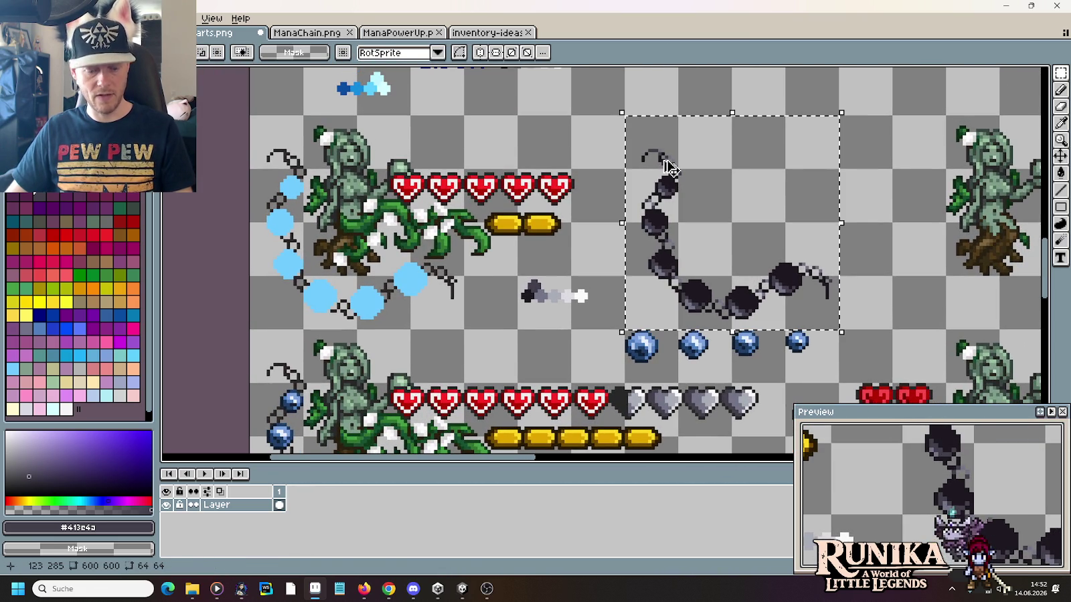
pyautogui.click(308, 32)
pyautogui.hotkey('ctrl', 'v')
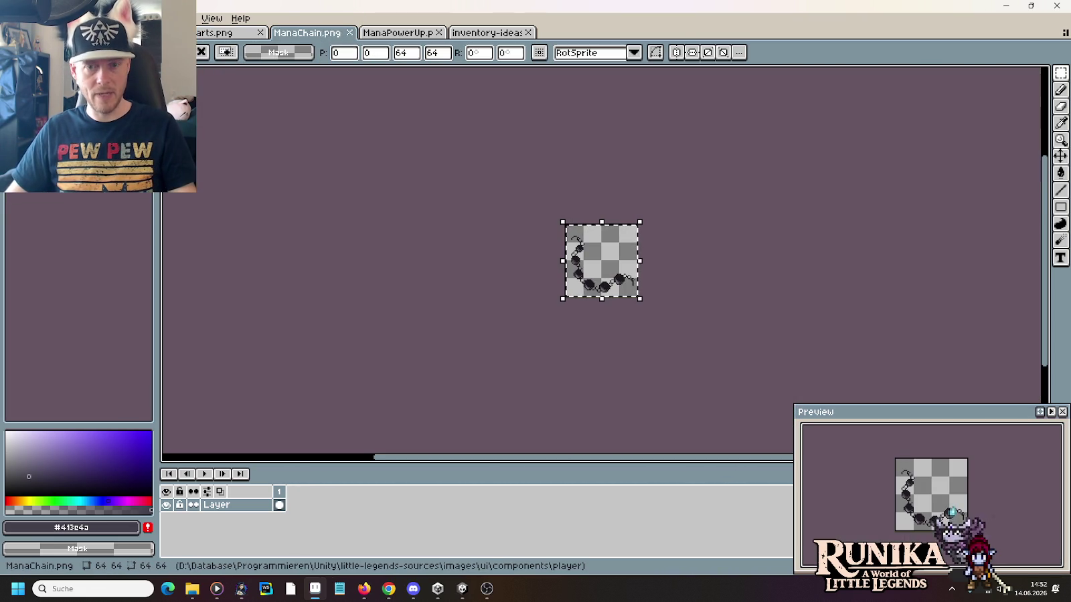
pyautogui.press('Return')
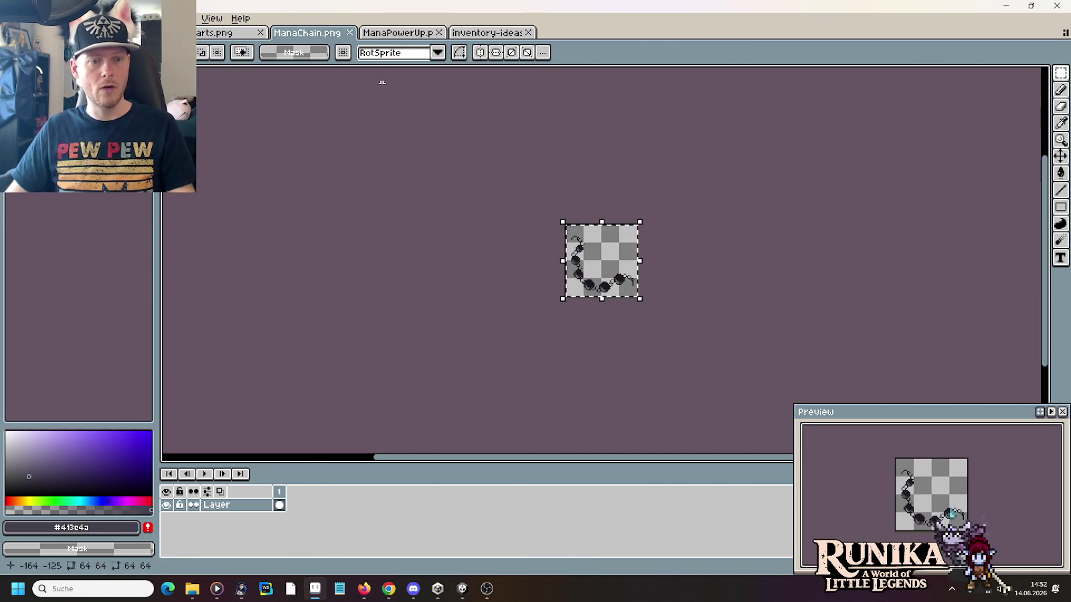
pyautogui.click(192, 590)
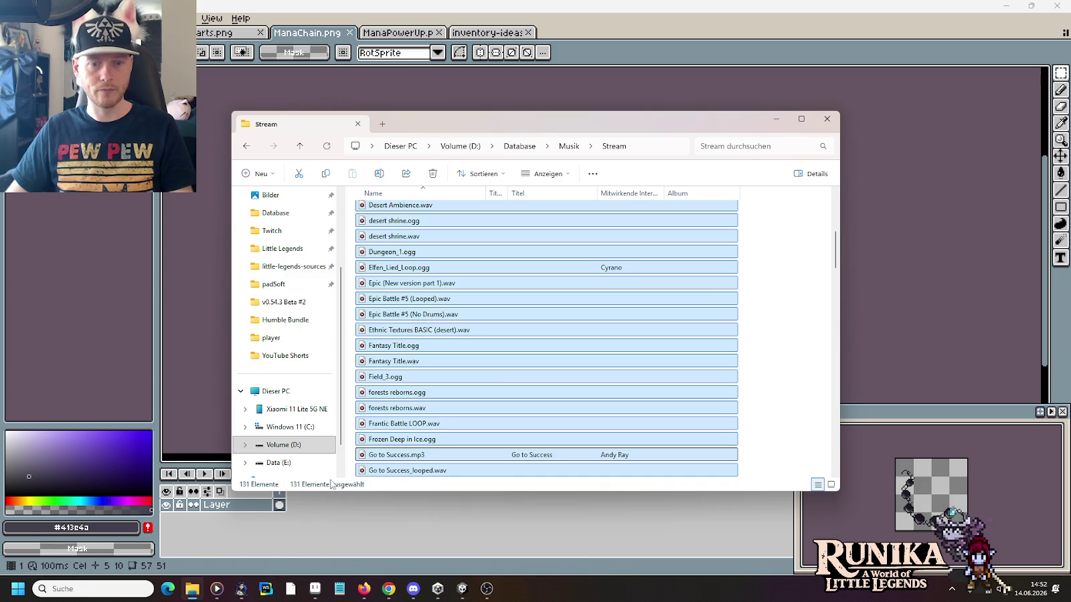
# Step: Go to little-legends-sources\images\ui\components\player and drag ManaBubble7–10.png into Aseprite
pyautogui.click(192, 590)
pyautogui.rightClick(192, 592)
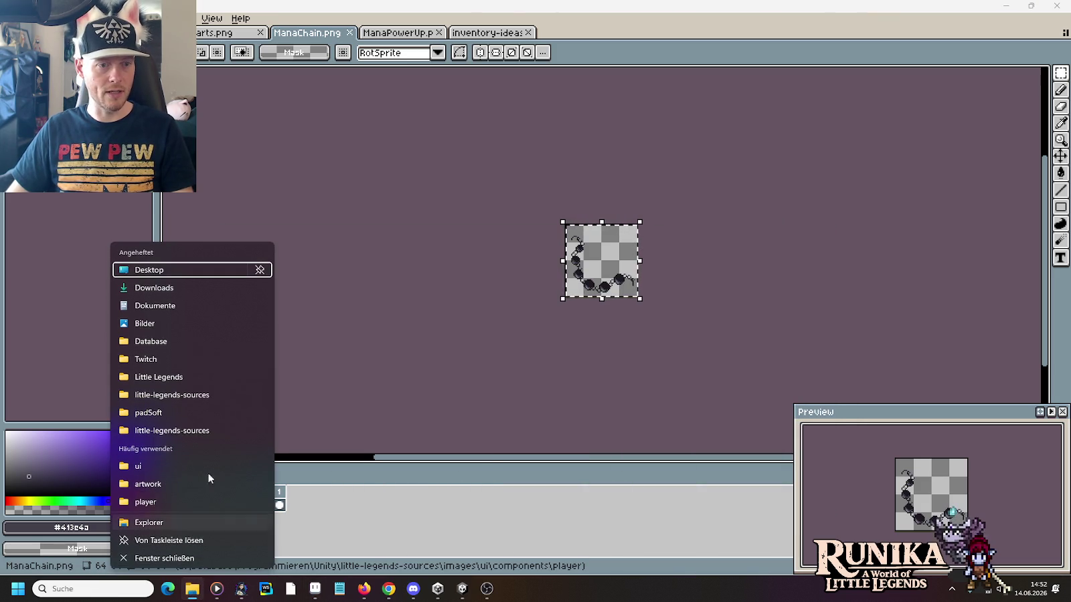
pyautogui.click(196, 396)
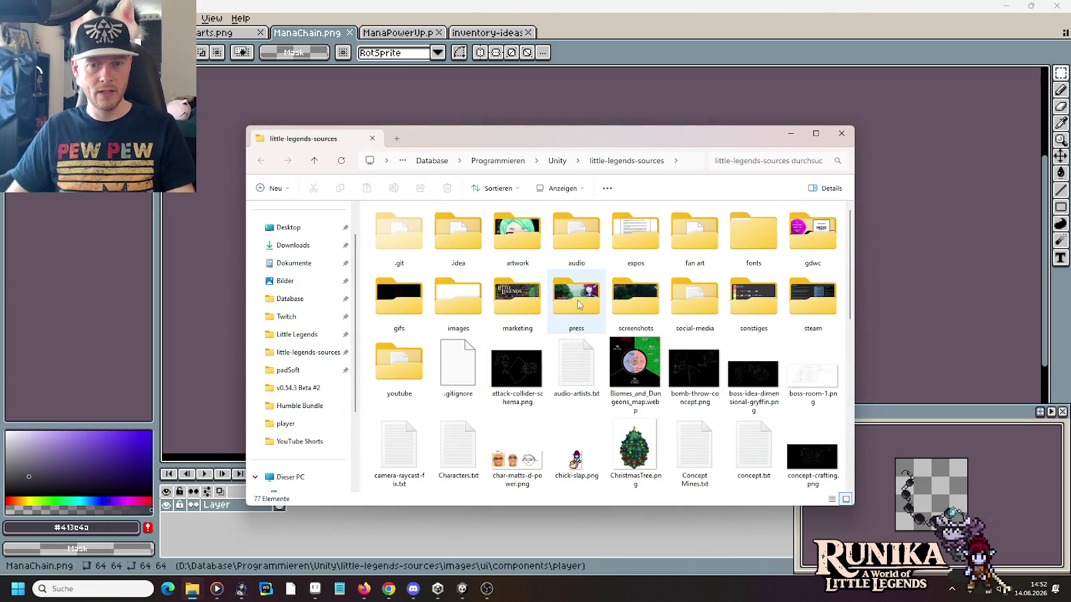
pyautogui.doubleClick(466, 307)
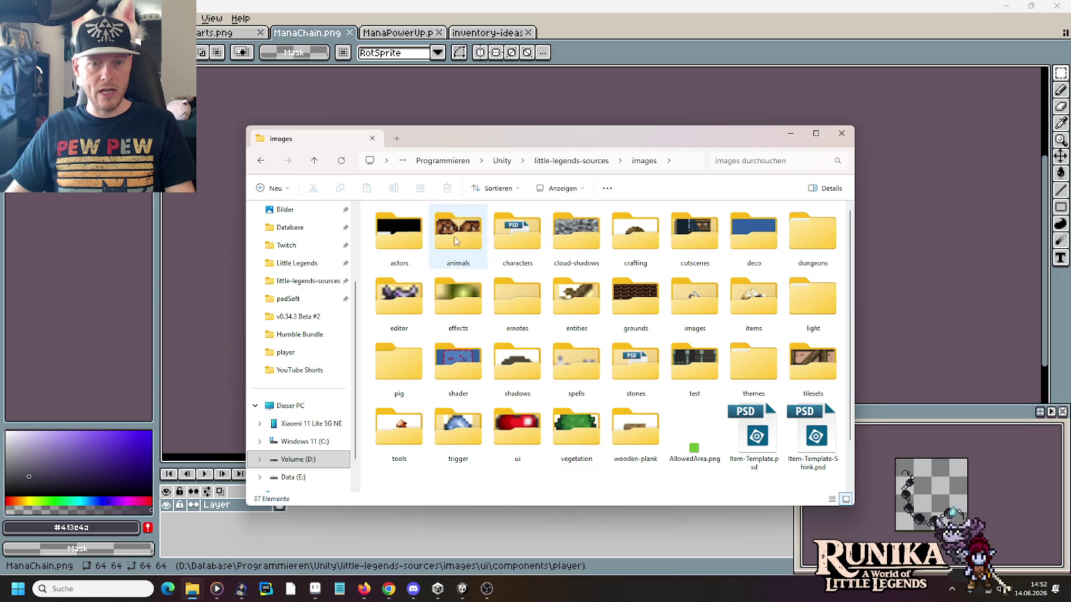
pyautogui.doubleClick(518, 430)
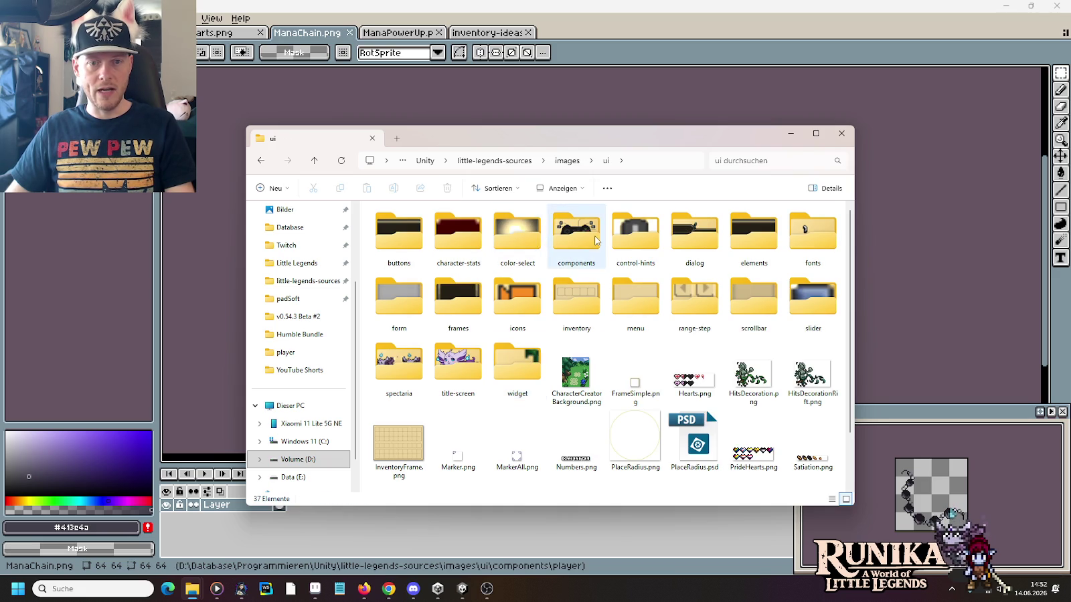
pyautogui.doubleClick(576, 233)
pyautogui.doubleClick(761, 307)
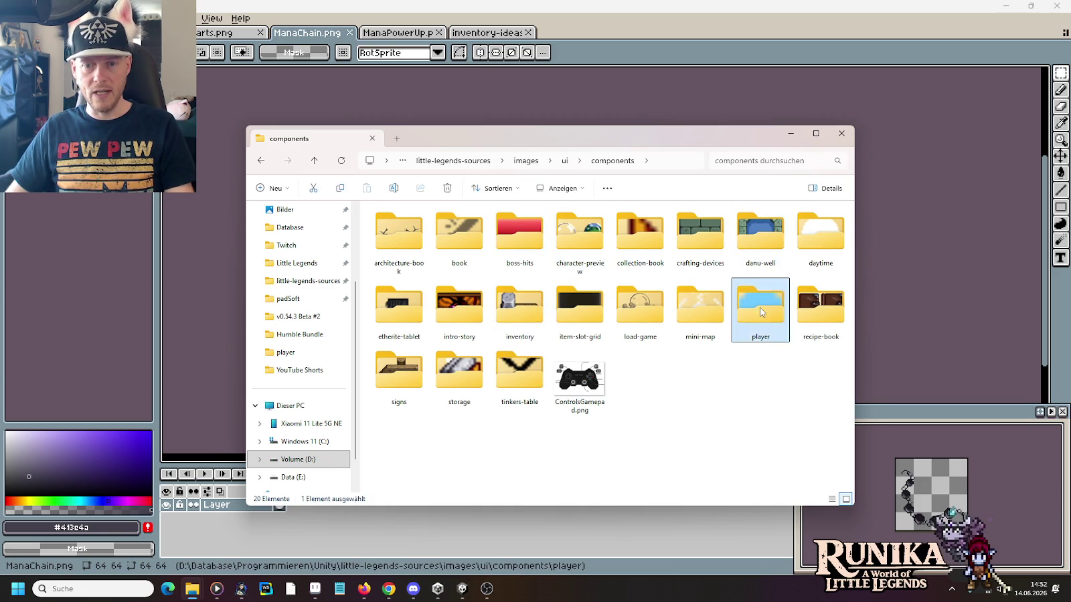
pyautogui.moveTo(589, 308)
pyautogui.mouseDown()
pyautogui.moveTo(371, 205)
pyautogui.moveTo(271, 44)
pyautogui.mouseUp()
pyautogui.click(210, 35)
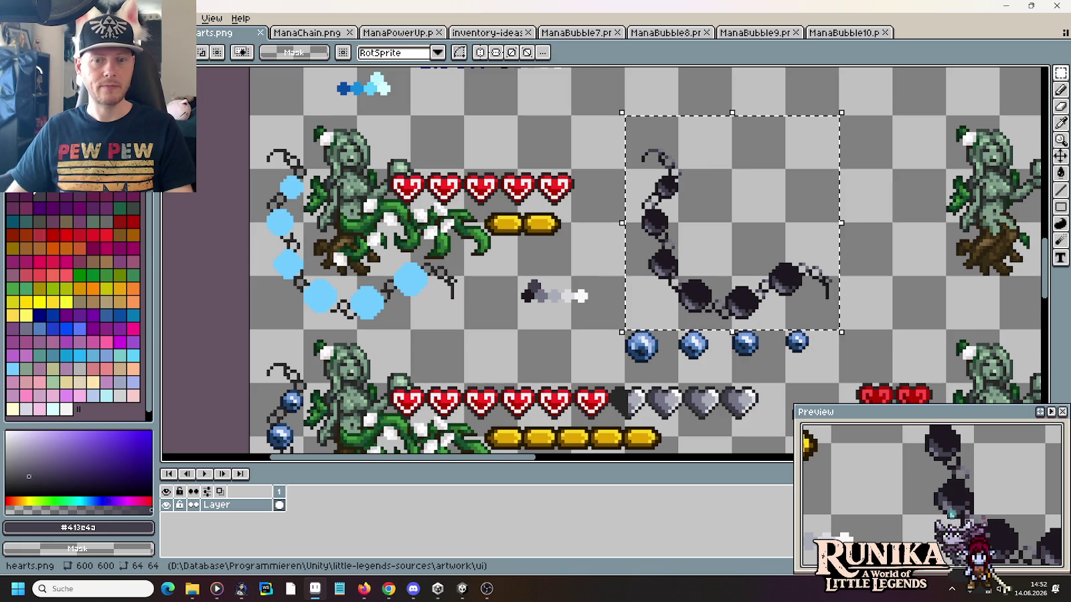
# Step: Paste the two largest blue bubbles into ManaBubble10 and ManaBubble9, saving ManaBubble9
pyautogui.moveTo(625, 330); pyautogui.dragTo(659, 365)
pyautogui.hotkey('ctrl', 'c')
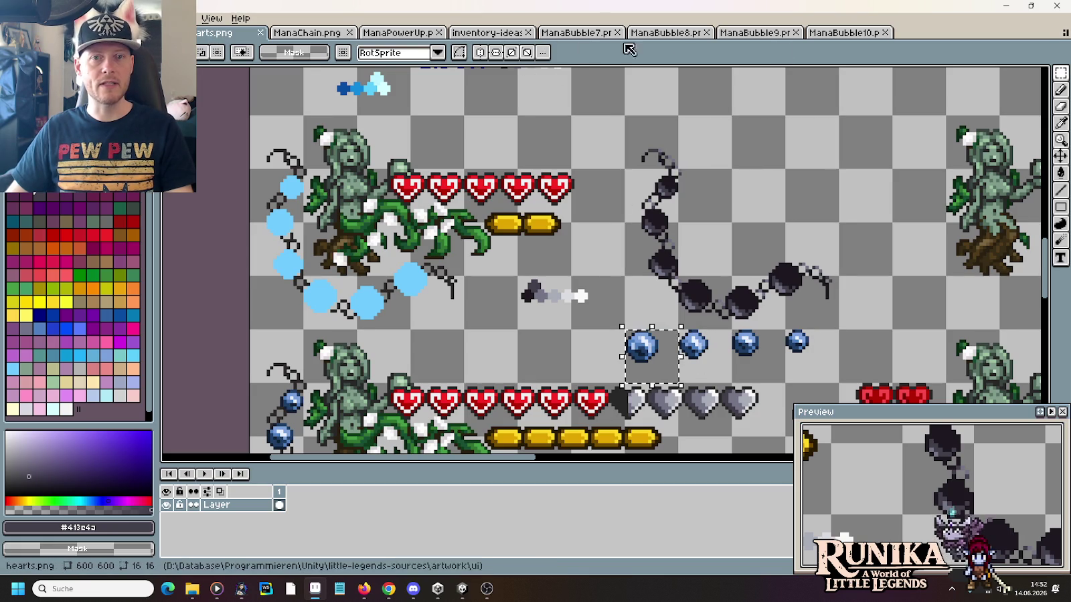
pyautogui.click(843, 32)
pyautogui.hotkey('ctrl', 'v')
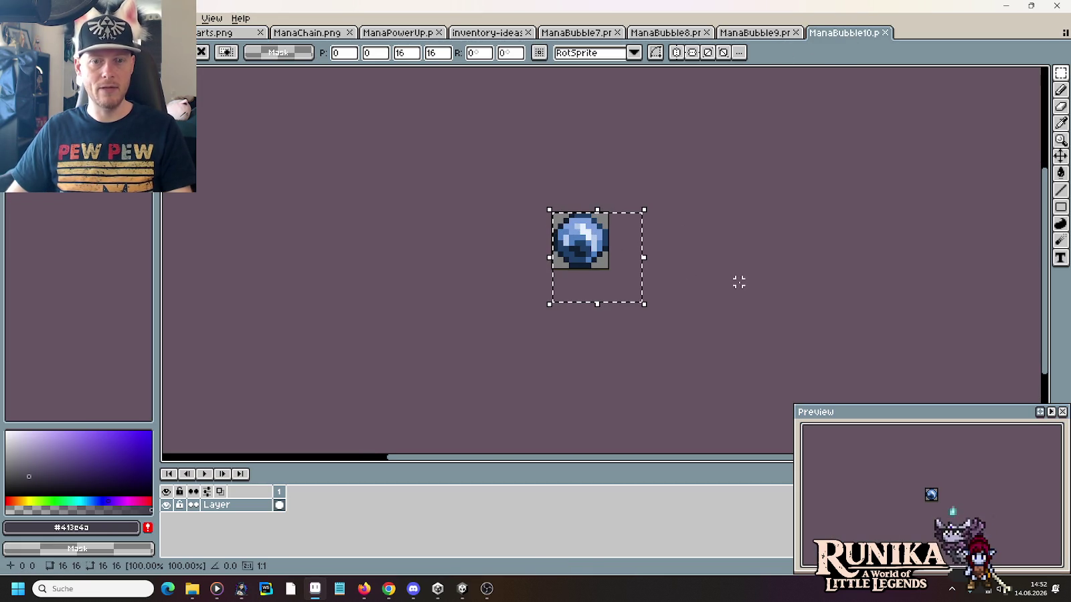
pyautogui.click(221, 32)
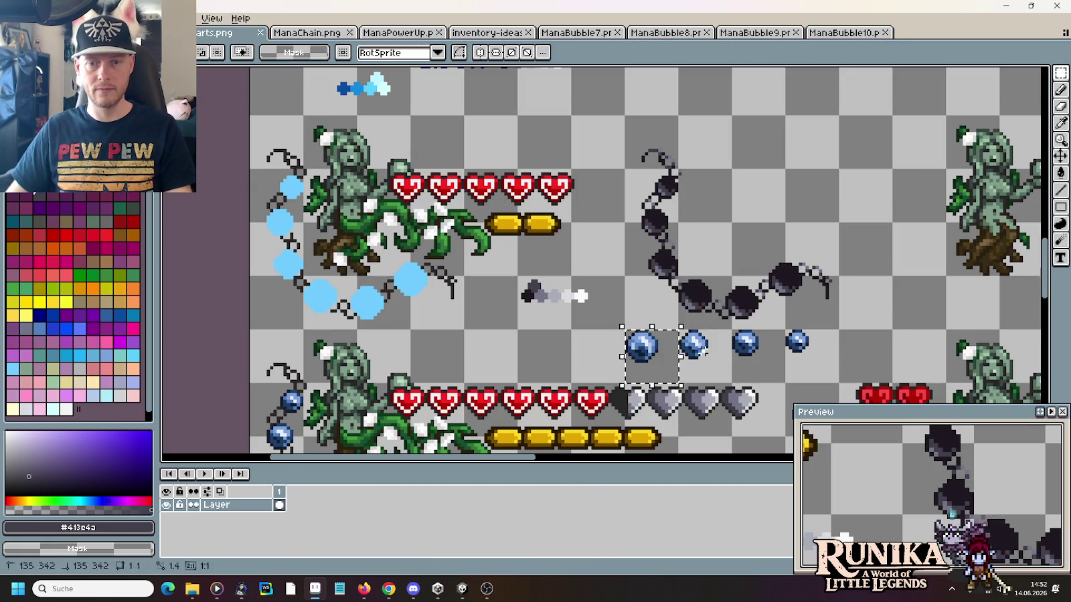
pyautogui.hotkey('ctrl', 'c')
pyautogui.click(755, 32)
pyautogui.hotkey('ctrl', 'v')
pyautogui.hotkey('ctrl', 's')
pyautogui.click(221, 32)
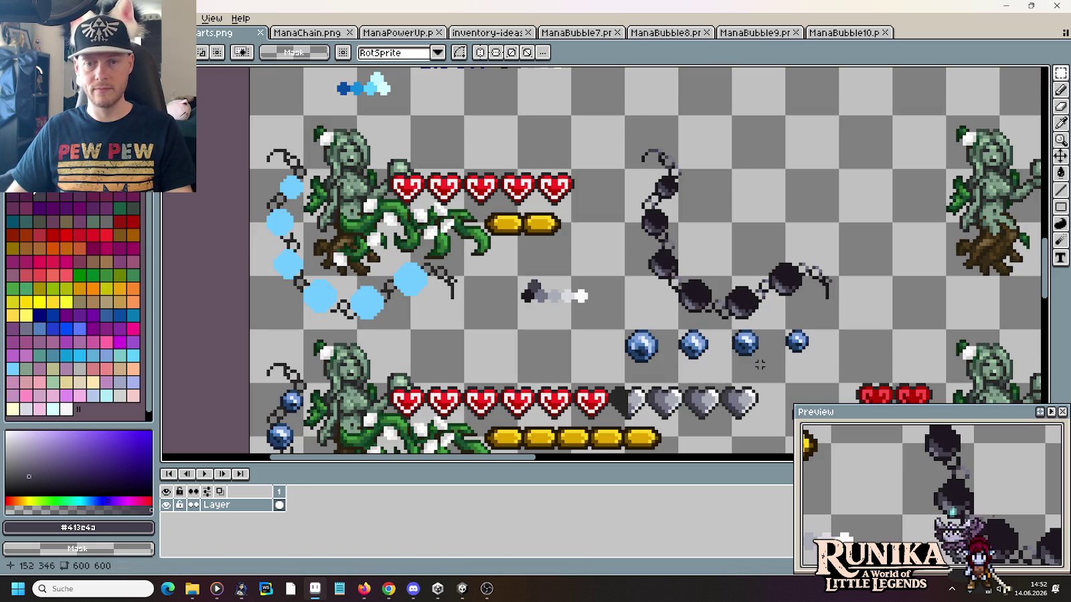
# Step: Paste the remaining bubbles into ManaBubble8 and ManaBubble7, saving ManaBubble8
pyautogui.hotkey('ctrl', 'c')
pyautogui.click(666, 32)
pyautogui.hotkey('ctrl', 'v')
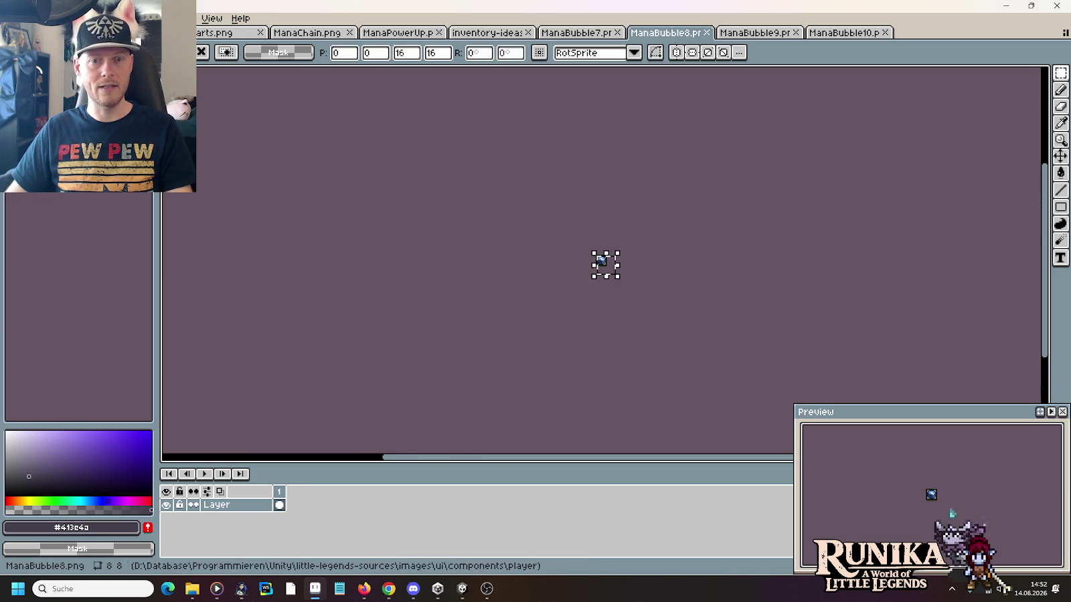
pyautogui.hotkey('ctrl', 's')
pyautogui.click(221, 32)
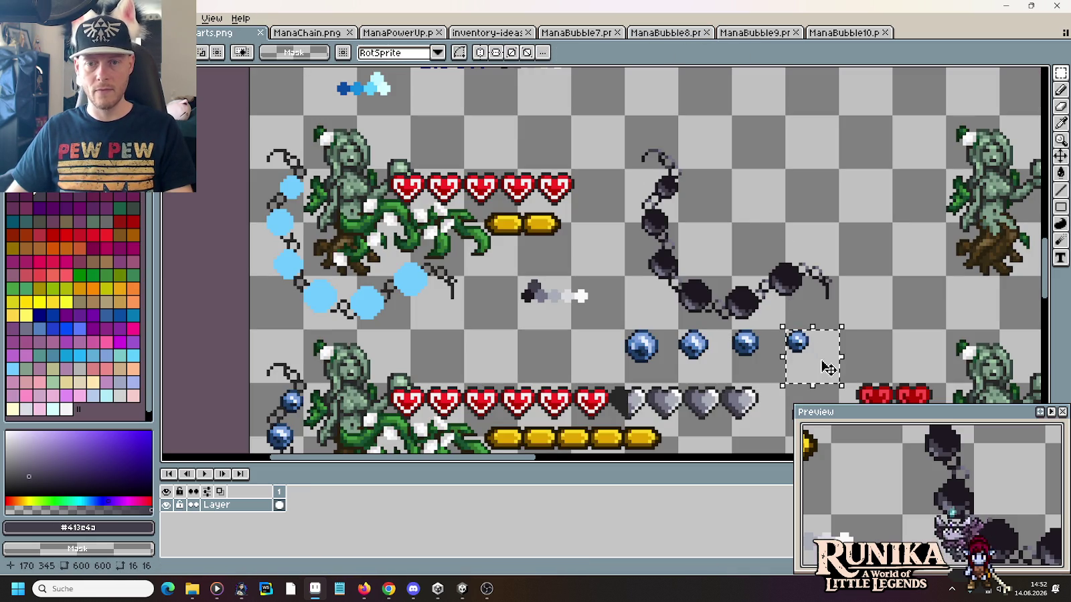
pyautogui.hotkey('ctrl', 'c')
pyautogui.click(577, 32)
pyautogui.hotkey('ctrl', 'v')
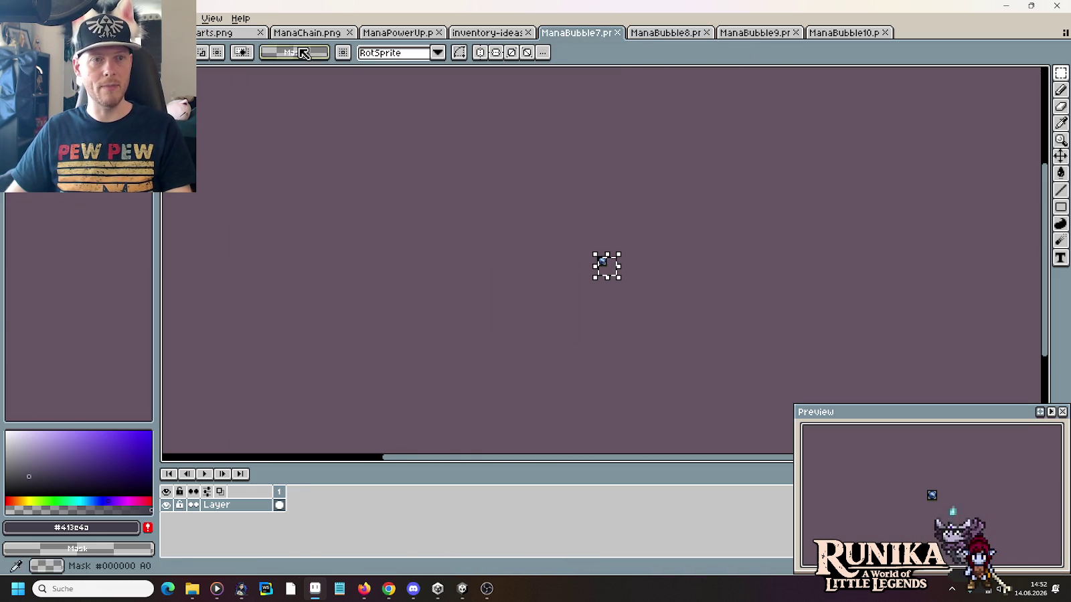
pyautogui.click(234, 34)
pyautogui.scroll(1, 673, 362)
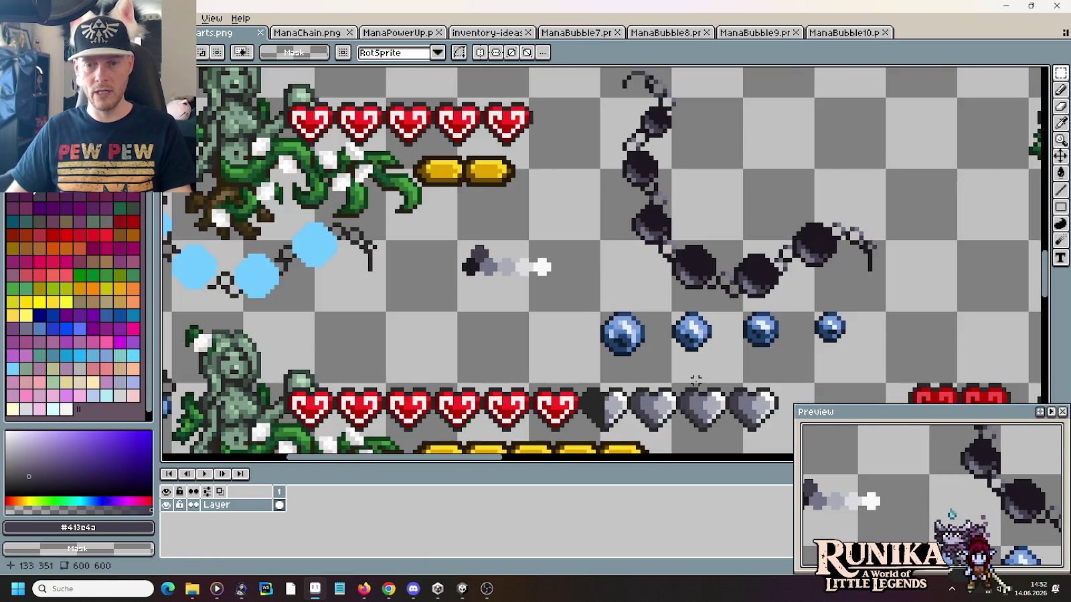
pyautogui.scroll(1, 672, 361)
pyautogui.scroll(1, 615, 314)
pyautogui.scroll(1, 604, 306)
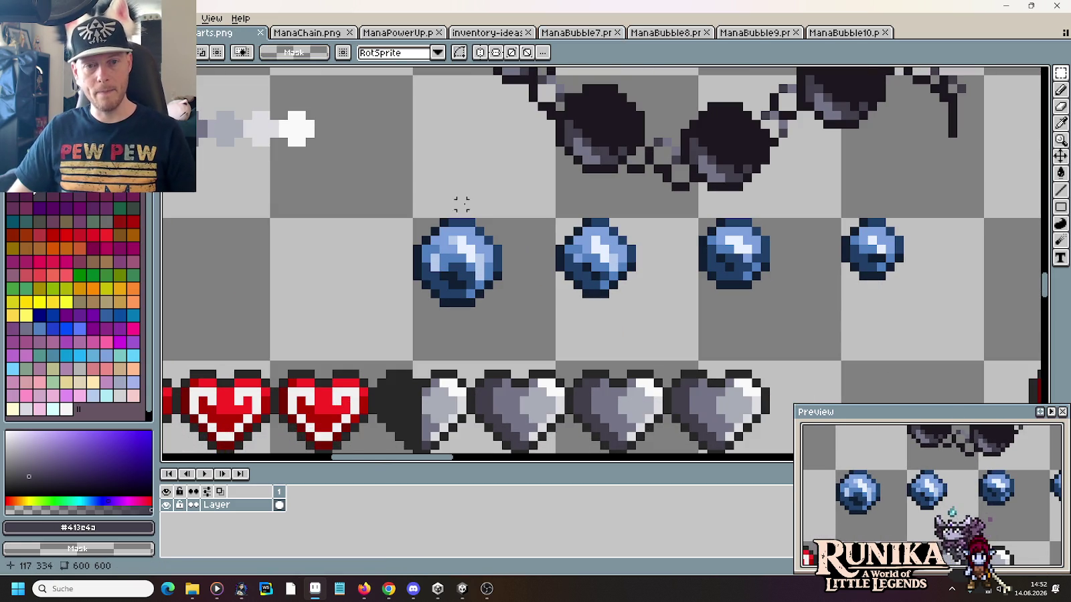
pyautogui.moveTo(461, 194); pyautogui.dragTo(461, 335)
pyautogui.moveTo(395, 267); pyautogui.dragTo(524, 267)
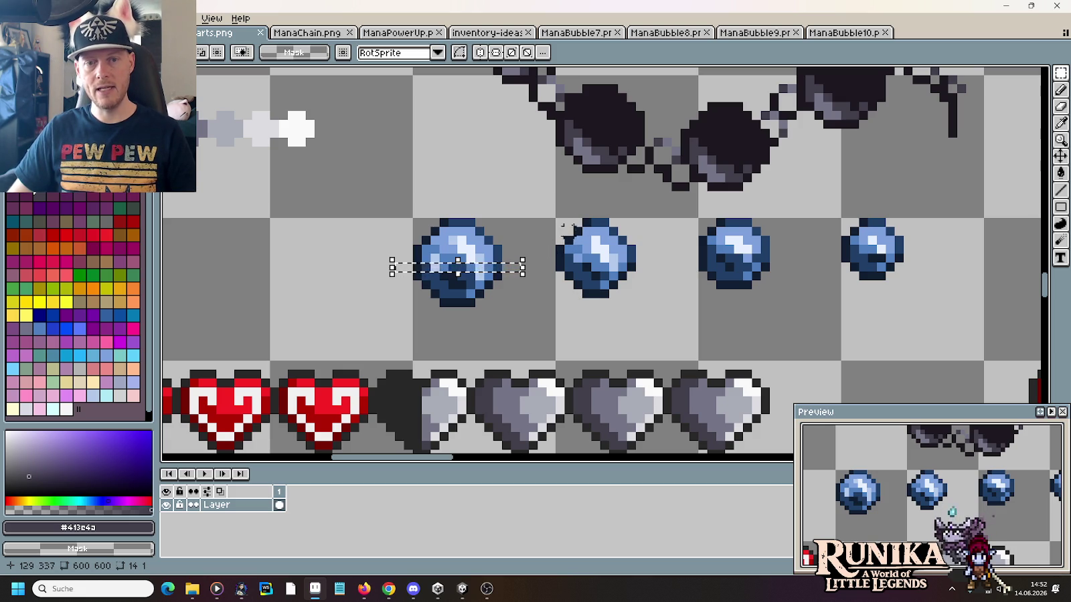
pyautogui.hotkey('ctrl', 'd')
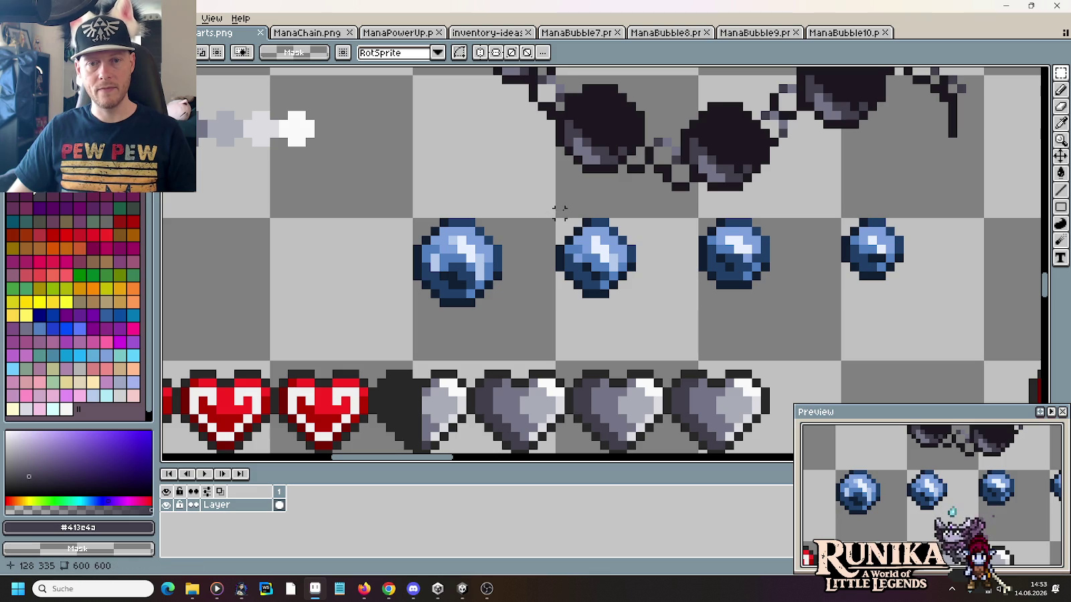
pyautogui.moveTo(568, 204)
pyautogui.mouseDown()
pyautogui.moveTo(561, 284)
pyautogui.moveTo(622, 302)
pyautogui.mouseUp()
pyautogui.moveTo(554, 228); pyautogui.dragTo(646, 233)
pyautogui.moveTo(646, 291); pyautogui.dragTo(646, 293)
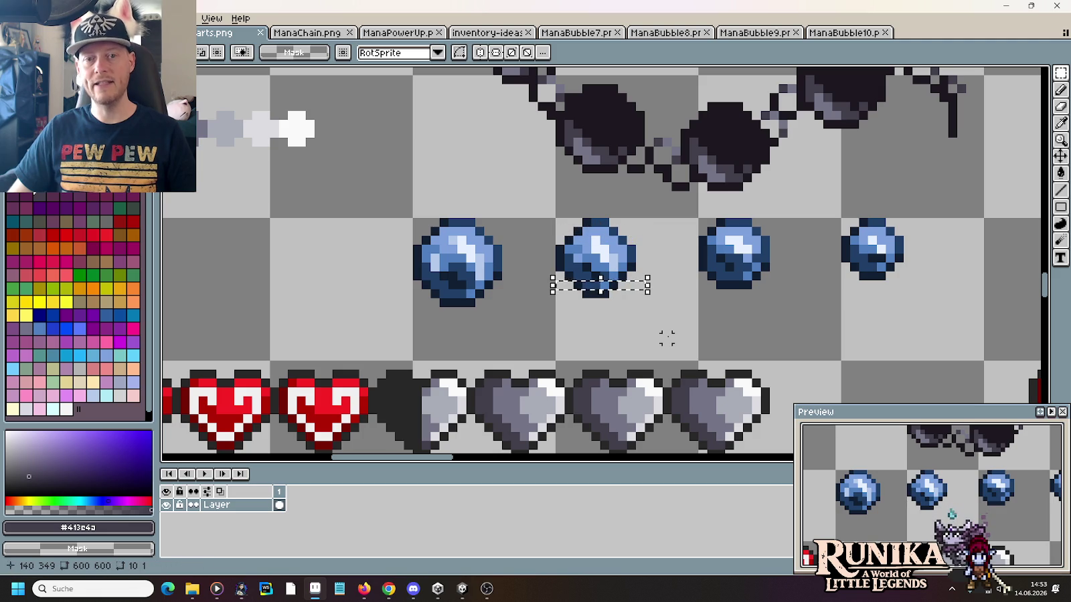
pyautogui.hotkey('ctrl', 'd')
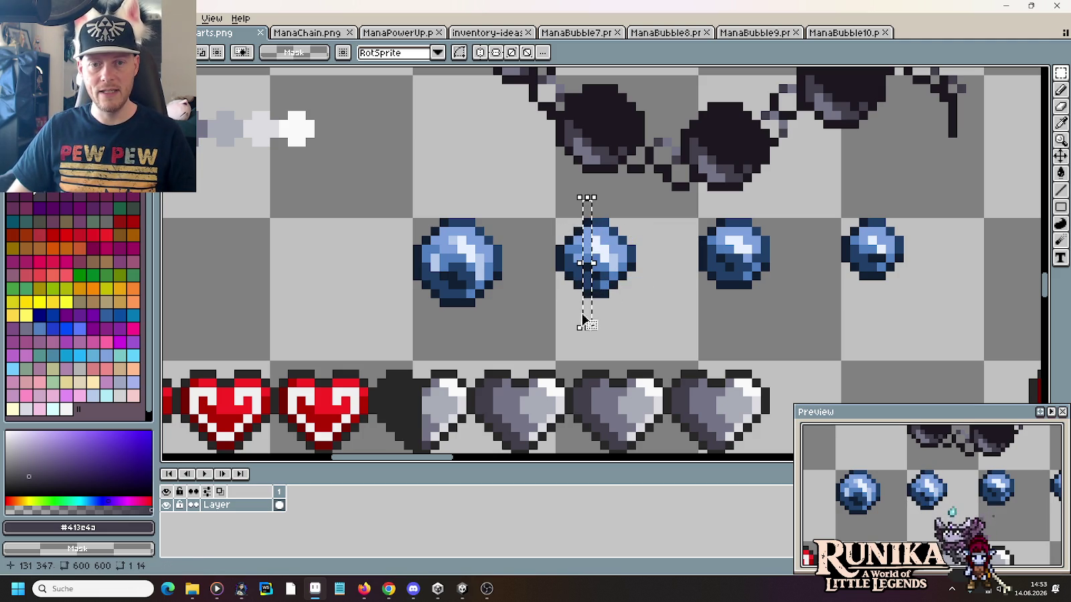
pyautogui.press('Escape')
pyautogui.hotkey('ctrl', 'd')
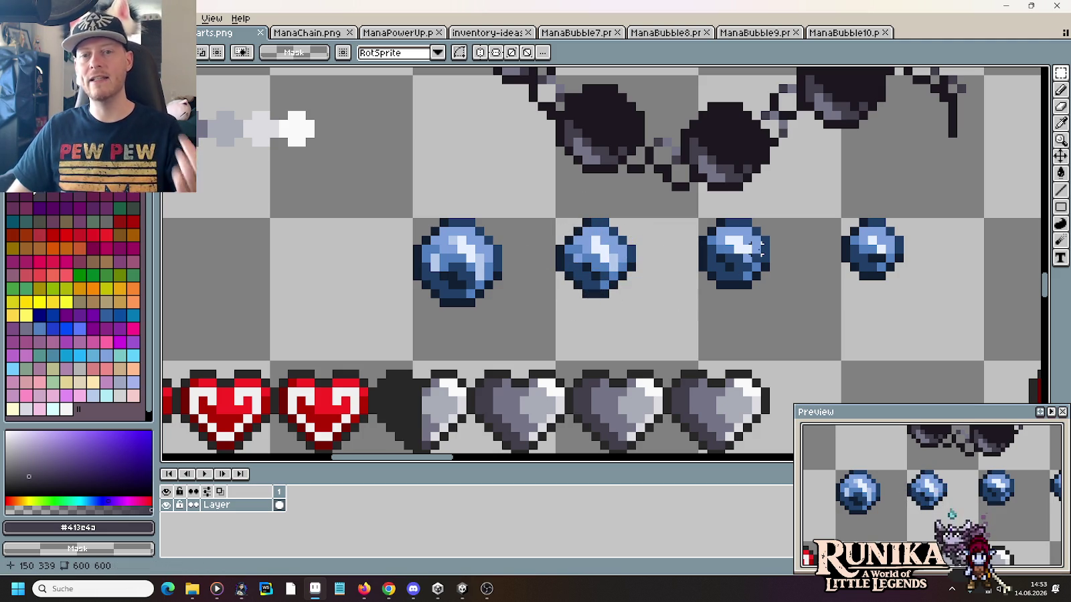
pyautogui.click(448, 213)
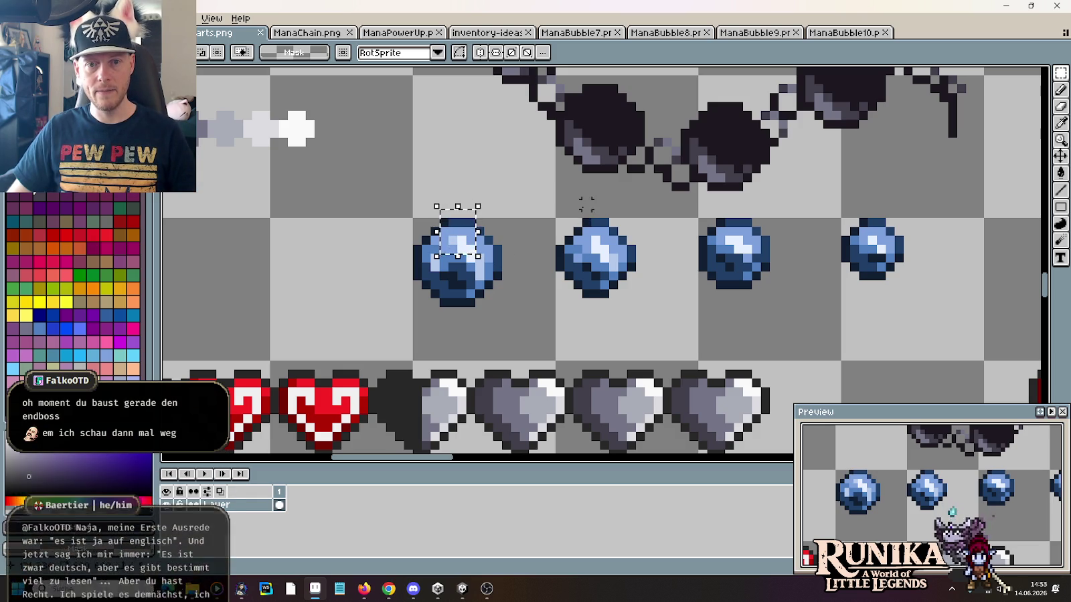
pyautogui.moveTo(579, 199); pyautogui.dragTo(611, 256)
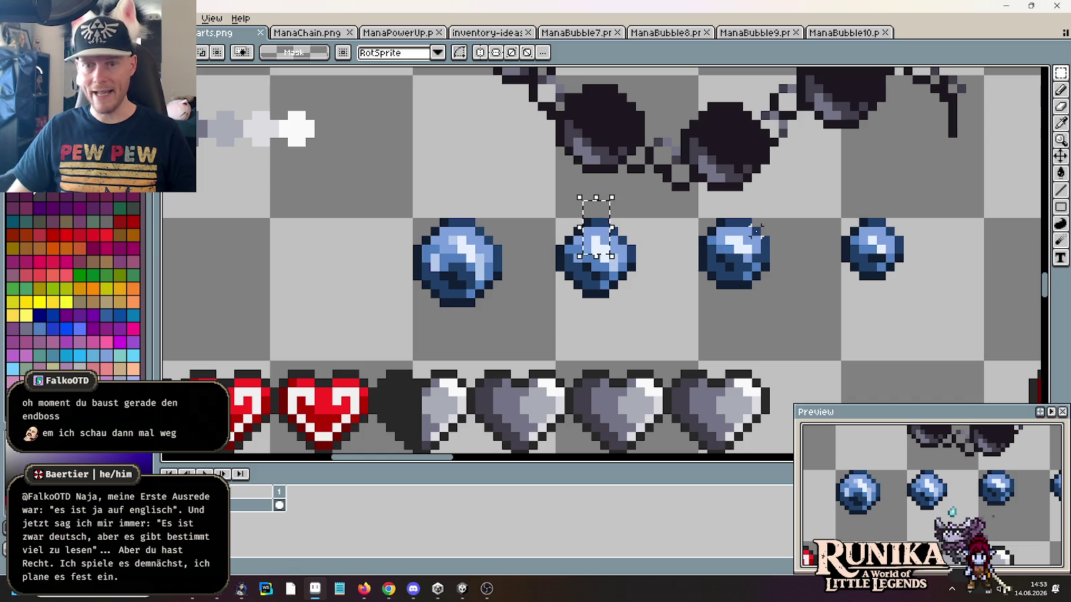
pyautogui.moveTo(719, 208); pyautogui.dragTo(751, 309)
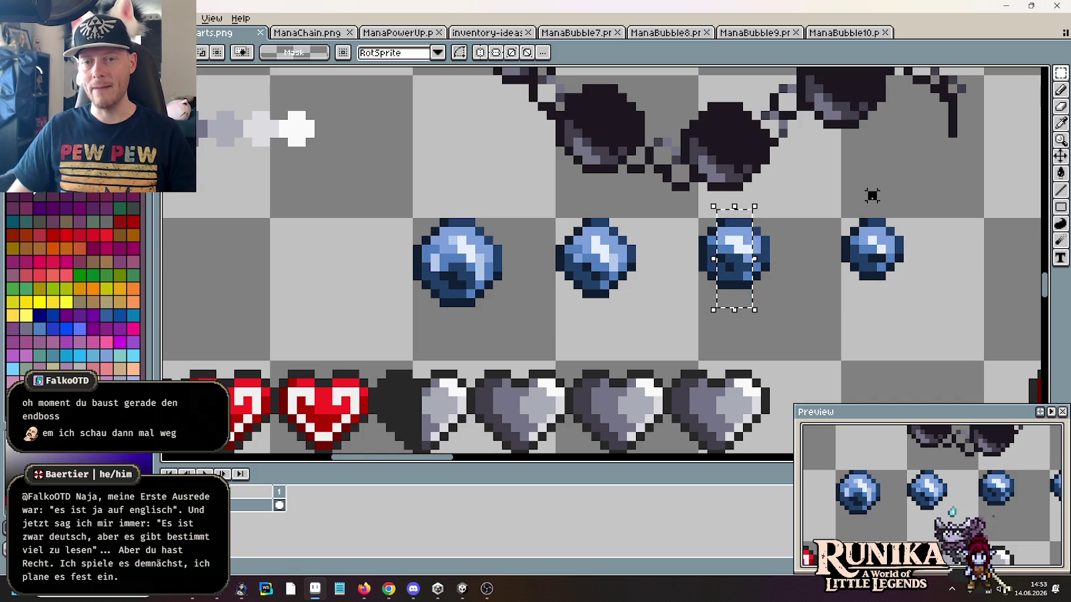
pyautogui.moveTo(863, 188); pyautogui.dragTo(880, 292)
pyautogui.moveTo(726, 201); pyautogui.dragTo(737, 328)
pyautogui.moveTo(731, 261); pyautogui.dragTo(808, 265)
pyautogui.moveTo(863, 205); pyautogui.dragTo(887, 228)
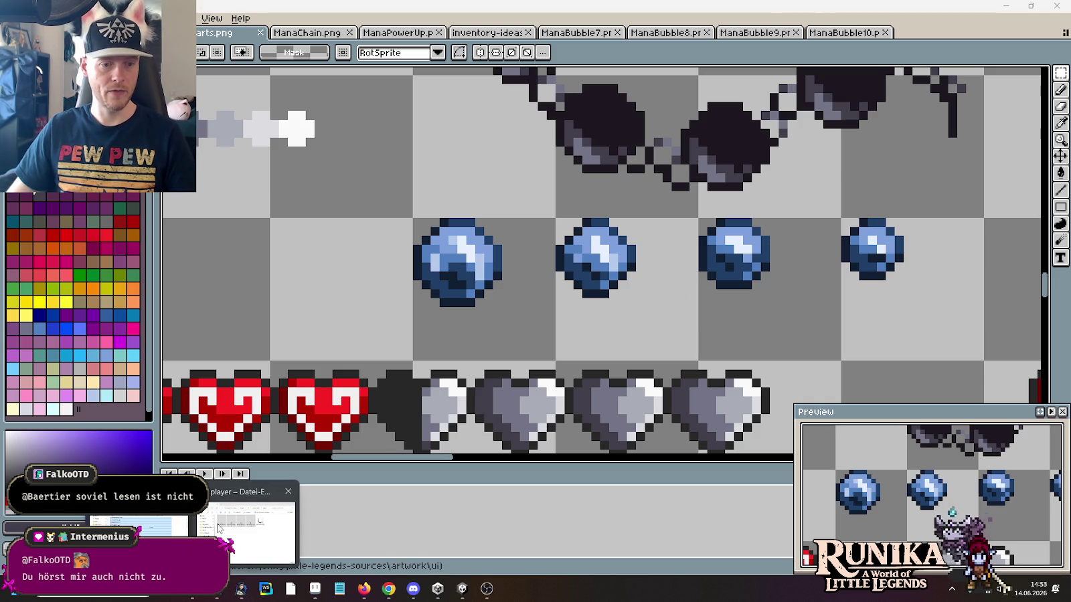
# Step: Select the five mana sprite files in the source player folder
pyautogui.moveTo(241, 589)
pyautogui.click(251, 522)
pyautogui.click(650, 303)
pyautogui.click(639, 242)
pyautogui.moveTo(714, 326); pyautogui.dragTo(372, 233)
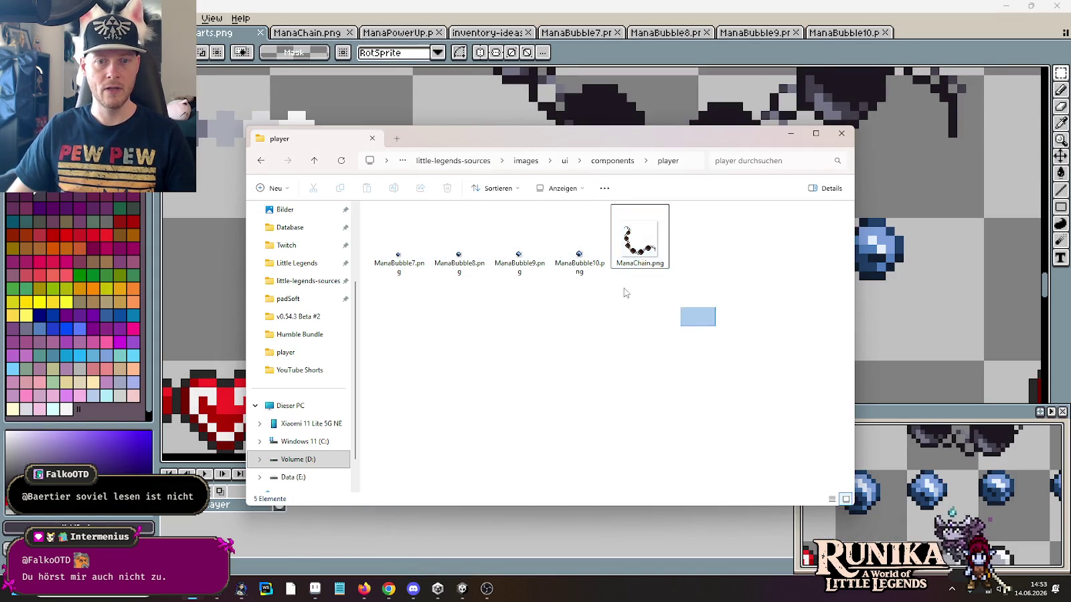
# Step: Navigate to the Little Legends project's Assets/Resources/UserInterface/Components/Player folder
pyautogui.click(197, 597)
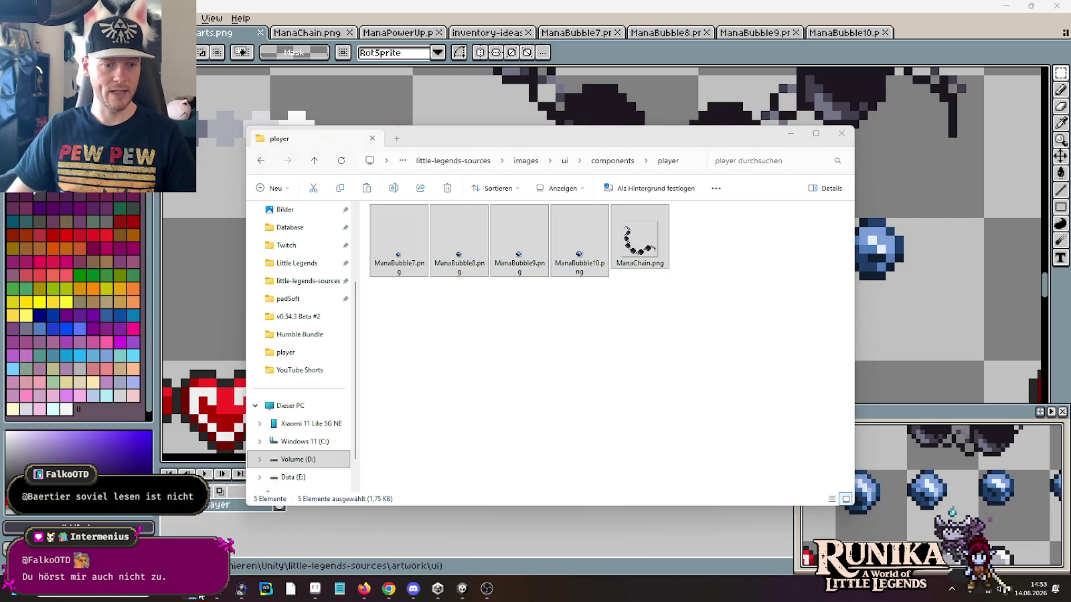
pyautogui.rightClick(201, 595)
pyautogui.click(158, 378)
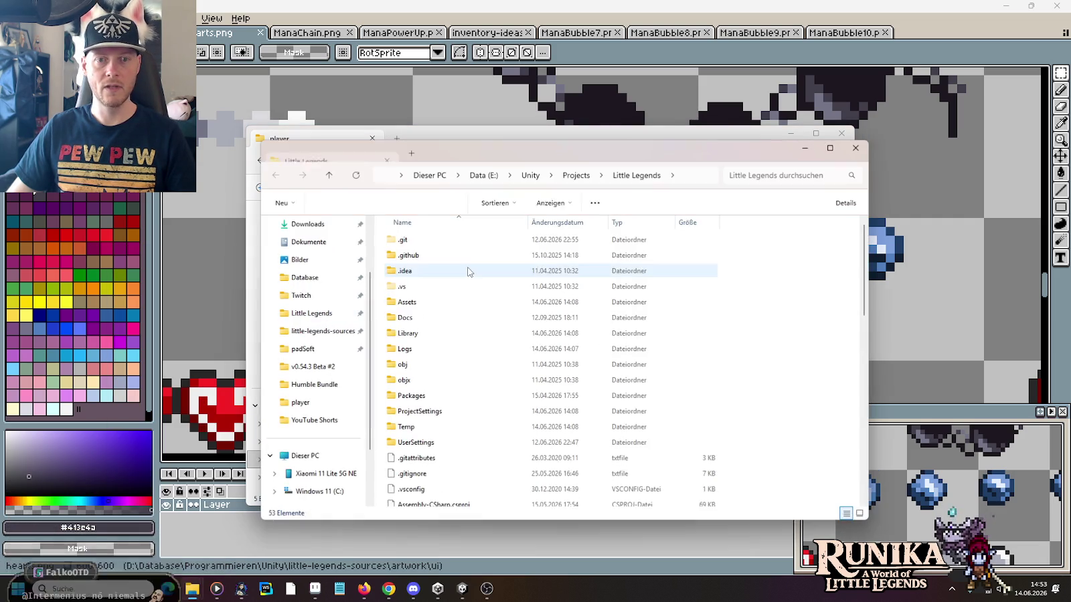
pyautogui.doubleClick(410, 334)
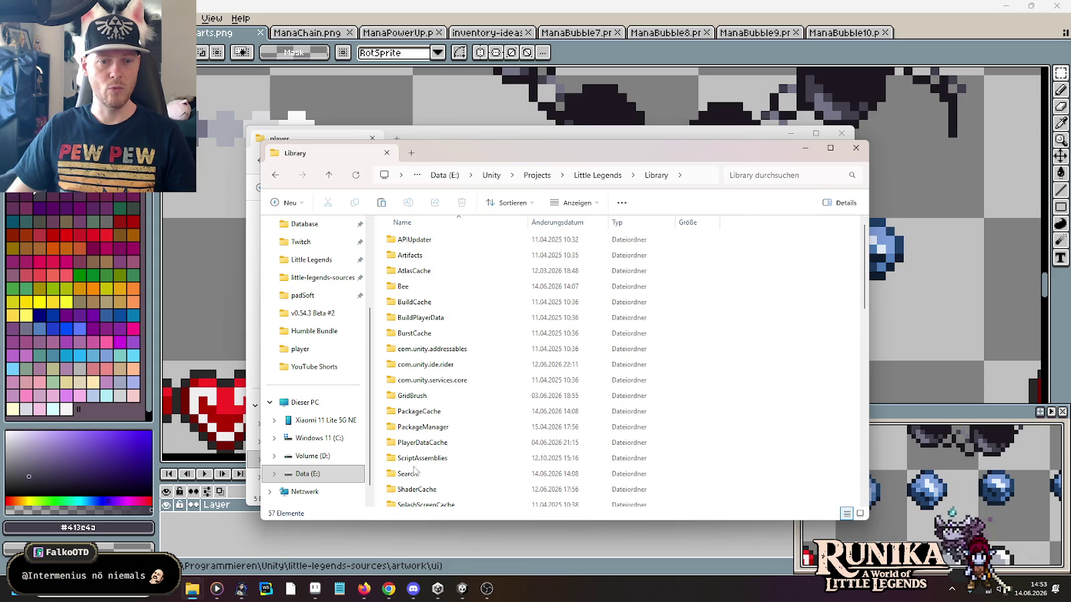
pyautogui.hotkey('alt', 'Left')
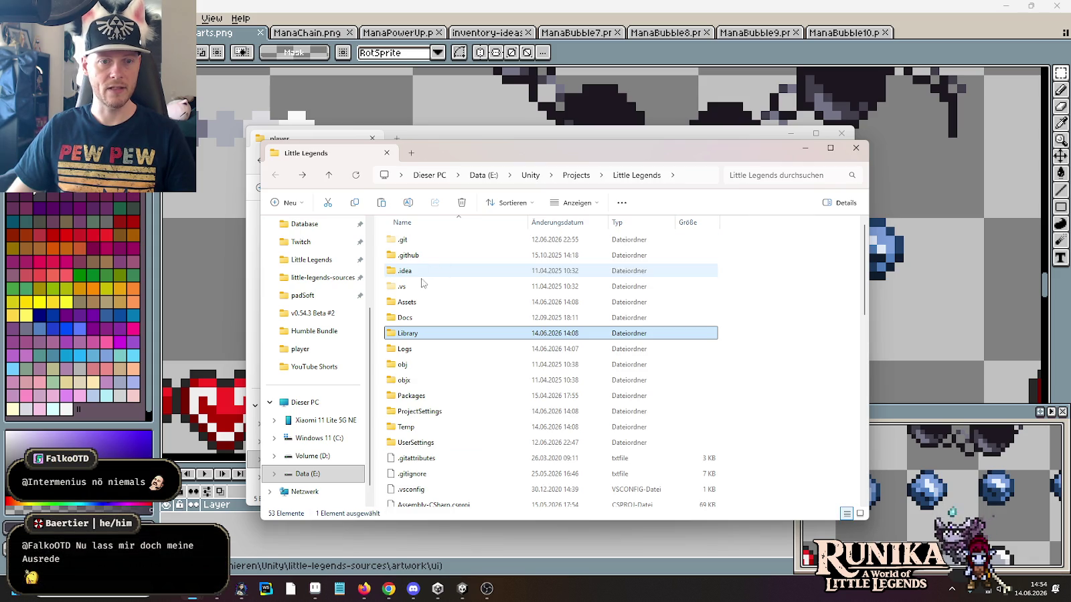
pyautogui.doubleClick(408, 302)
pyautogui.doubleClick(422, 333)
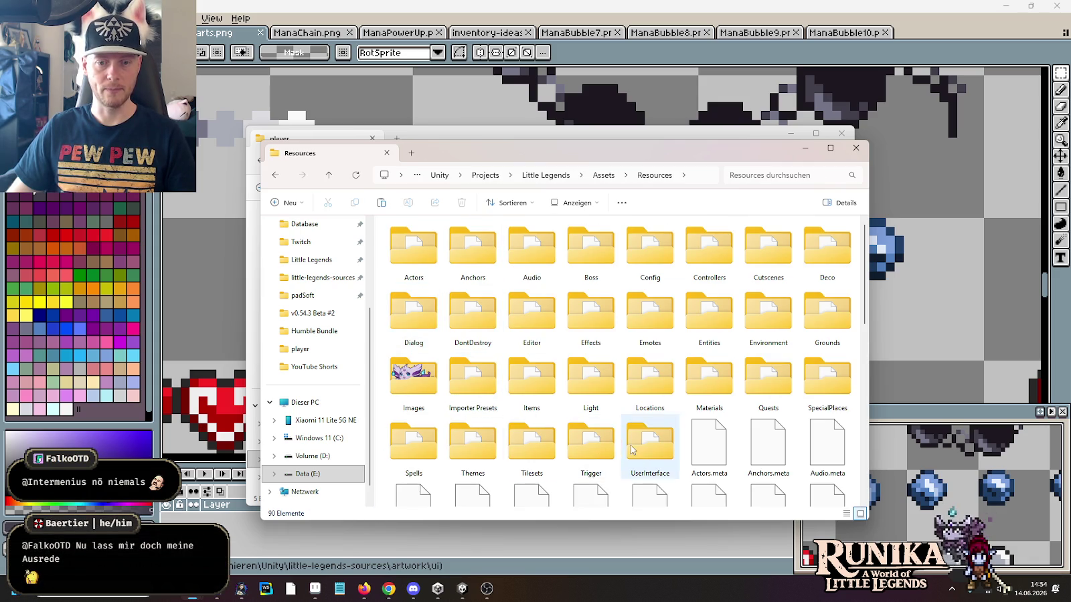
pyautogui.doubleClick(632, 447)
pyautogui.doubleClick(597, 260)
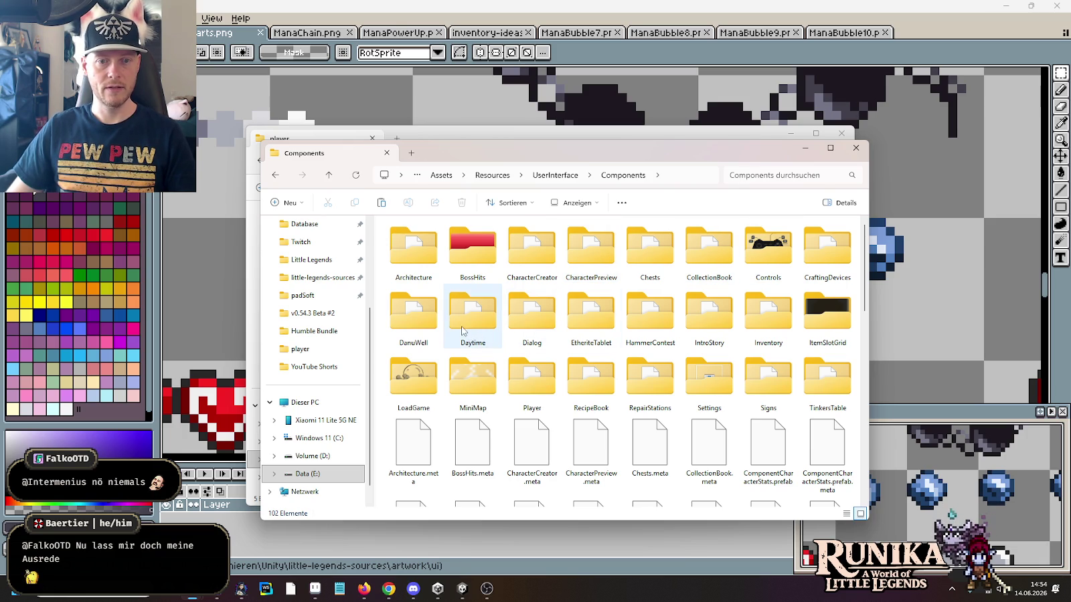
pyautogui.doubleClick(513, 367)
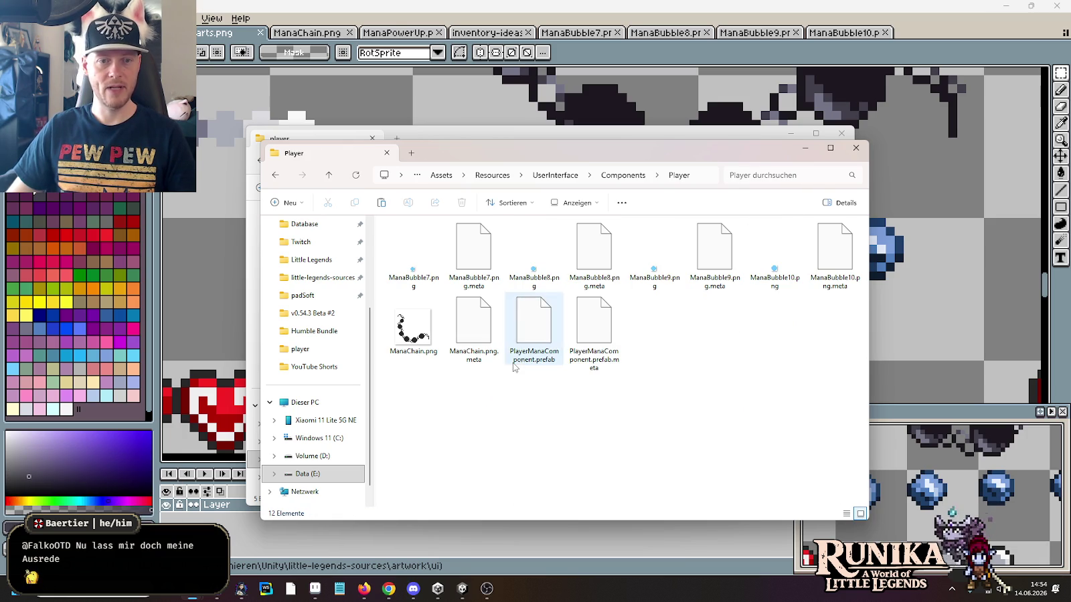
# Step: Paste the five sprites there, choosing 'Dateien im Ziel ersetzen' to replace the old files
pyautogui.hotkey('ctrl', 'v')
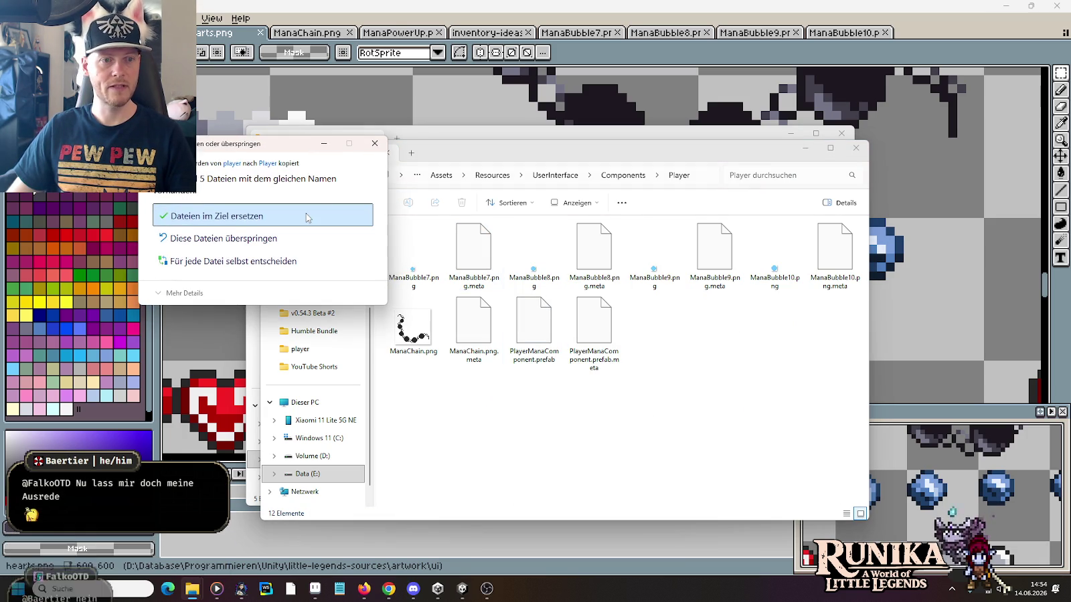
pyautogui.click(307, 213)
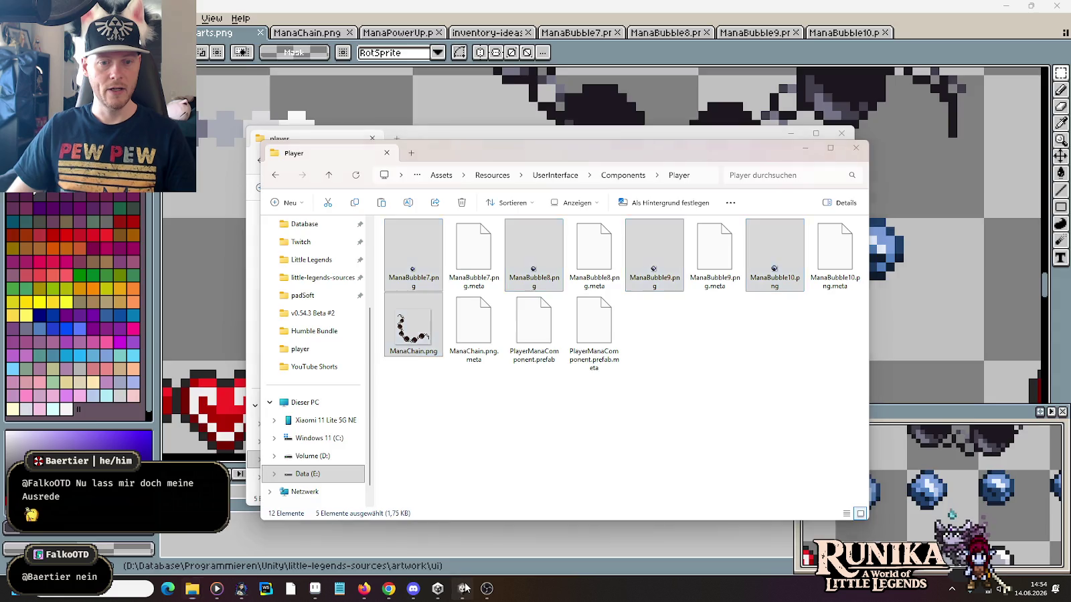
pyautogui.click(462, 589)
pyautogui.click(516, 32)
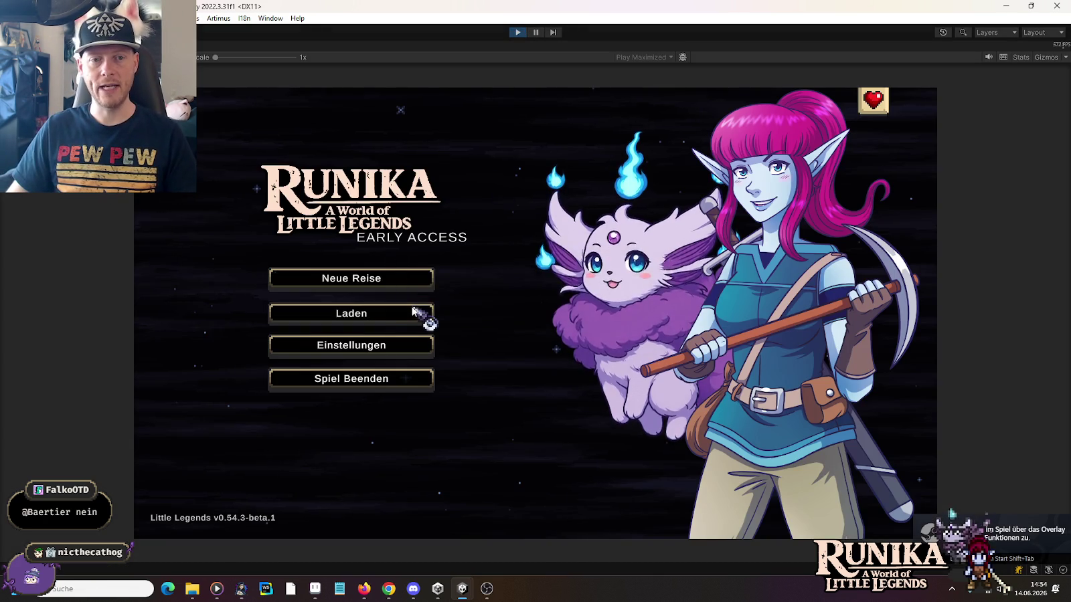
# Step: Load the top saved game to enter the FinalBattle Go'rath arena
pyautogui.click(421, 312)
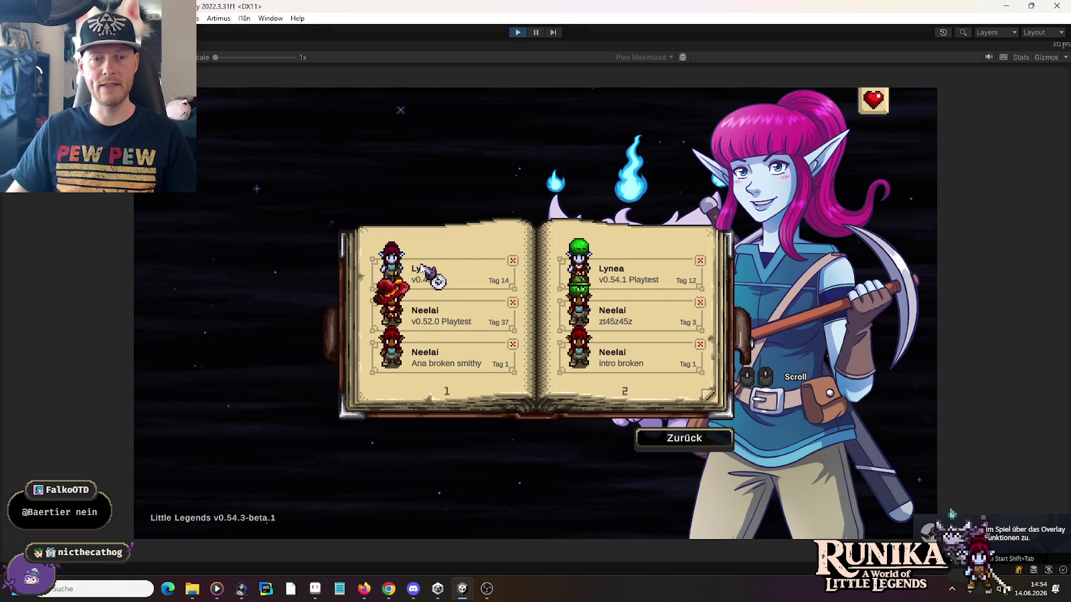
pyautogui.click(433, 271)
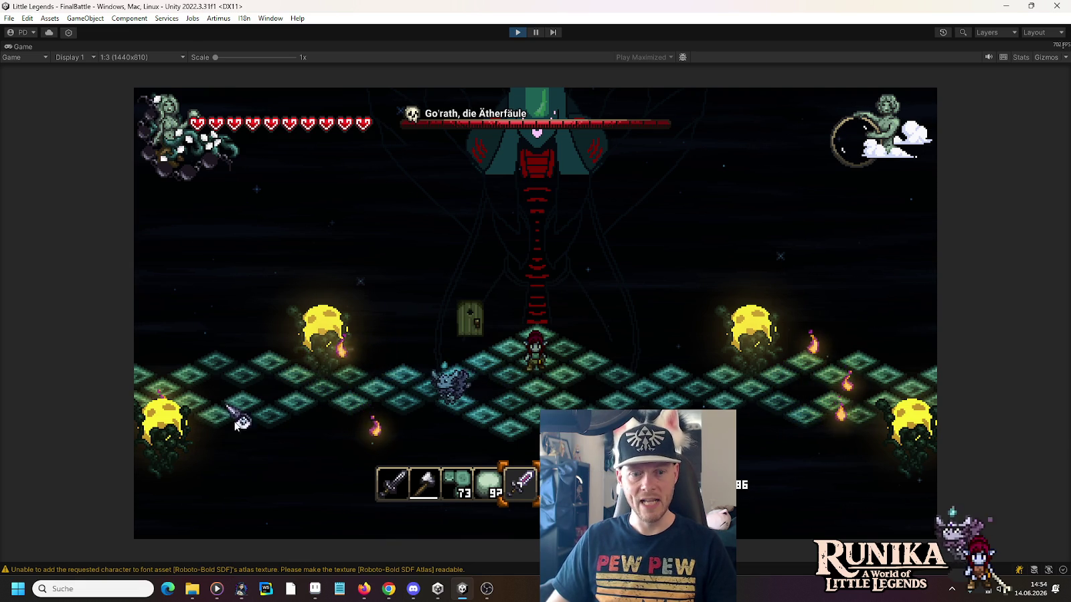
# Step: View the zoomed-out hearts.png HUD mockup in Aseprite, then return to the game
pyautogui.click(315, 588)
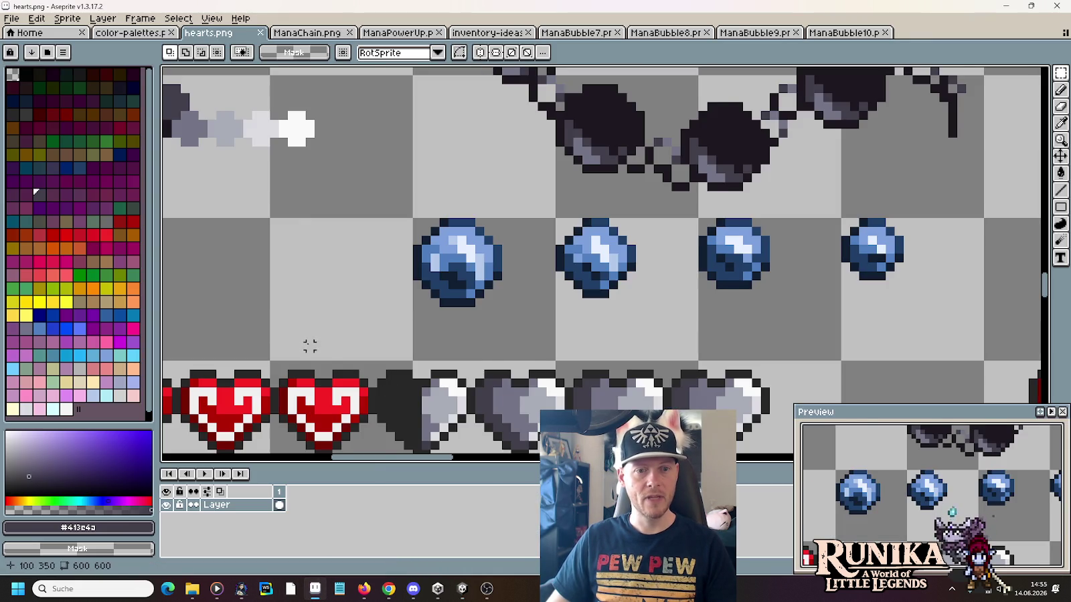
pyautogui.scroll(-3, 310, 345)
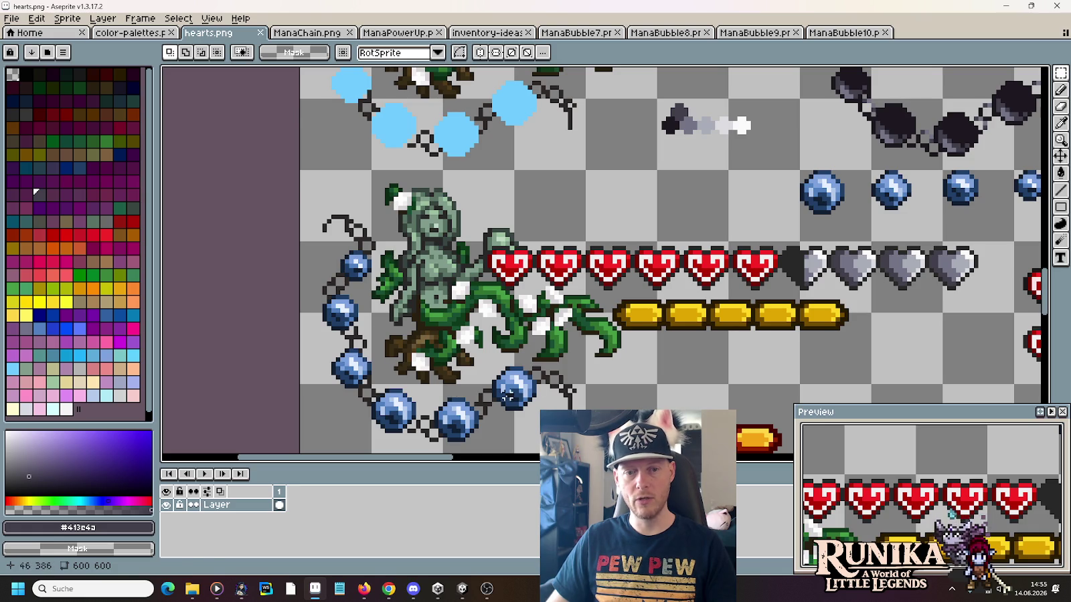
pyautogui.hotkey('alt', 'Tab')
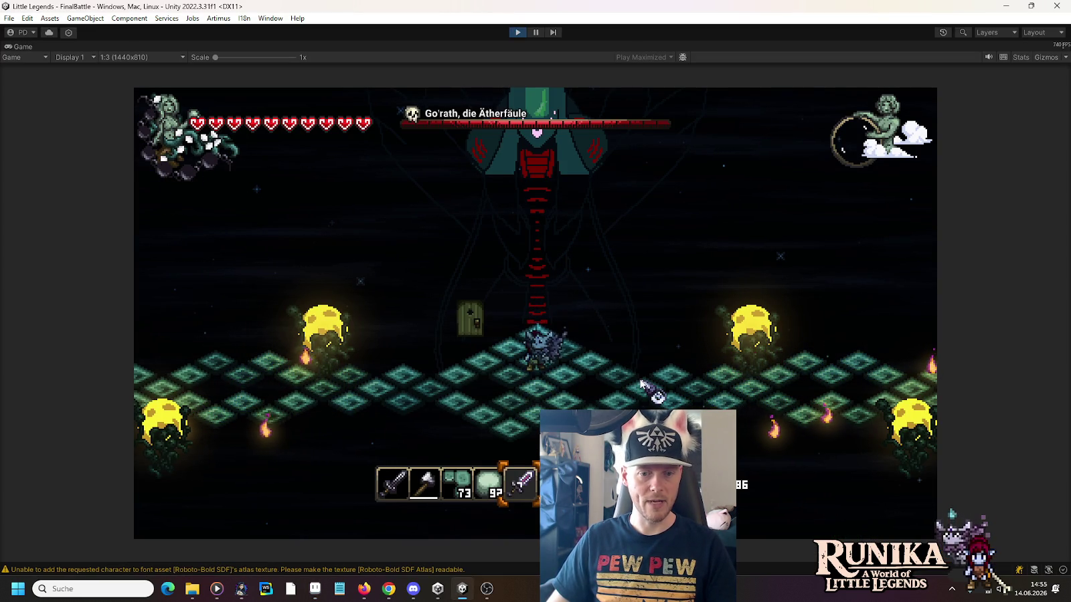
# Step: Move right and up across the platform, cast a spell, and equip the slot-3 blocks
pyautogui.press('d')
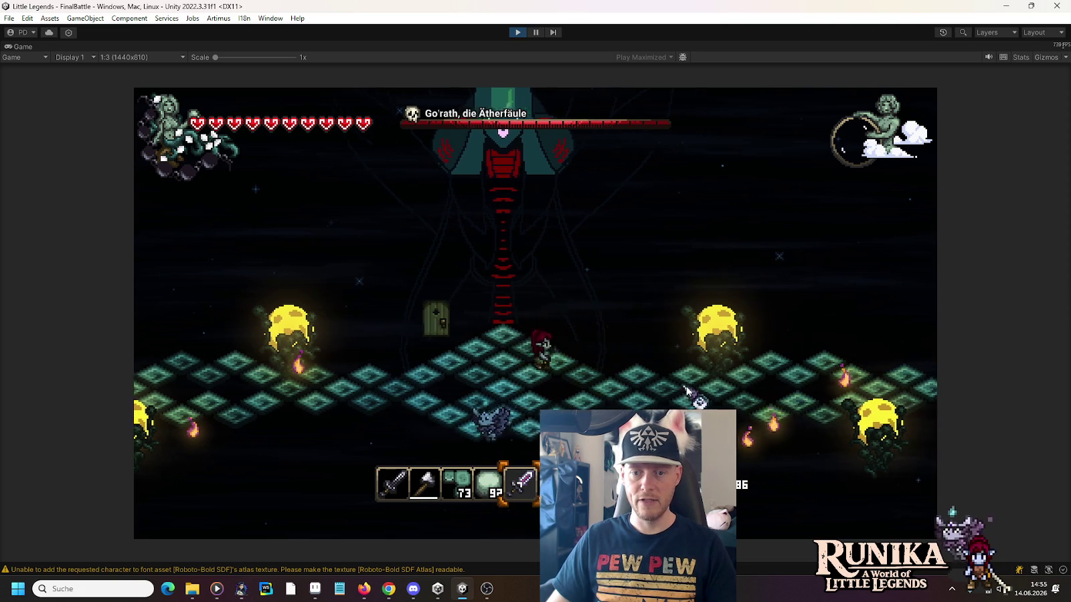
pyautogui.press('d')
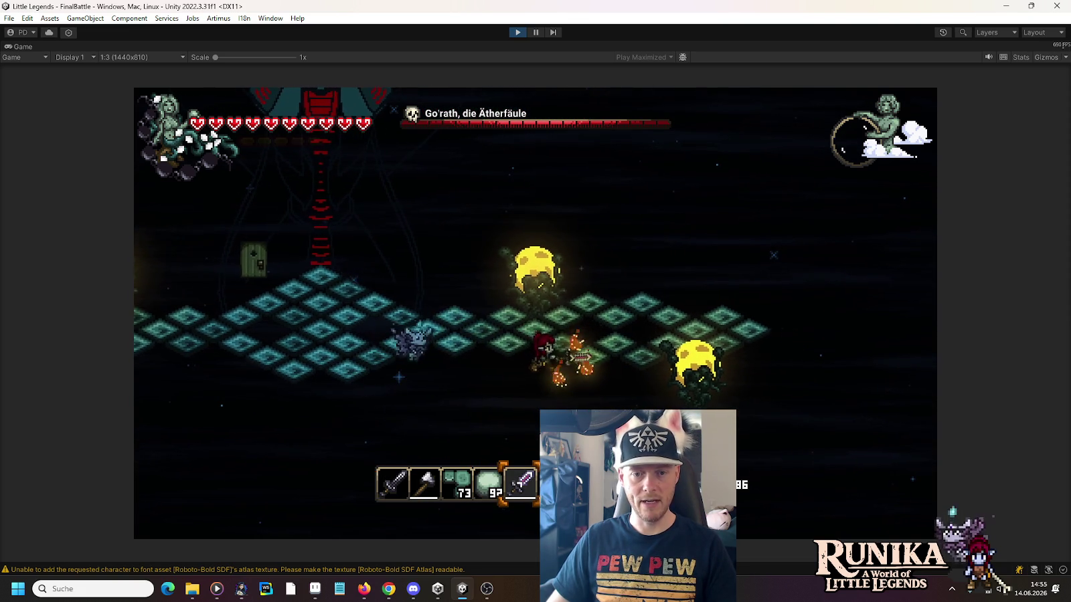
pyautogui.click(567, 329)
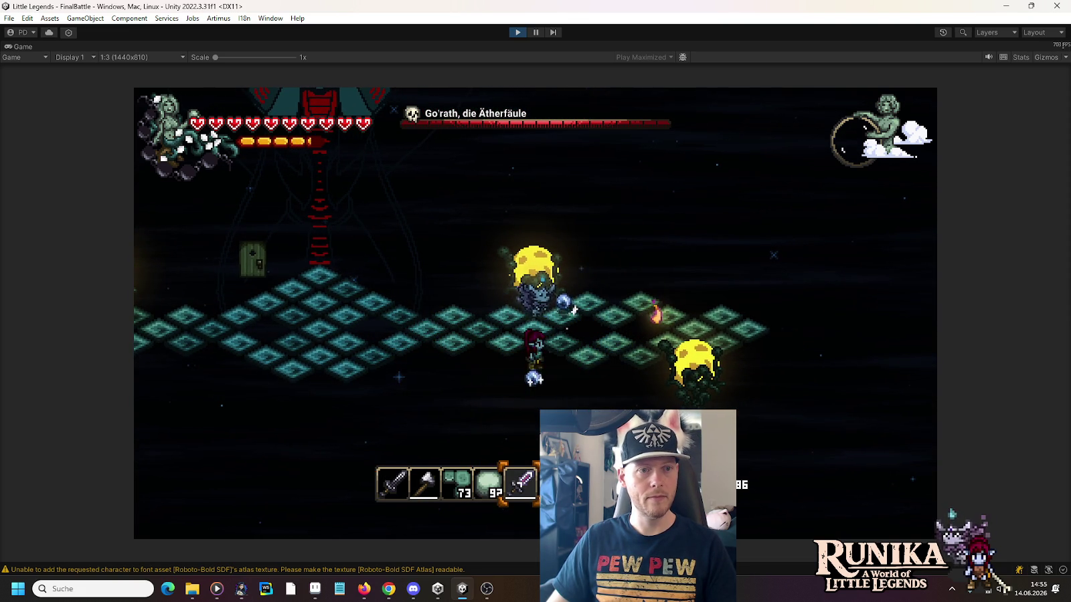
pyautogui.press('s')
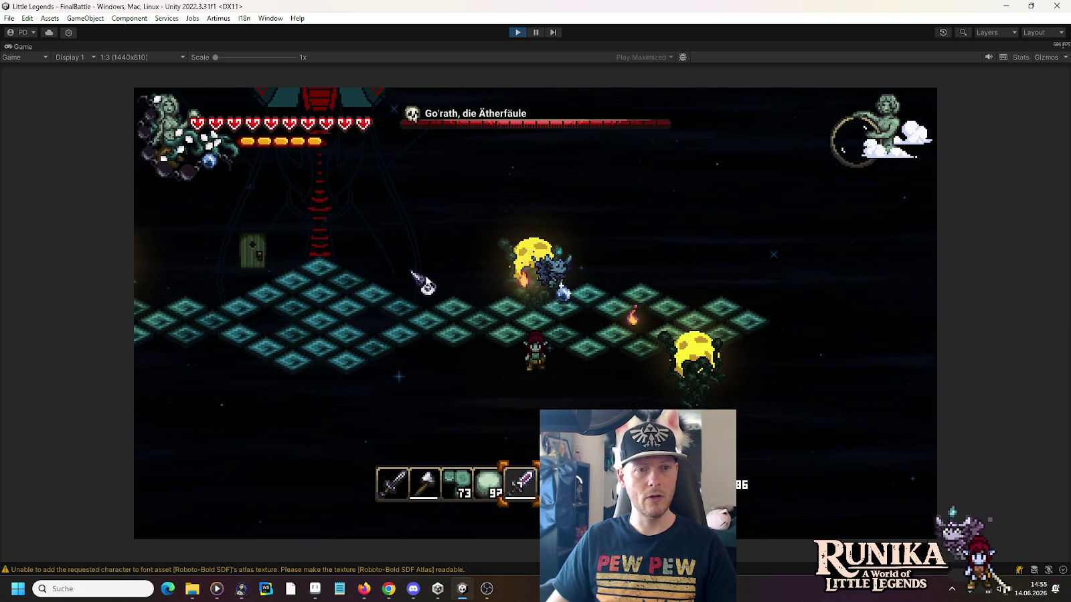
pyautogui.press('d')
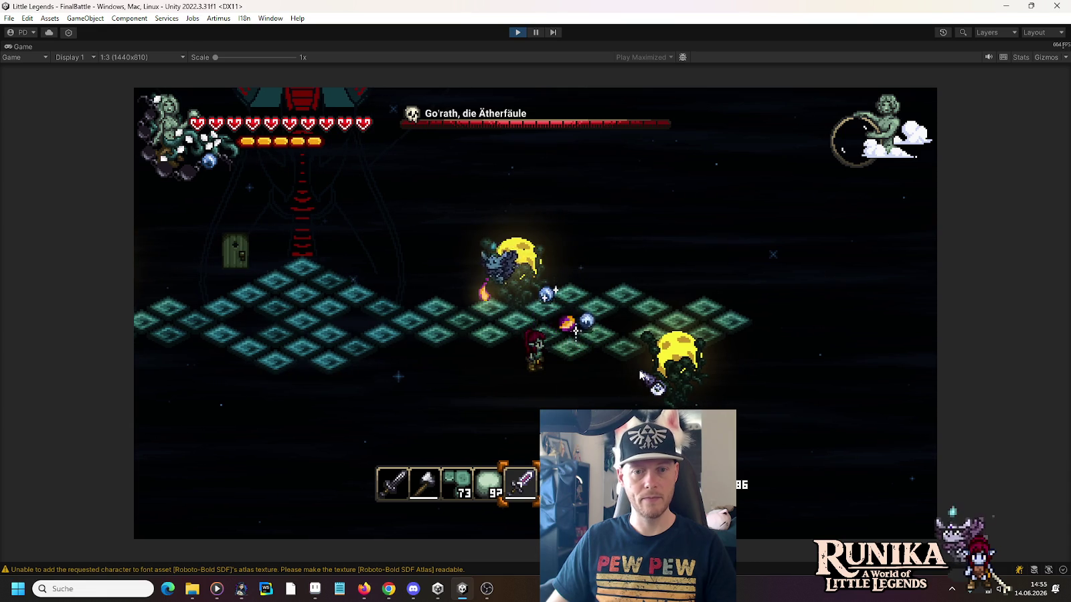
pyautogui.press('d')
pyautogui.press('w')
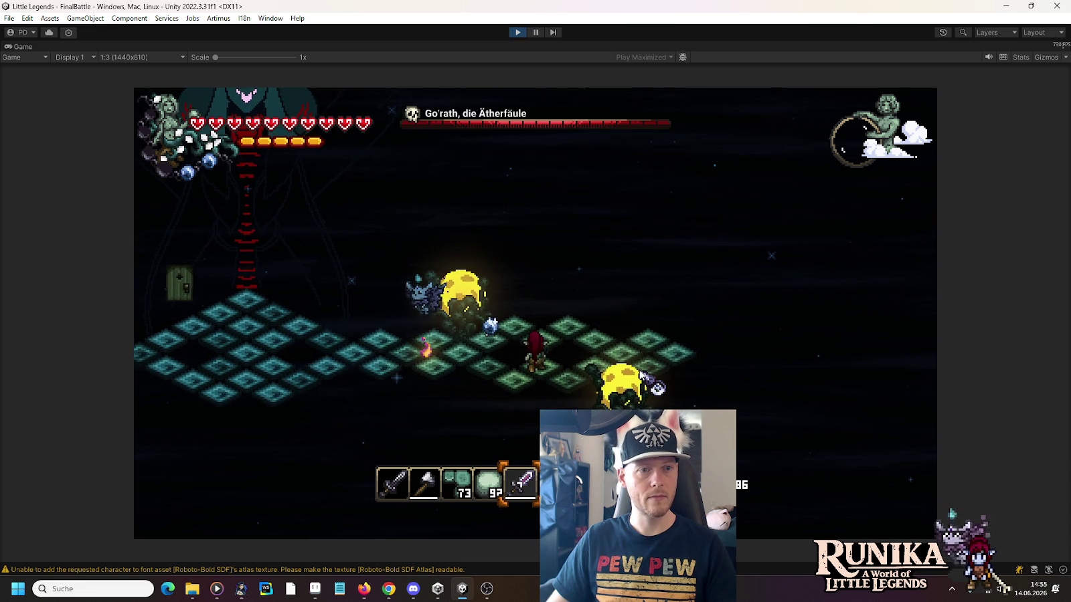
pyautogui.press('w')
pyautogui.press('d')
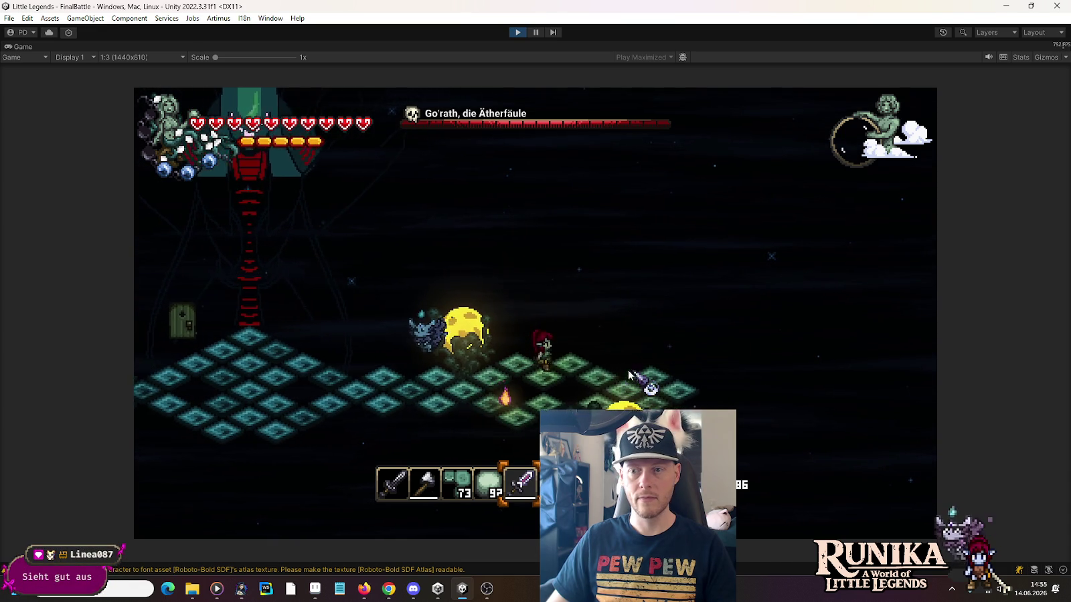
pyautogui.press('3')
# Step: Circle the platform with WASD and swing the sword at enemies while watching the mana chain
pyautogui.press('s')
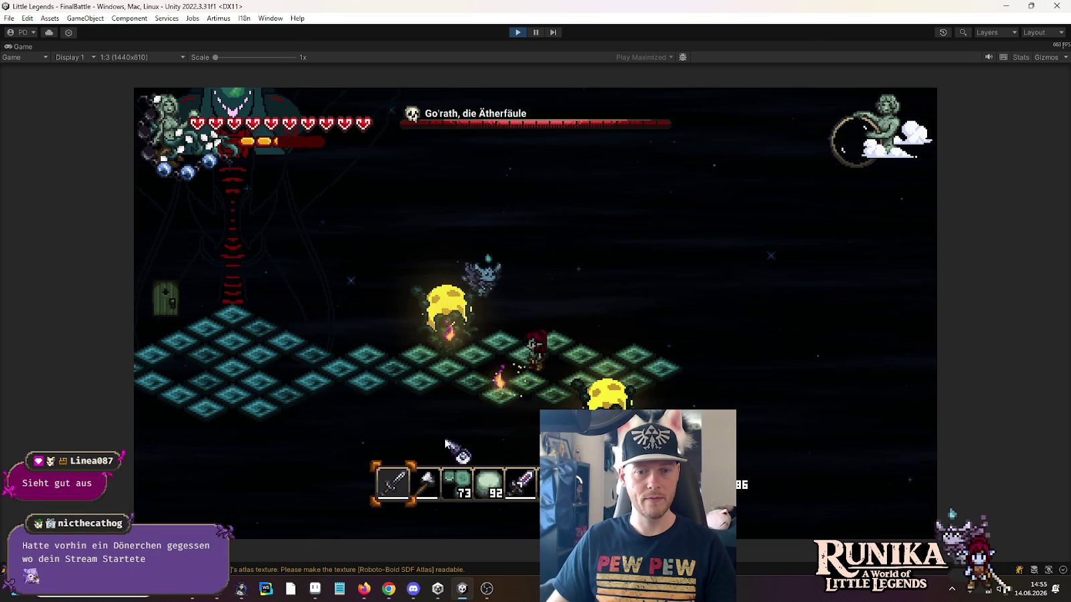
pyautogui.press('s')
pyautogui.press('a')
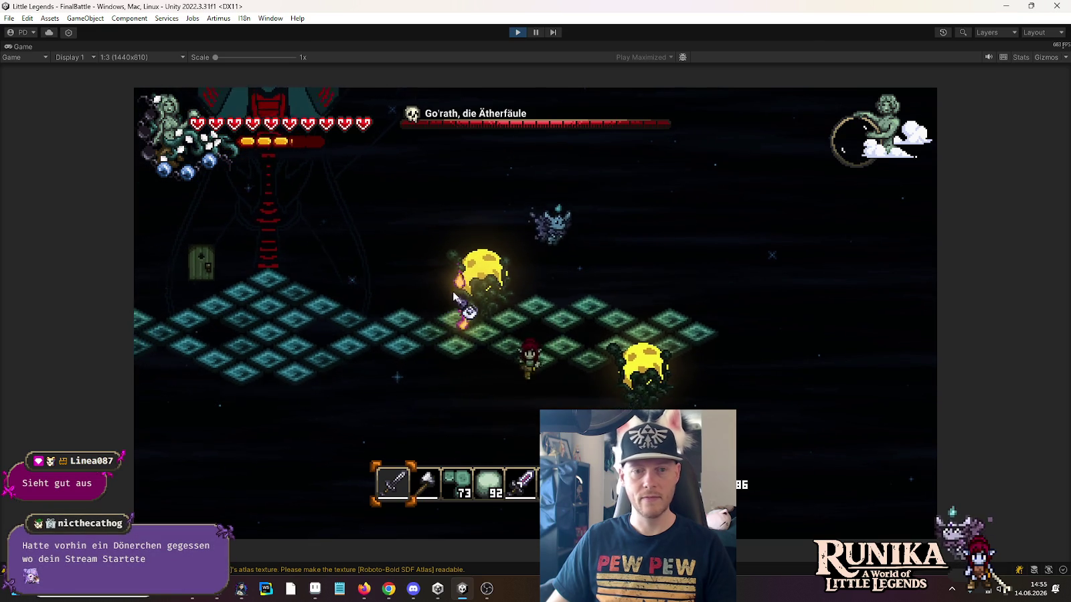
pyautogui.press('w')
pyautogui.press('a')
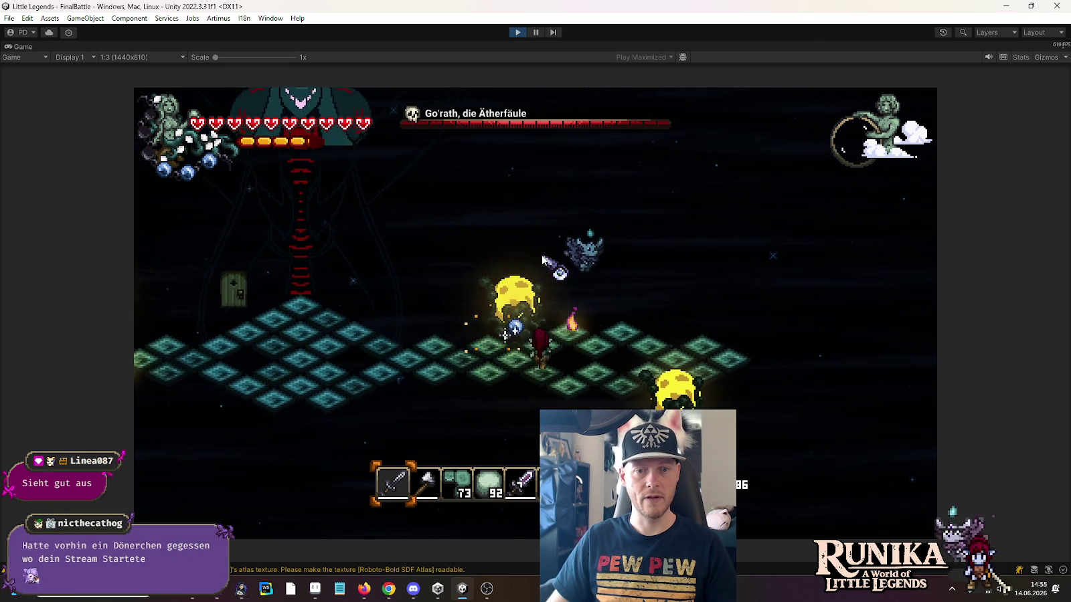
pyautogui.press('s')
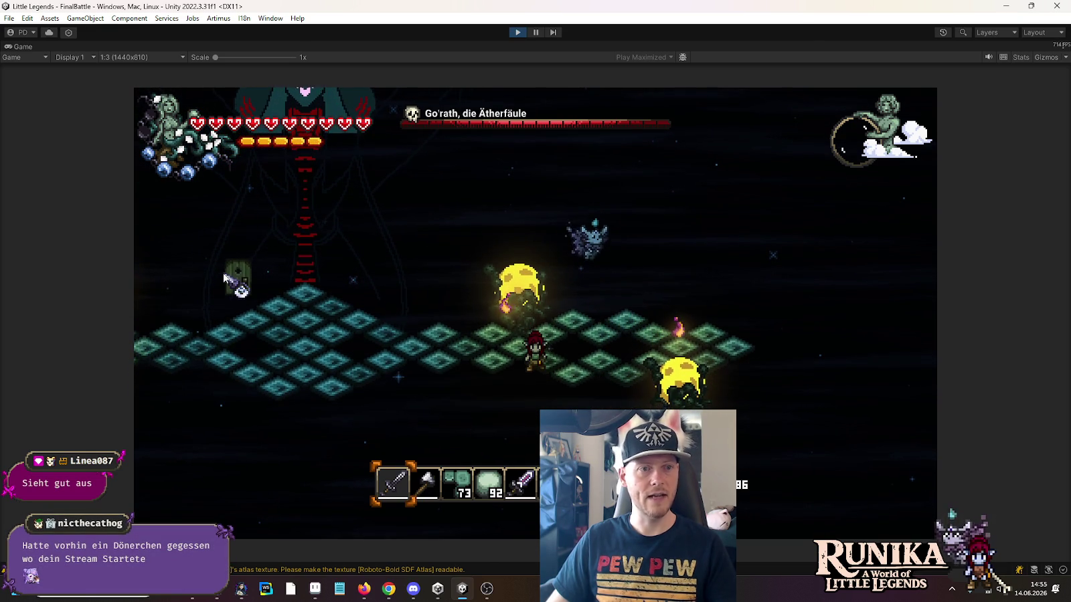
pyautogui.press('w')
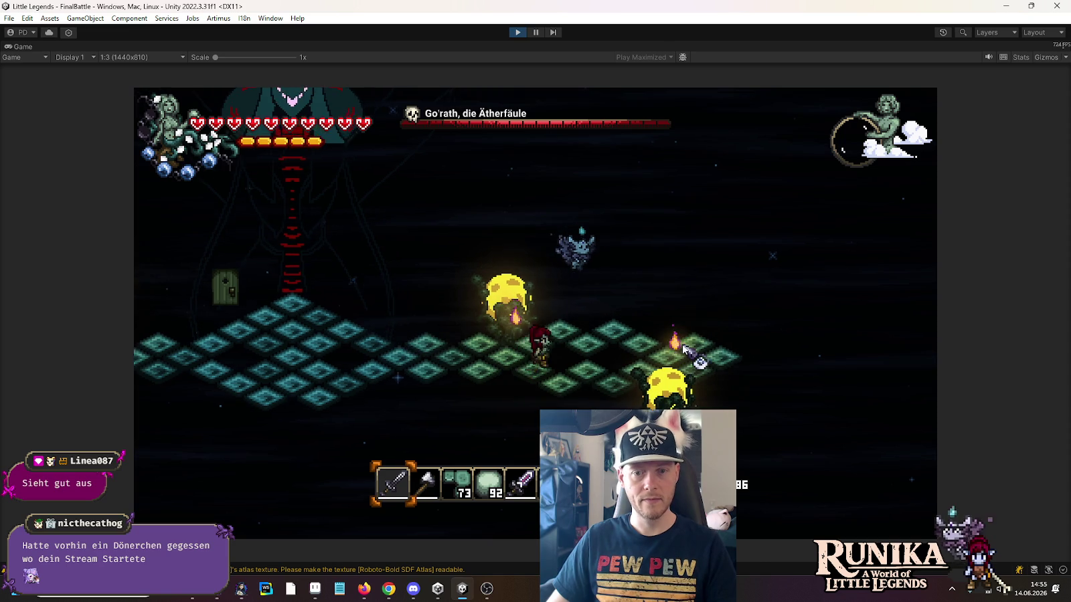
pyautogui.press('w')
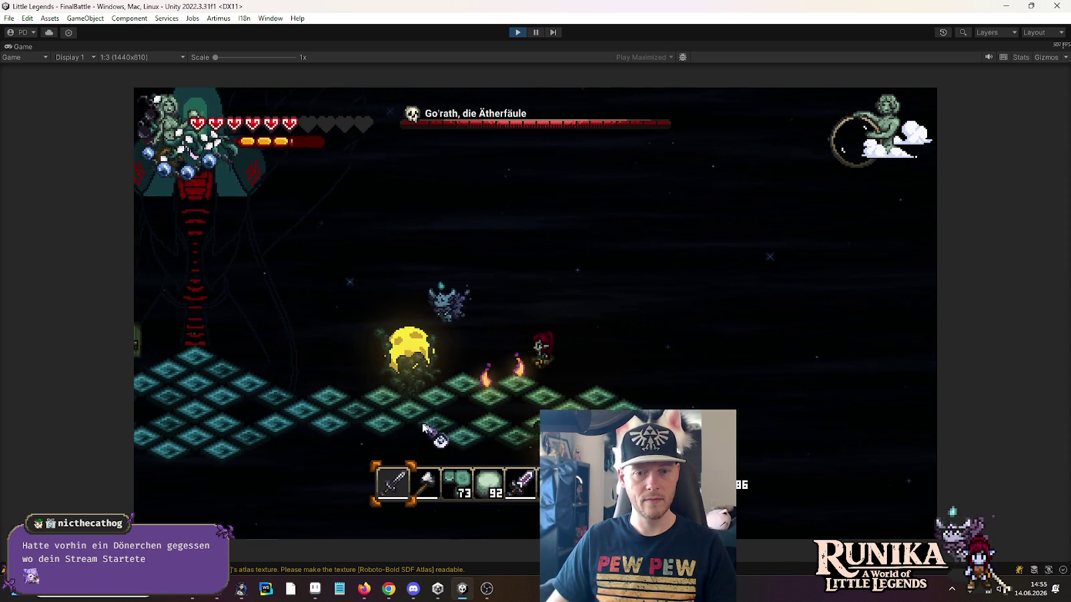
pyautogui.press('d')
pyautogui.click(423, 428)
pyautogui.press('s')
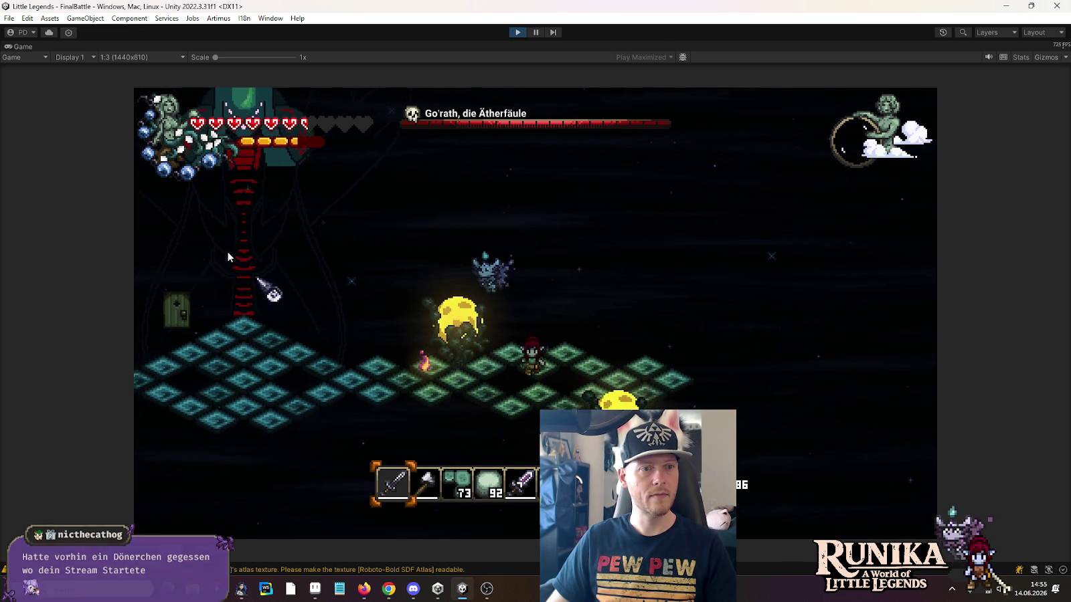
pyautogui.press('a')
pyautogui.press('a')
pyautogui.click(567, 294)
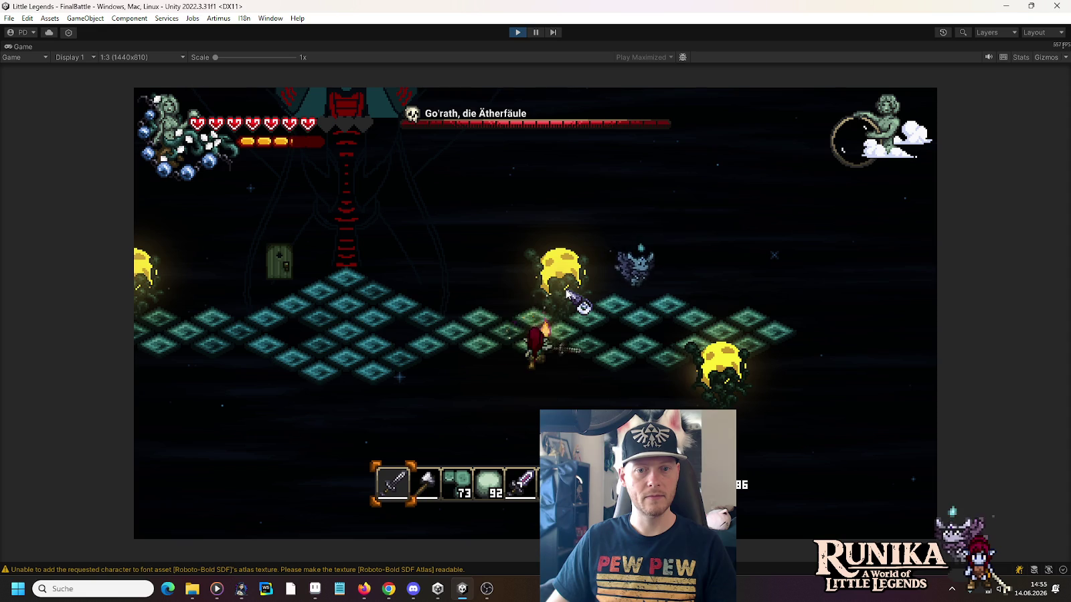
pyautogui.press('a')
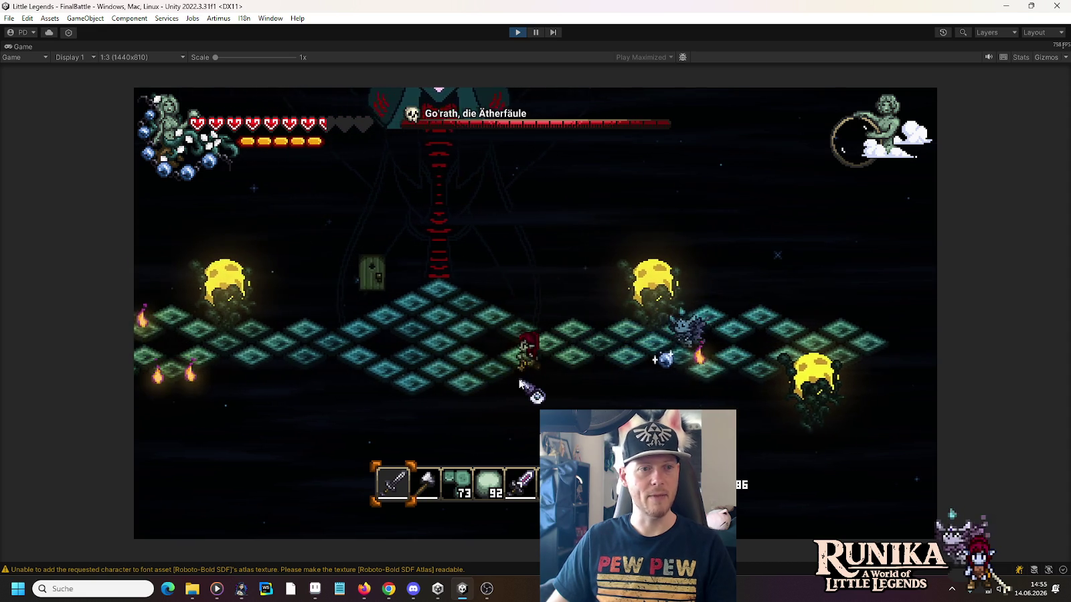
pyautogui.press('a')
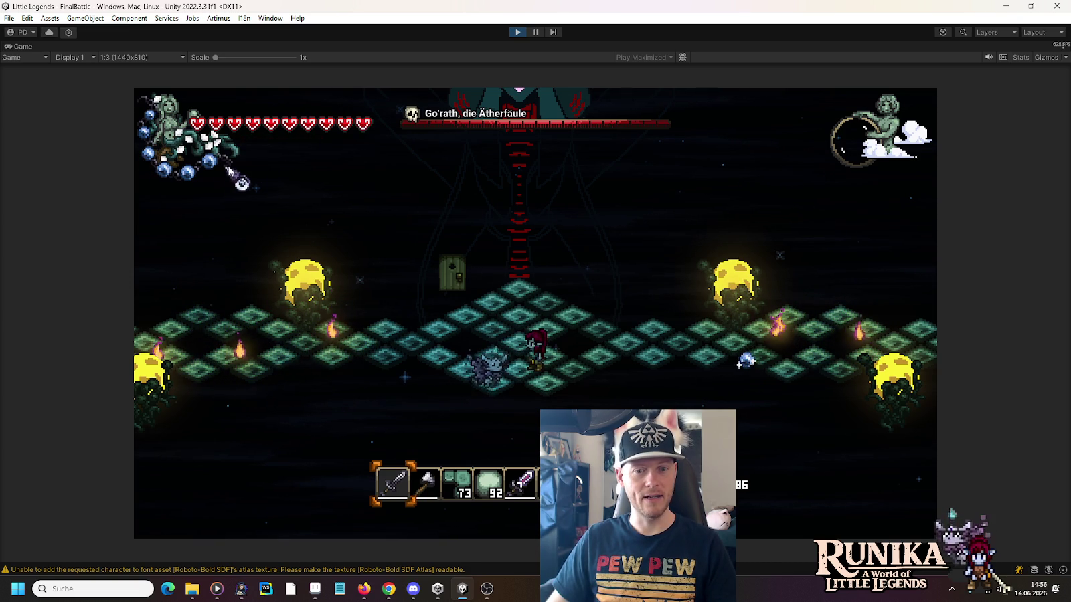
# Step: Equip the staff from slot 5, fire magic bursts at the boss, and slash nearby enemies
pyautogui.press('5')
pyautogui.press('w')
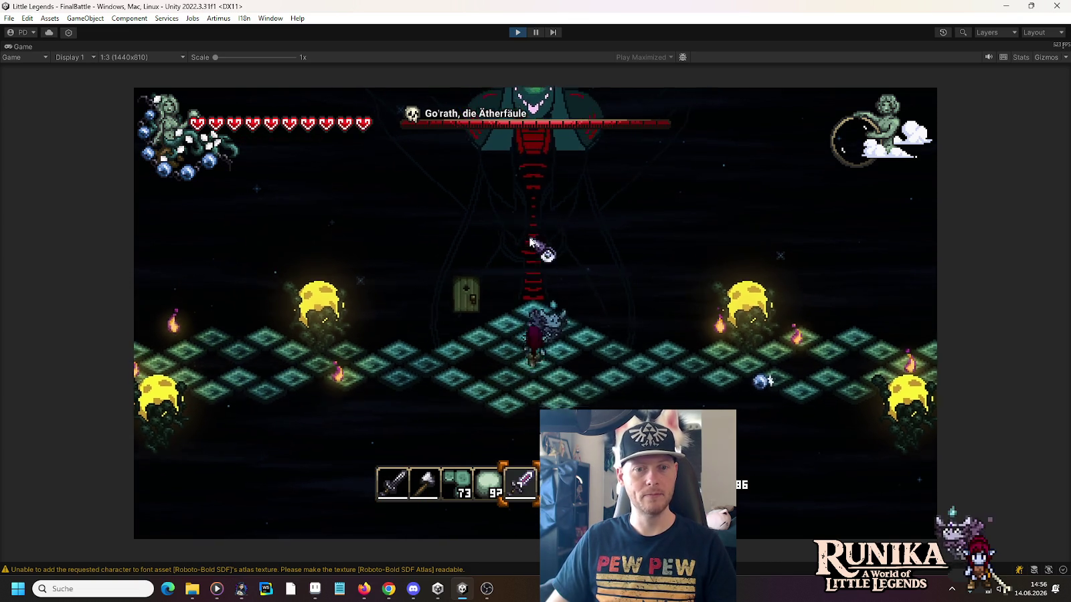
pyautogui.click(531, 242)
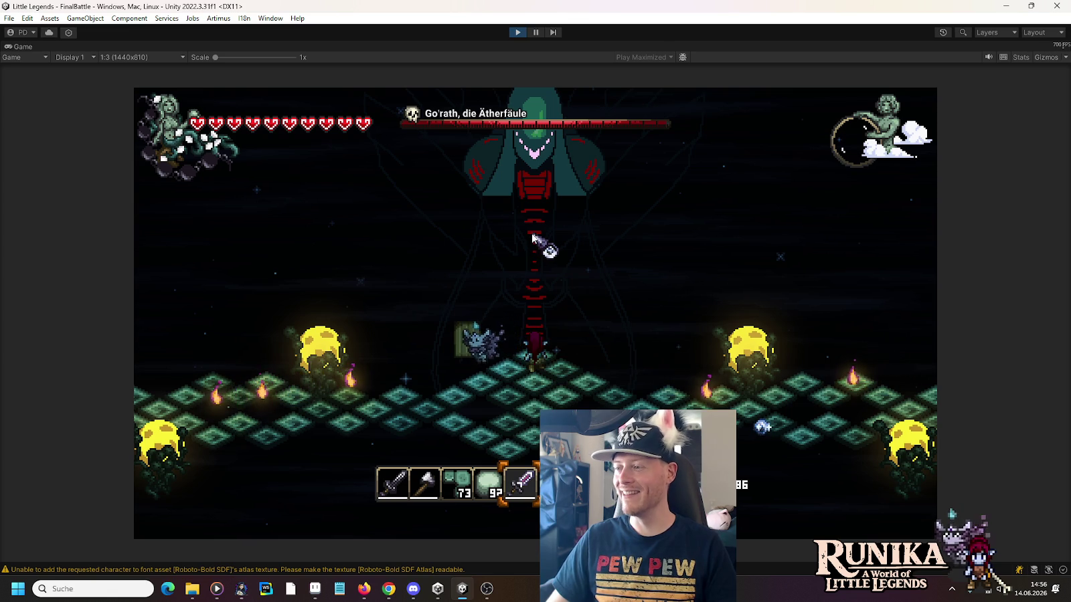
pyautogui.press('s')
pyautogui.press('d')
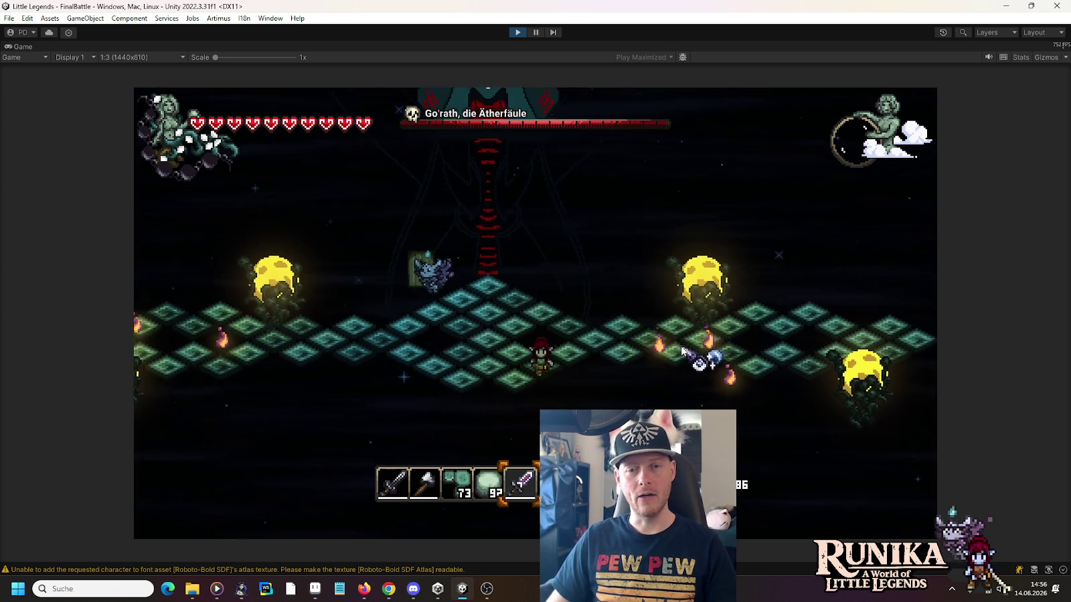
pyautogui.press('w')
pyautogui.press('d')
pyautogui.click(676, 341)
pyautogui.press('s')
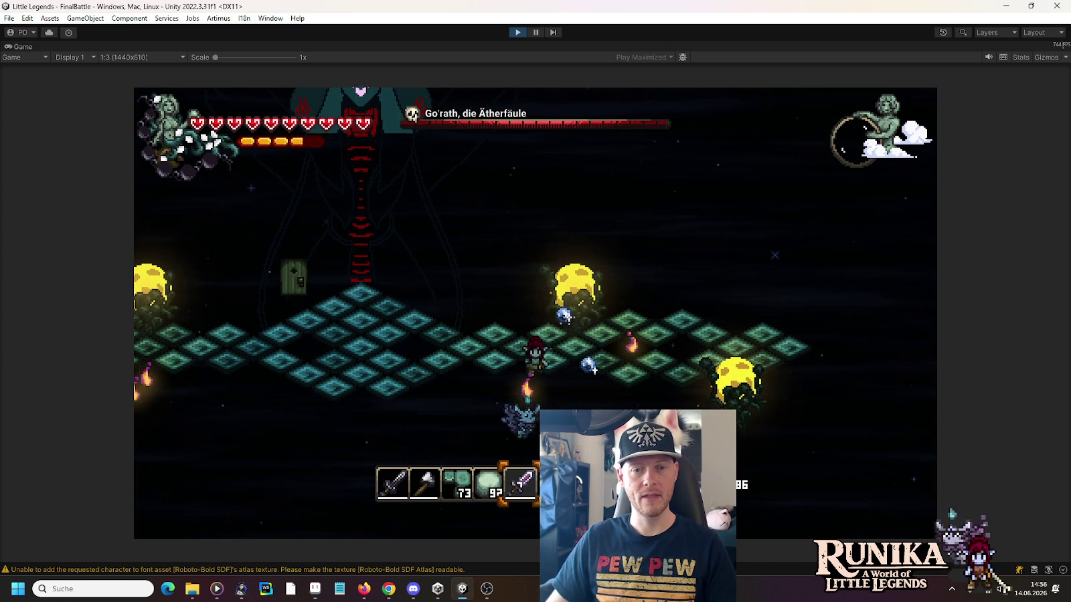
pyautogui.click(676, 342)
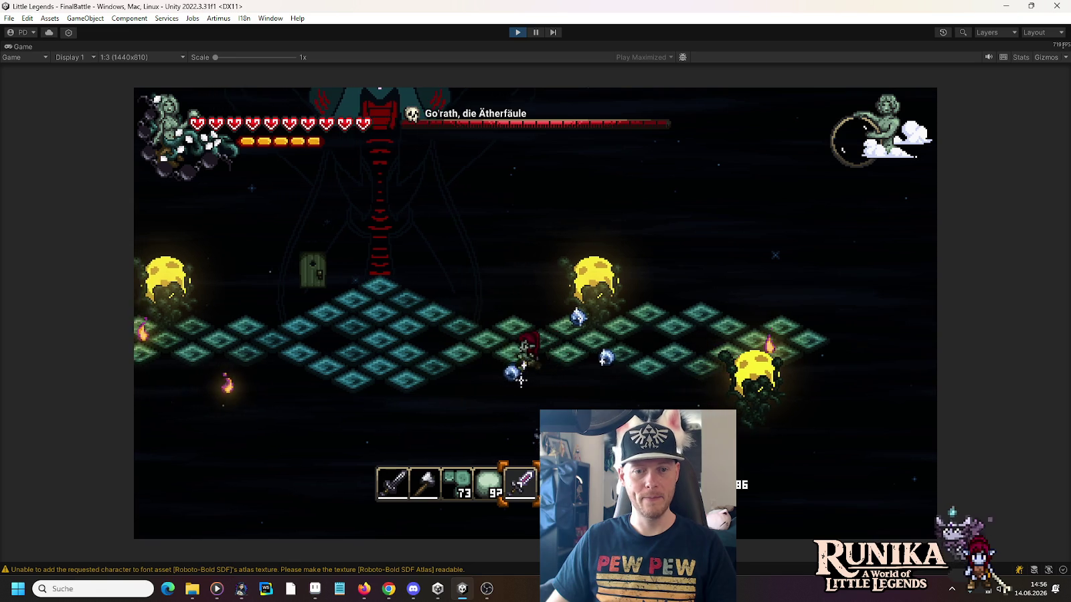
pyautogui.press('d')
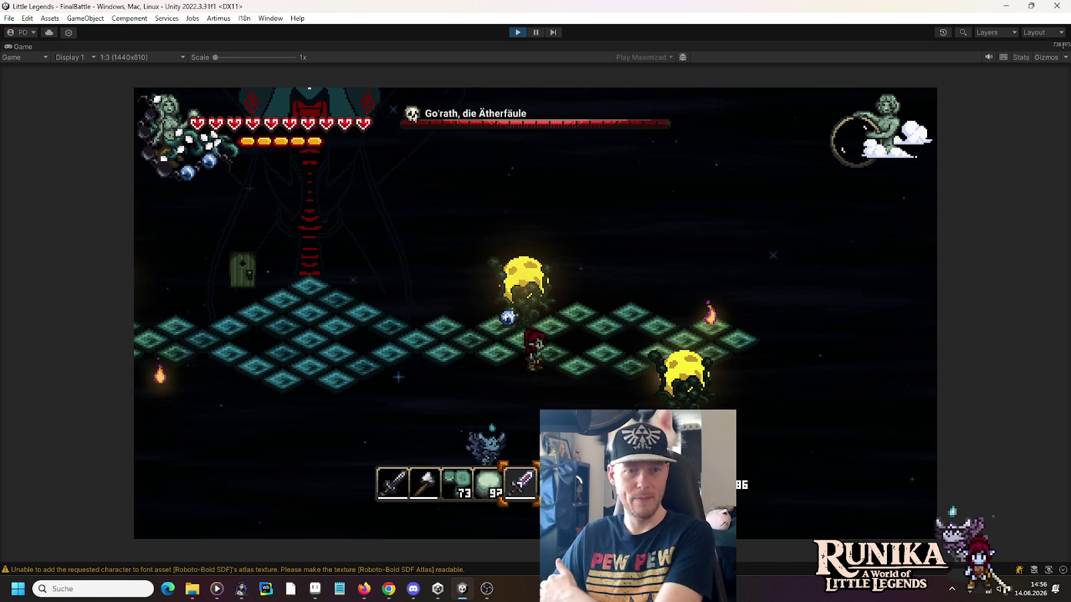
# Step: Switch through hotbar slots 4 and 1 and fight across the platforms with the sword
pyautogui.press('4')
pyautogui.press('1')
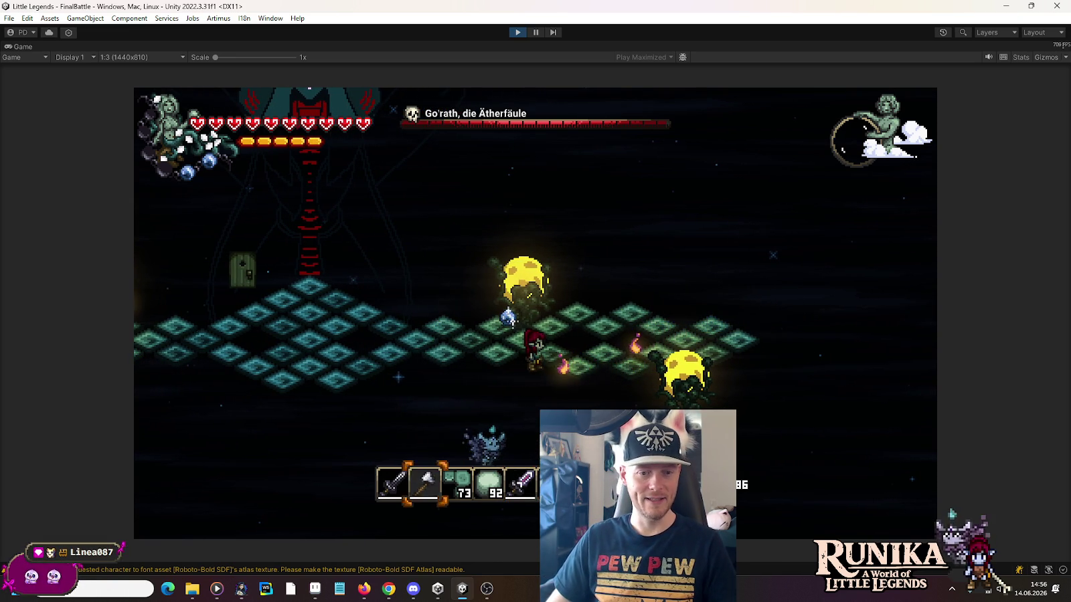
pyautogui.press('d')
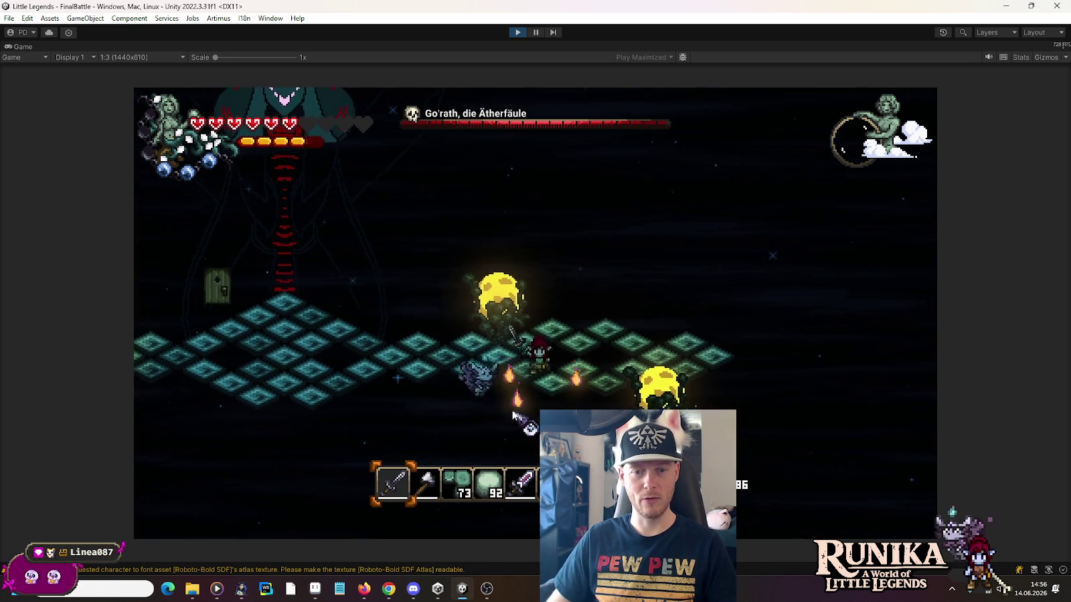
pyautogui.click(400, 360)
pyautogui.press('a')
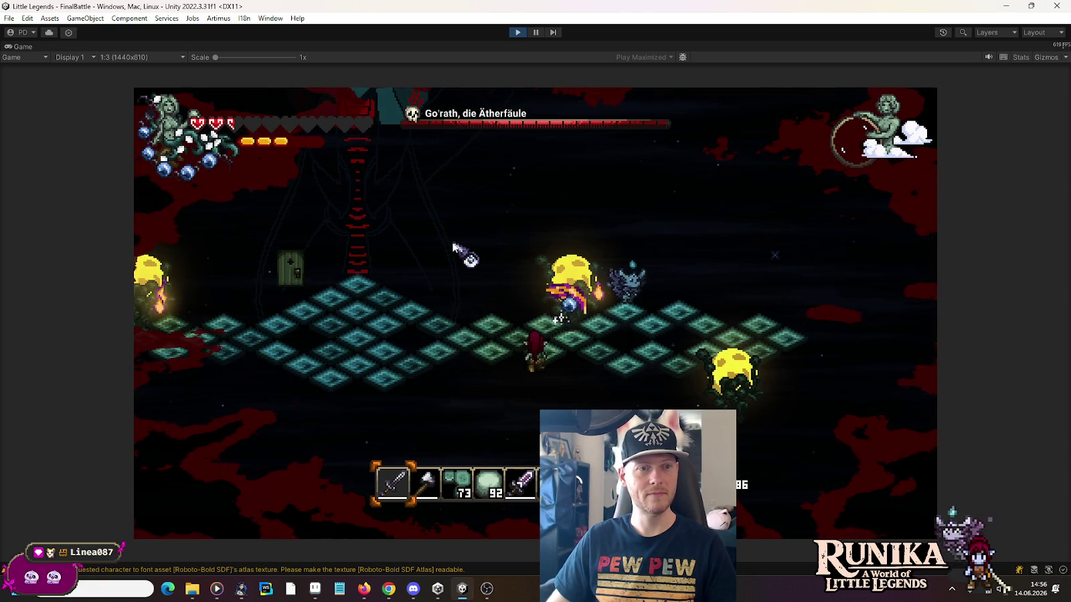
pyautogui.press('d')
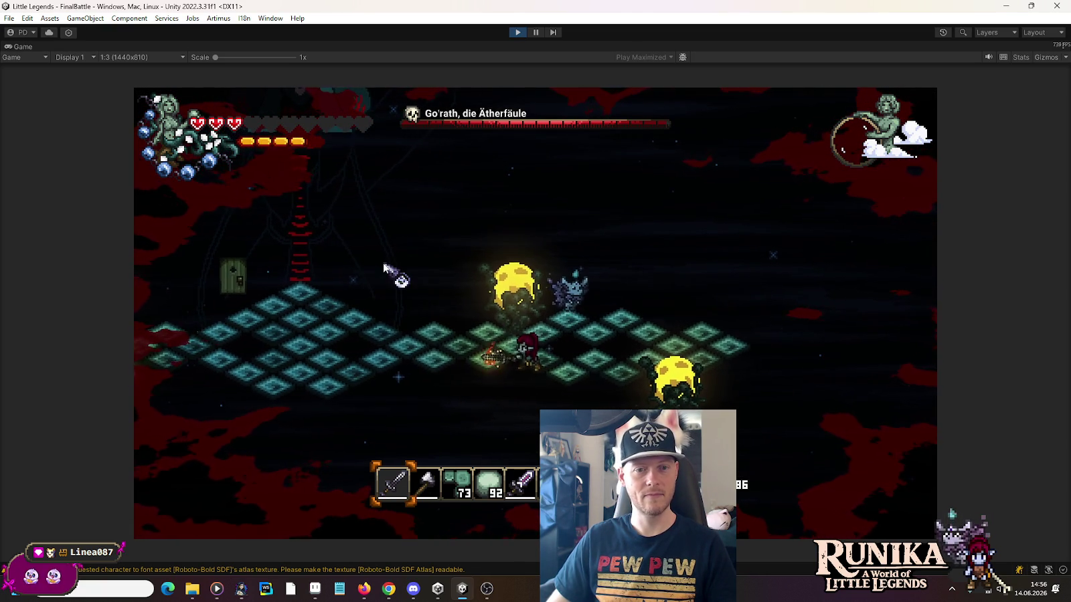
pyautogui.press('a')
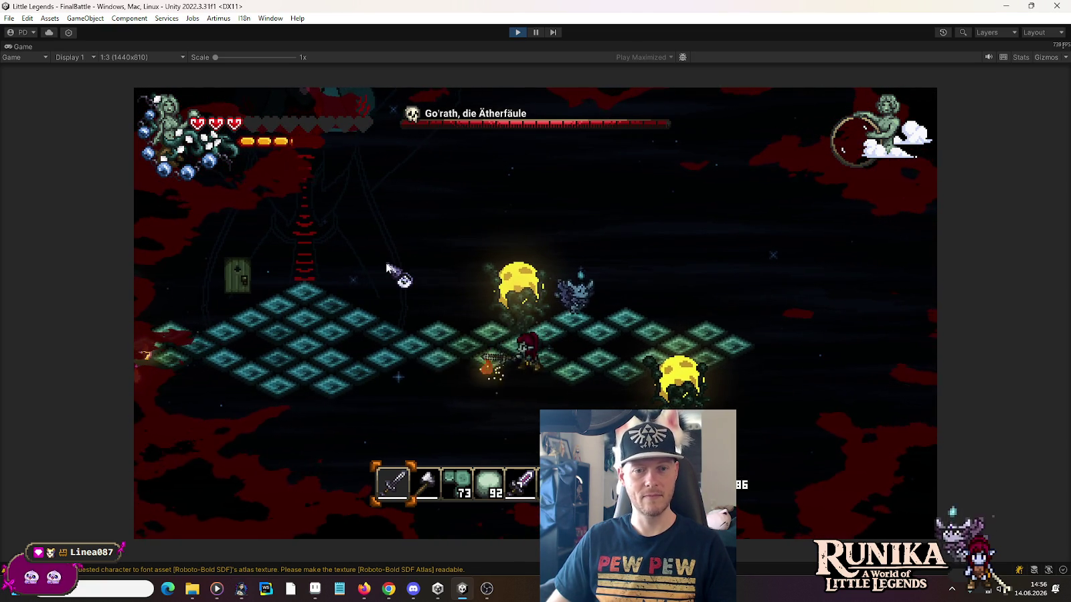
pyautogui.press('a')
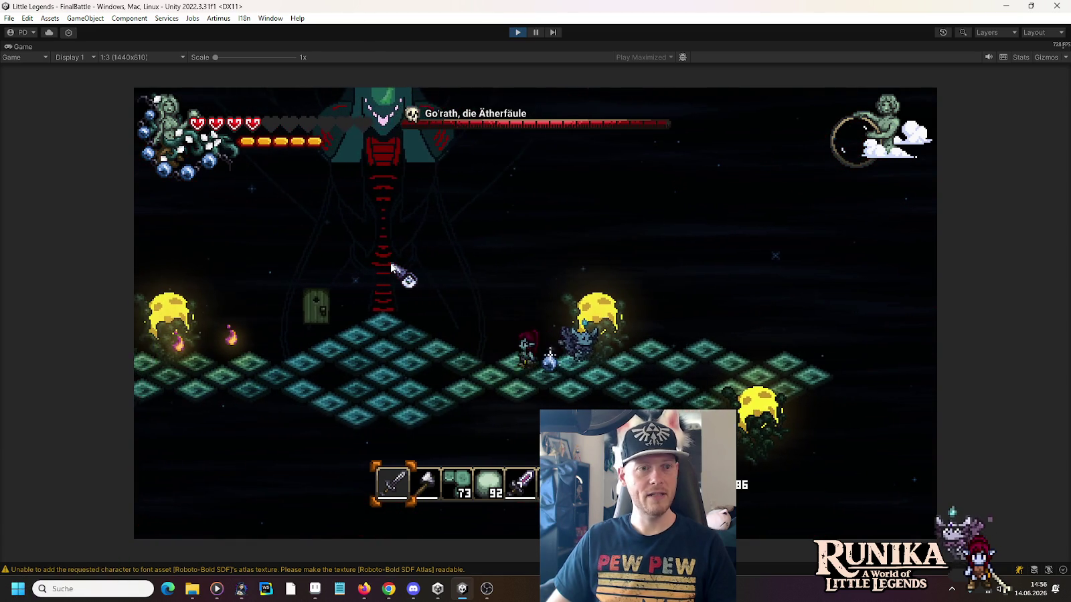
pyautogui.press('a')
pyautogui.press('a')
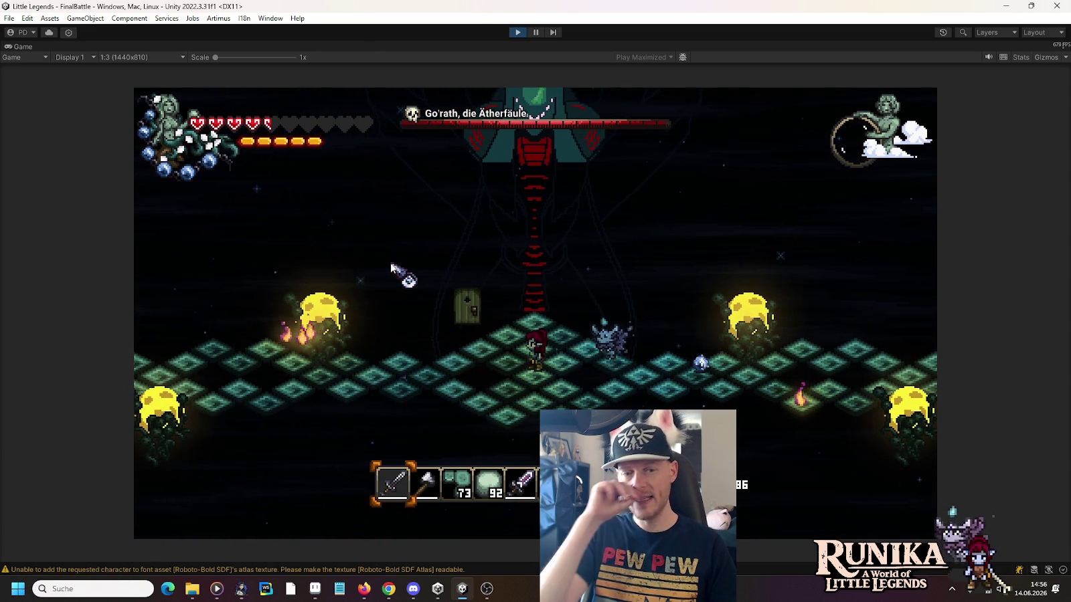
# Step: Swap the axe and purple sword in the inventory, strike the boss, then stop Play mode
pyautogui.press('i')
pyautogui.moveTo(427, 483); pyautogui.dragTo(525, 483)
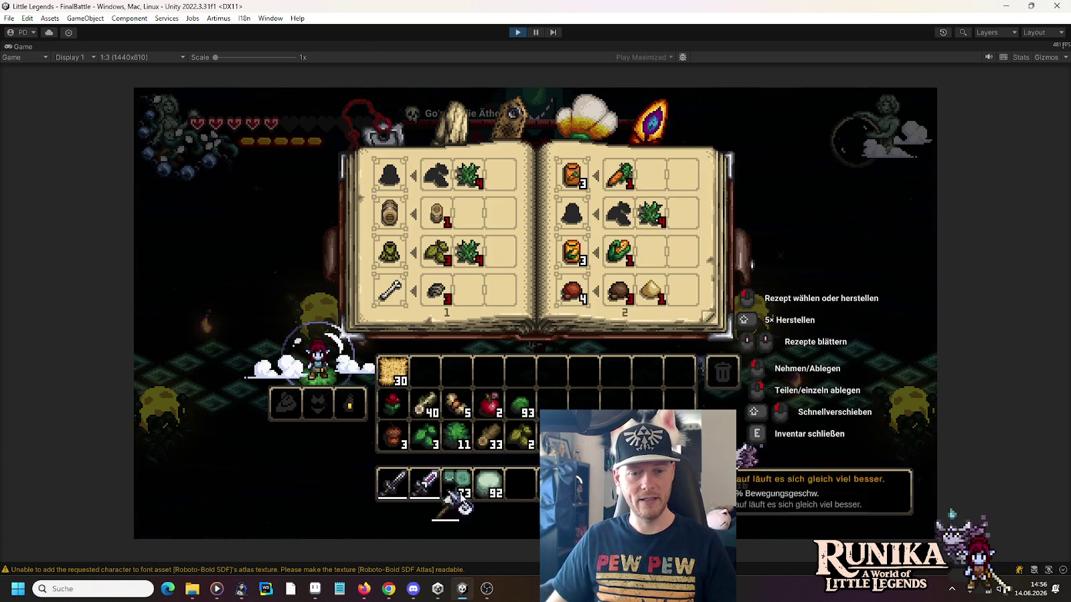
pyautogui.press('i')
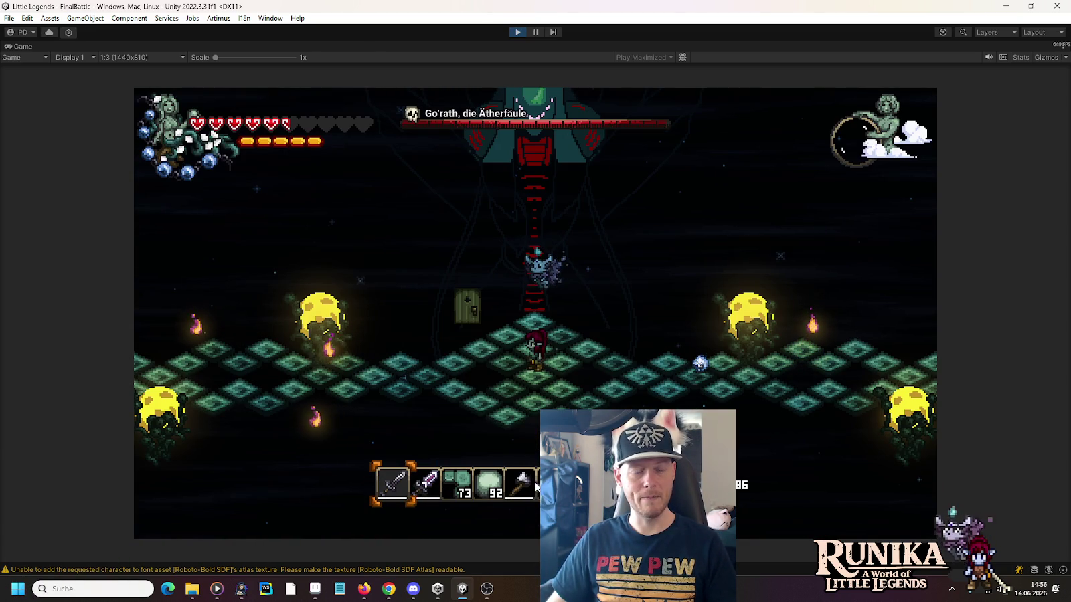
pyautogui.press('2')
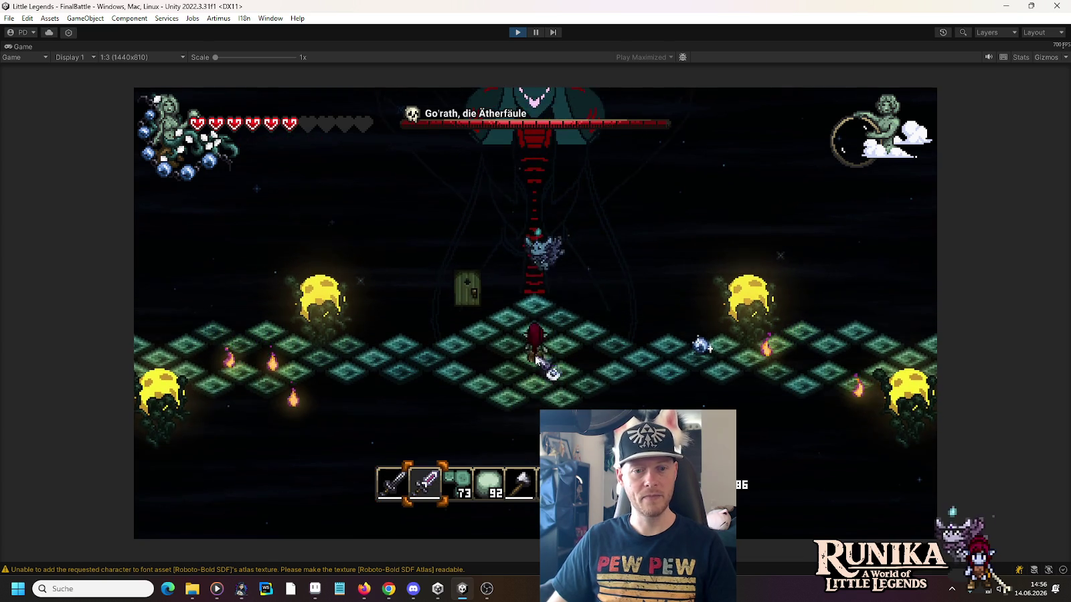
pyautogui.click(540, 254)
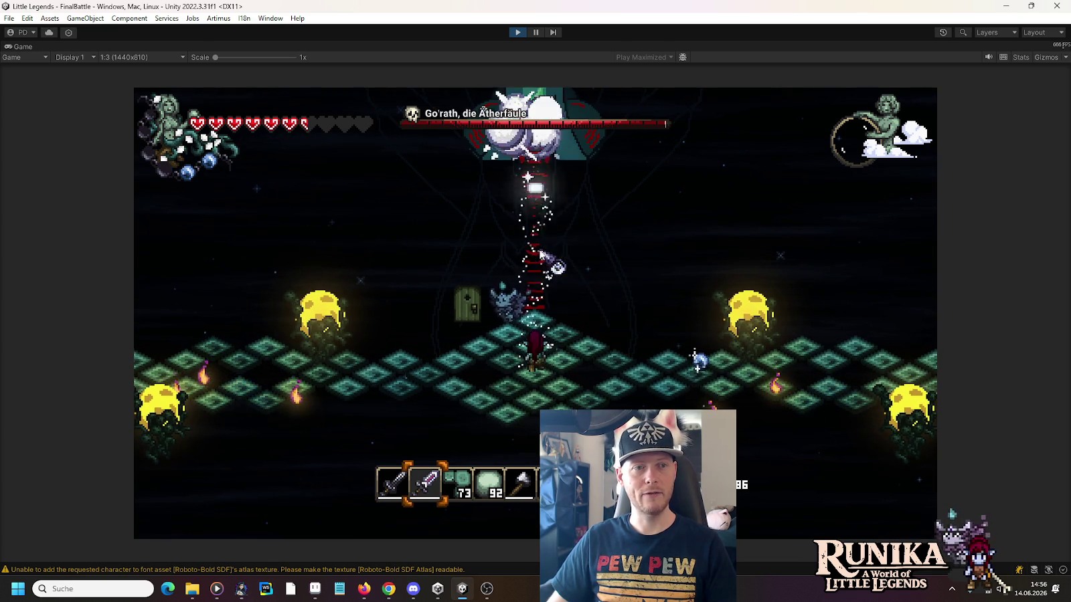
pyautogui.press('1')
pyautogui.press('d')
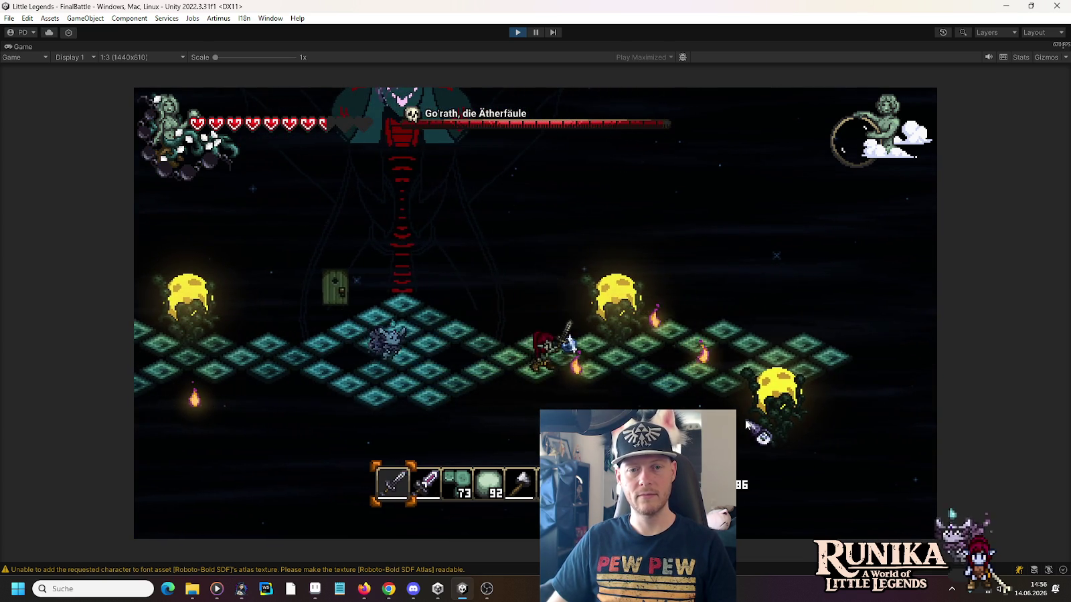
pyautogui.click(747, 425)
pyautogui.press('d')
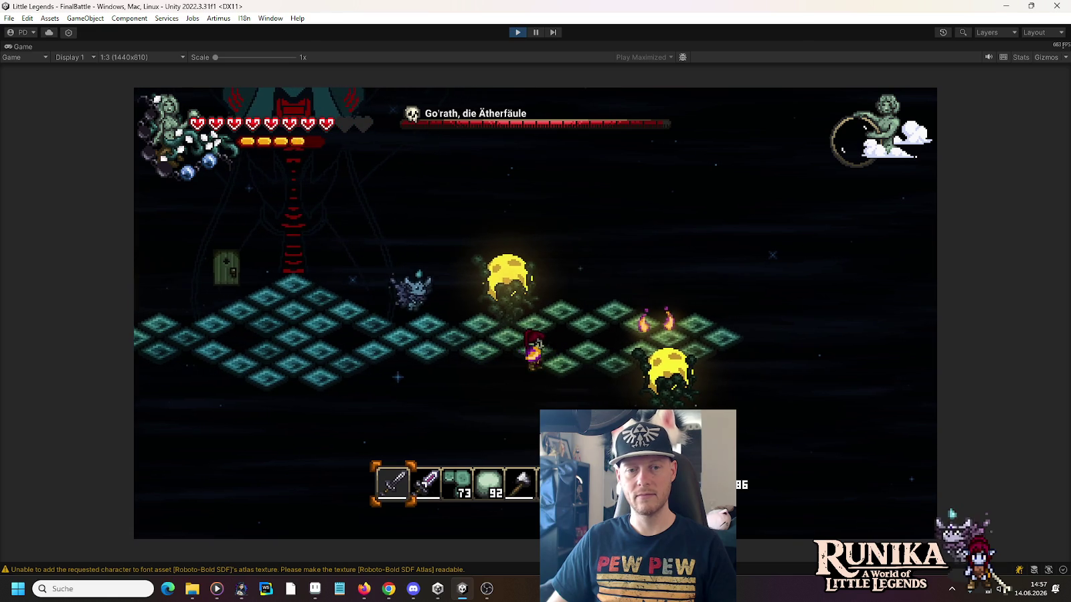
pyautogui.press('a')
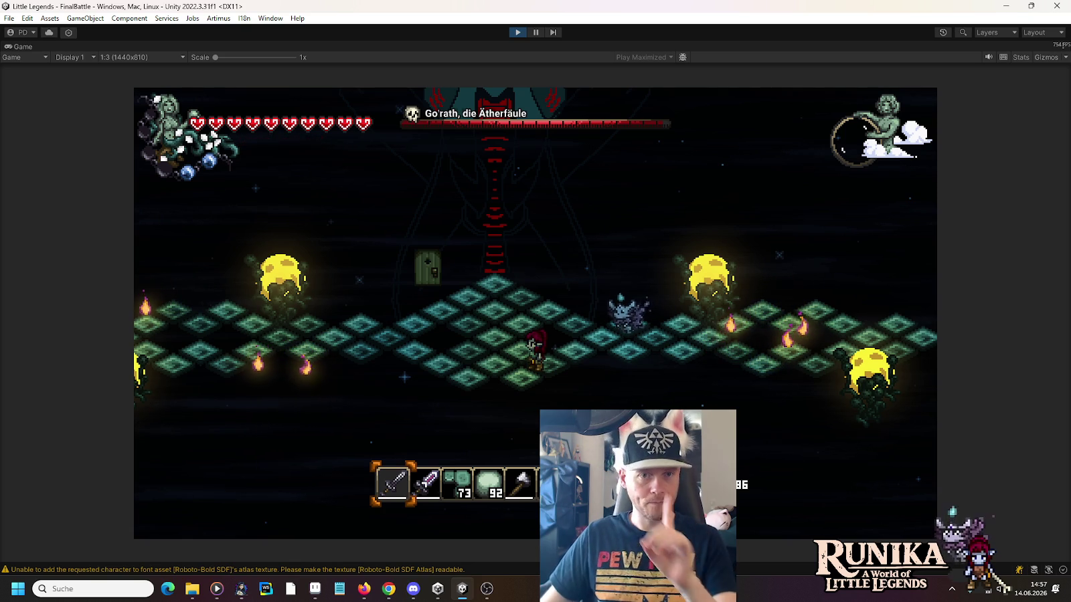
pyautogui.click(517, 32)
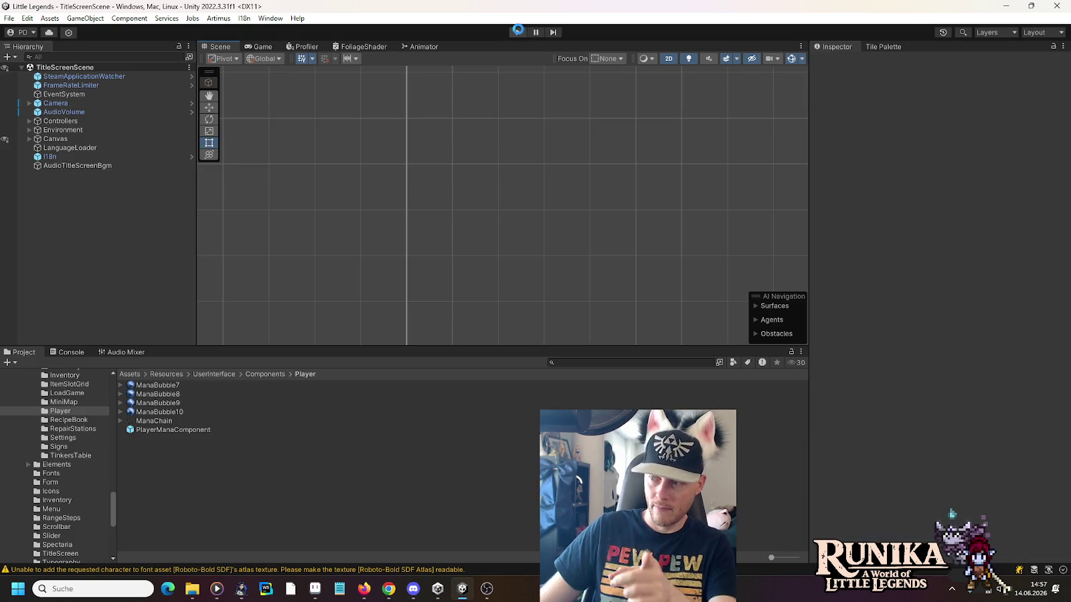
# Step: Bring hearts.png forward in Aseprite and zoom in on the dark chain and four blue gems
pyautogui.click(314, 589)
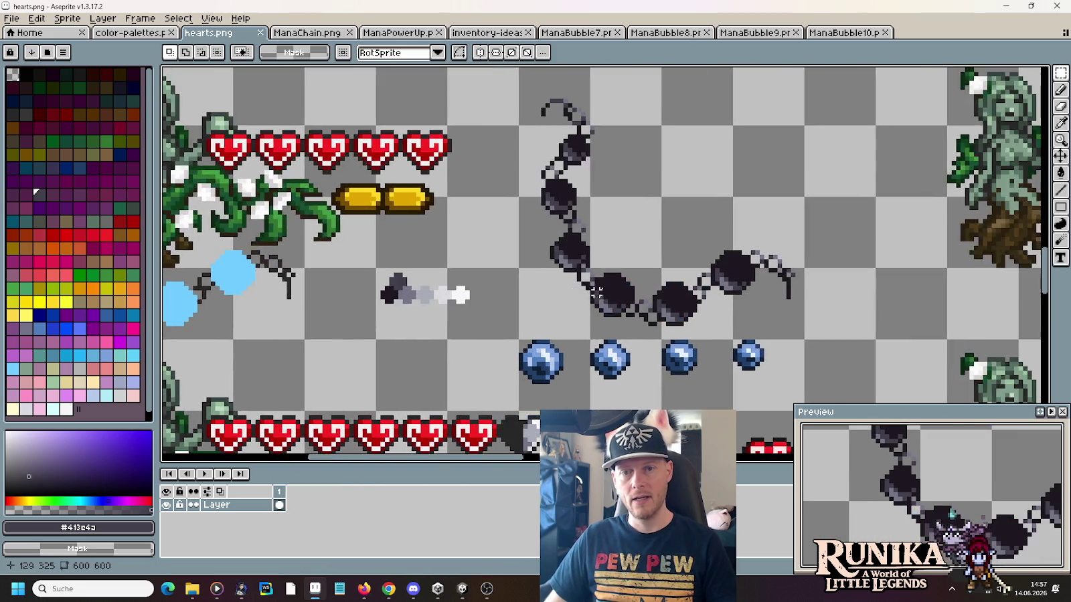
pyautogui.scroll(2, 595, 293)
pyautogui.moveTo(669, 275); pyautogui.dragTo(601, 212)
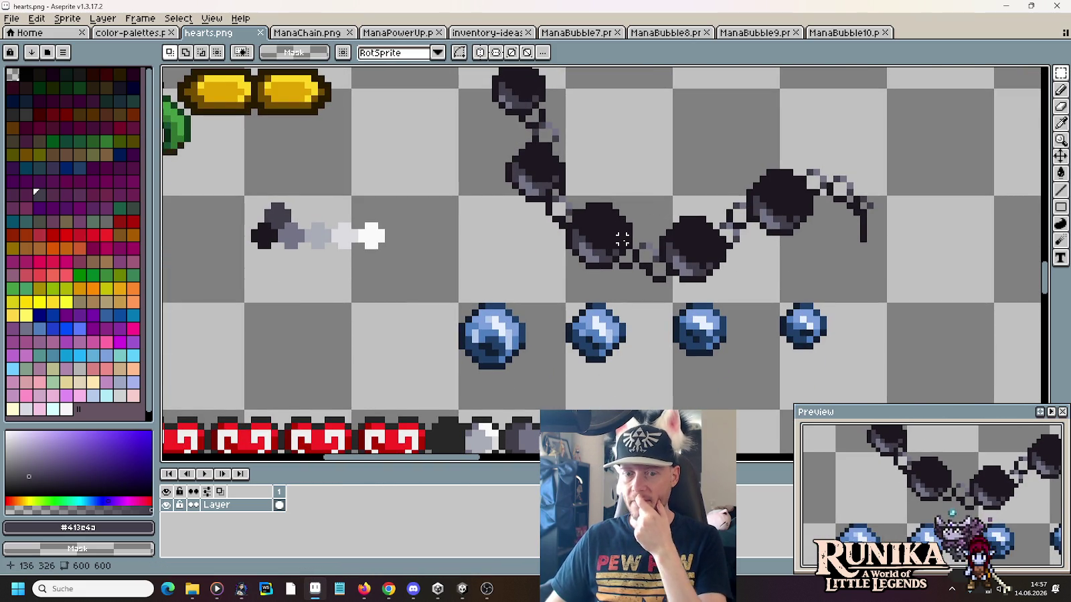
pyautogui.scroll(-2, 621, 241)
pyautogui.scroll(-2, 637, 318)
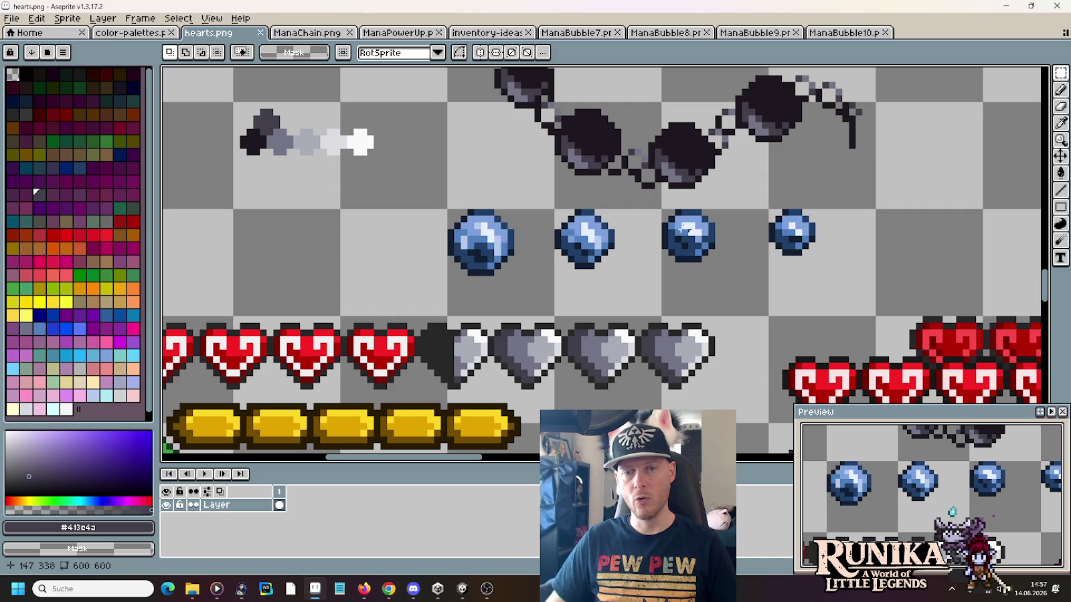
pyautogui.scroll(2, 716, 261)
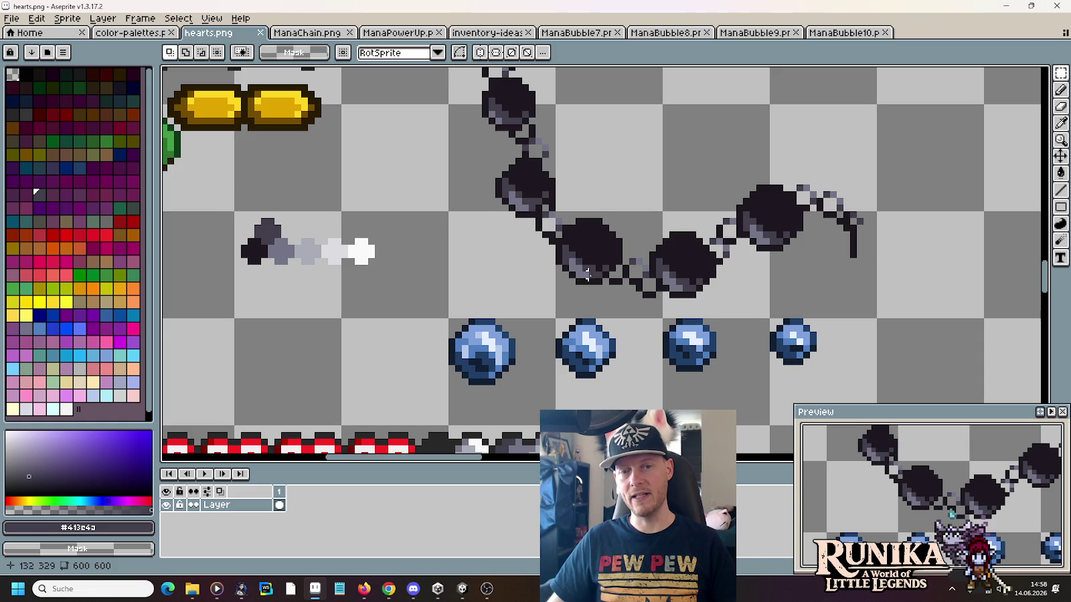
pyautogui.scroll(1, 596, 271)
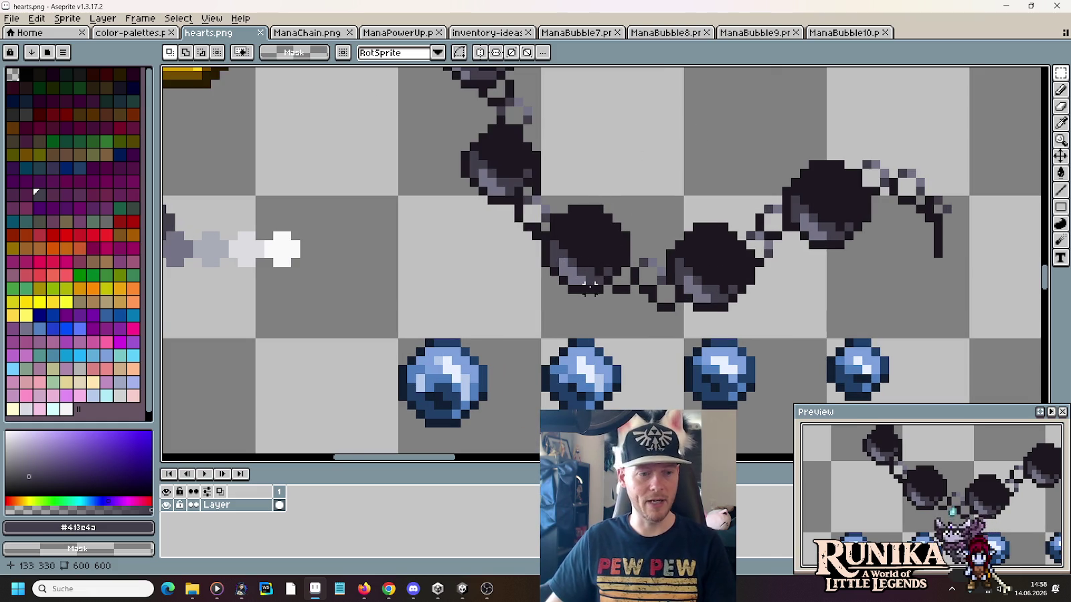
# Step: Pick the 1px pixel-perfect Pencil and zoom out over the hearts.png sheet
pyautogui.press('b')
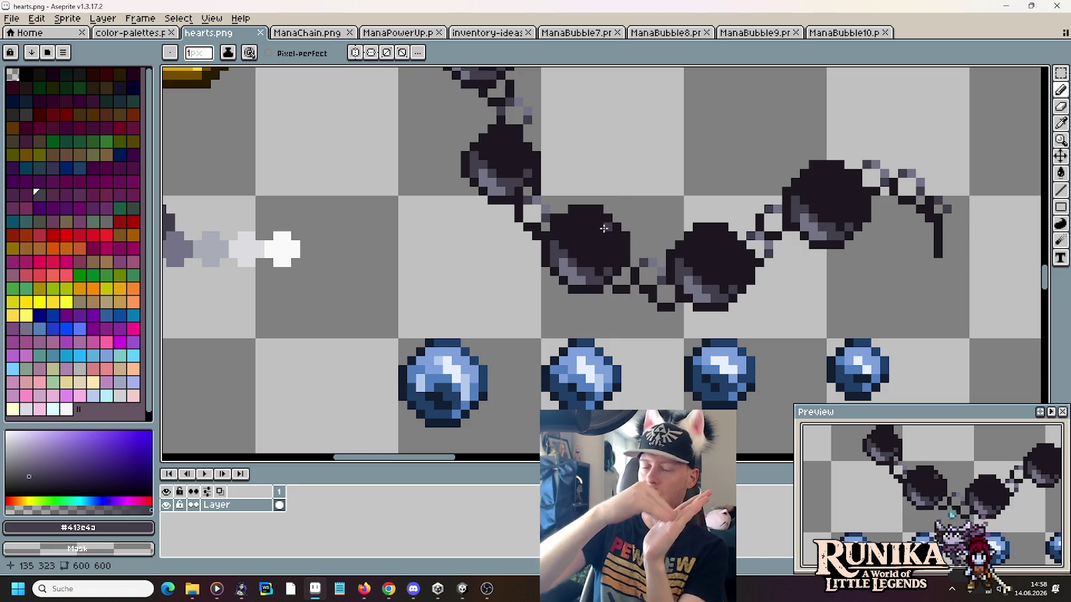
pyautogui.scroll(-2, 603, 229)
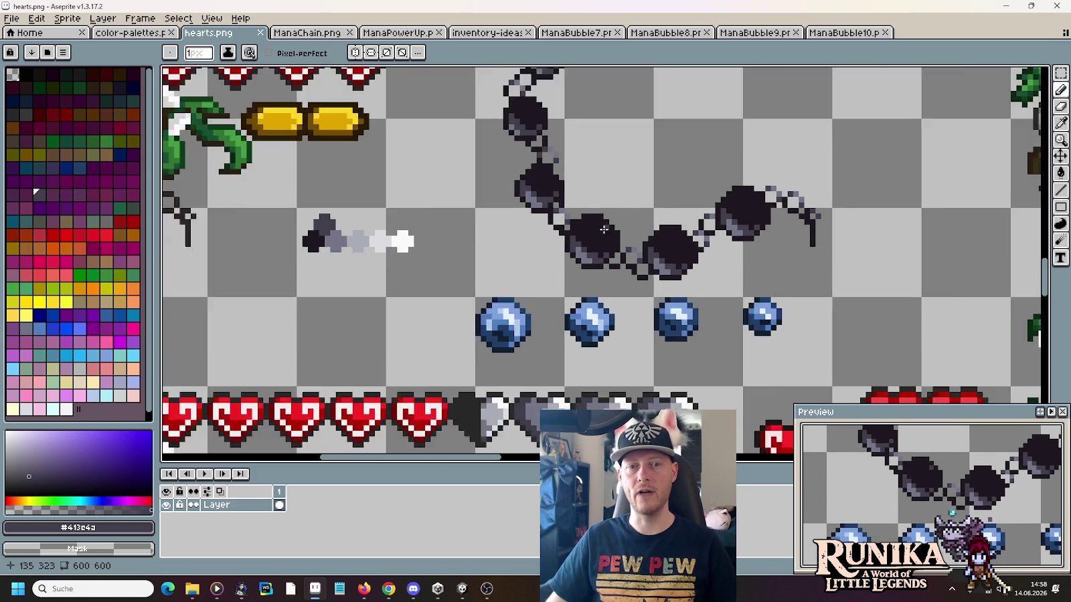
pyautogui.scroll(-1, 596, 217)
pyautogui.scroll(-1, 584, 201)
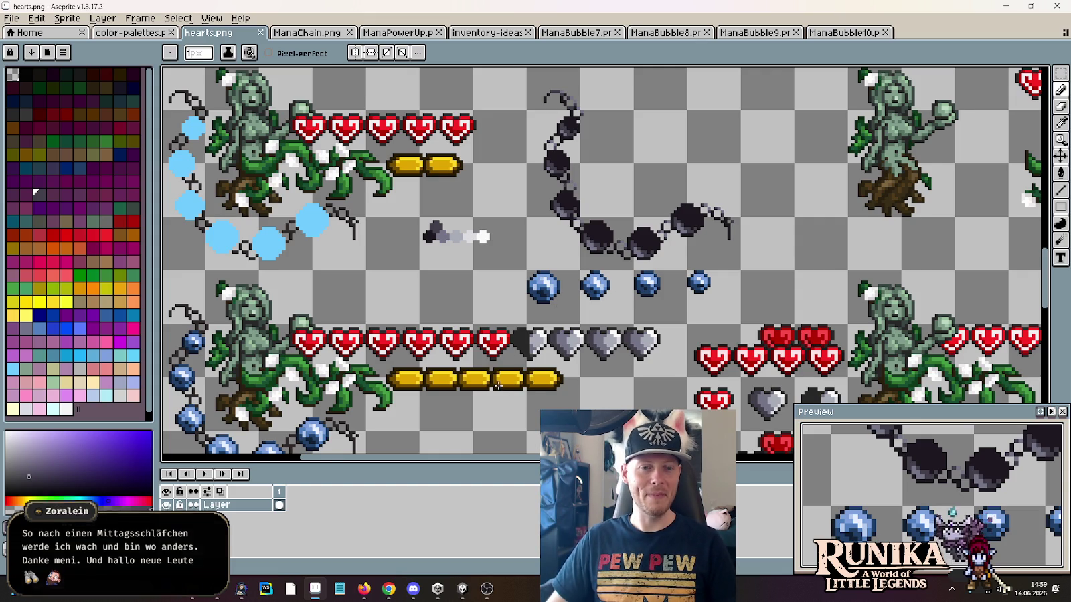
# Step: Pan across the gold bars and heart rows, then return to the Unity editor
pyautogui.moveTo(495, 384); pyautogui.dragTo(560, 352)
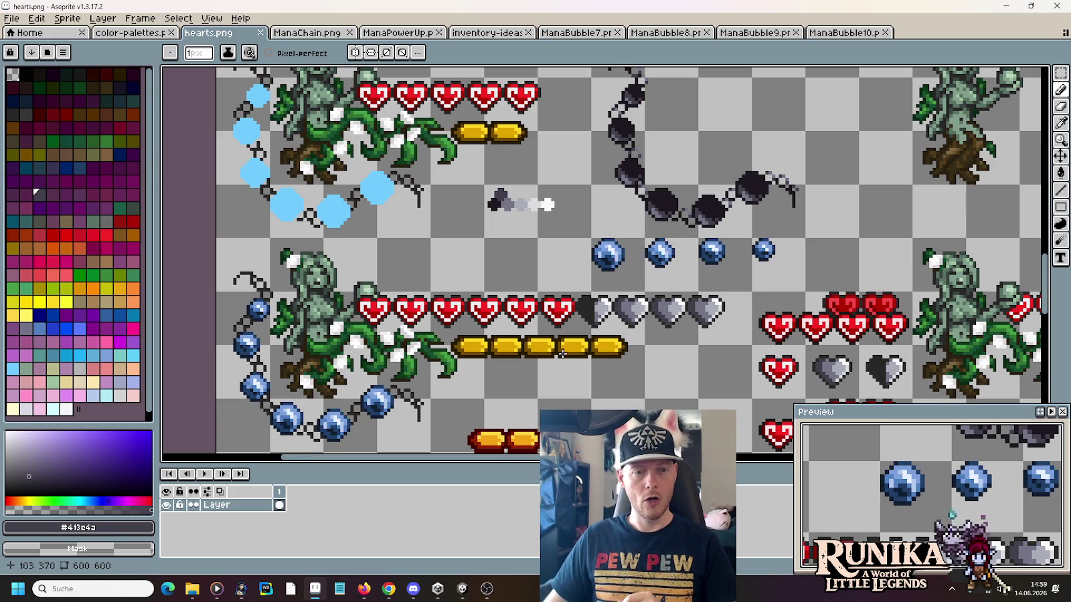
pyautogui.moveTo(501, 391); pyautogui.dragTo(586, 316)
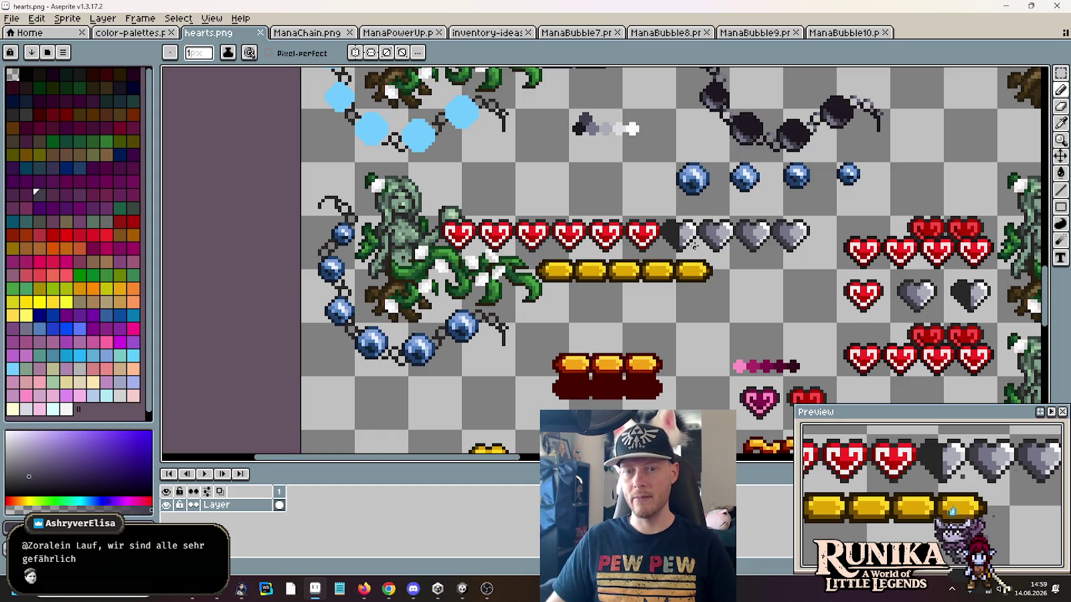
pyautogui.click(461, 588)
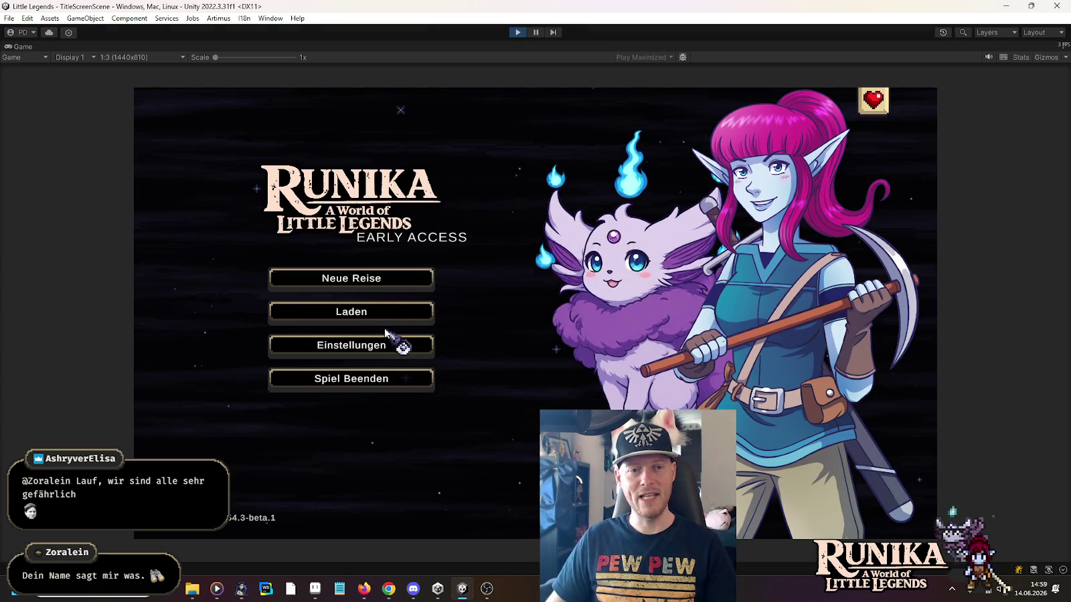
# Step: Load the first save slot and continue past the tips screen into the FinalBattle arena
pyautogui.click(395, 312)
pyautogui.click(439, 267)
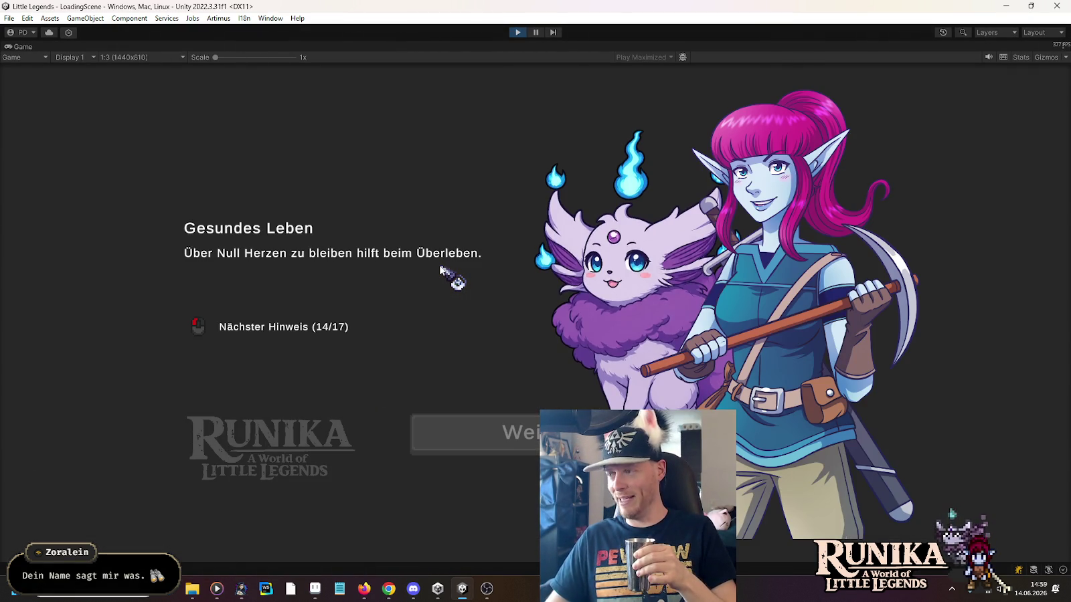
pyautogui.click(535, 444)
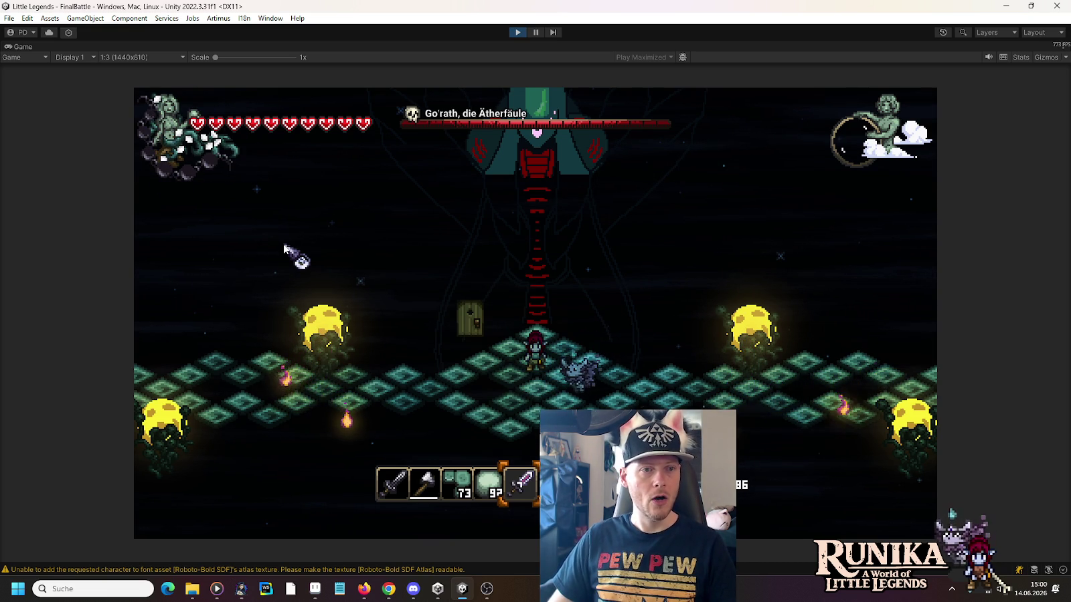
# Step: Walk down and right, cast a magic attack to spend mana, and circle the arena
pyautogui.press('s')
pyautogui.press('d')
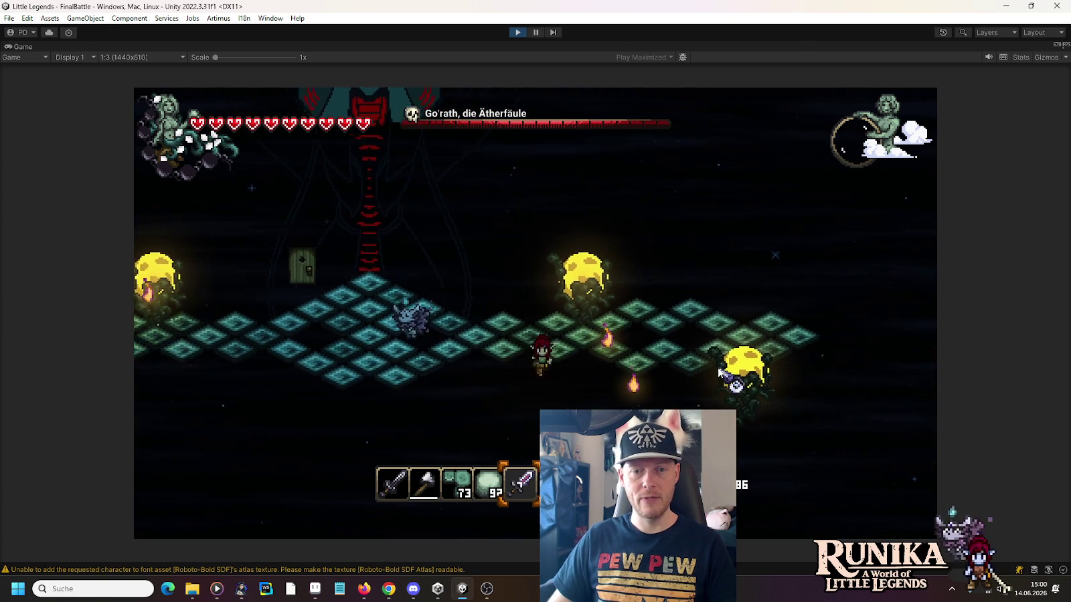
pyautogui.press('d')
pyautogui.click(719, 372)
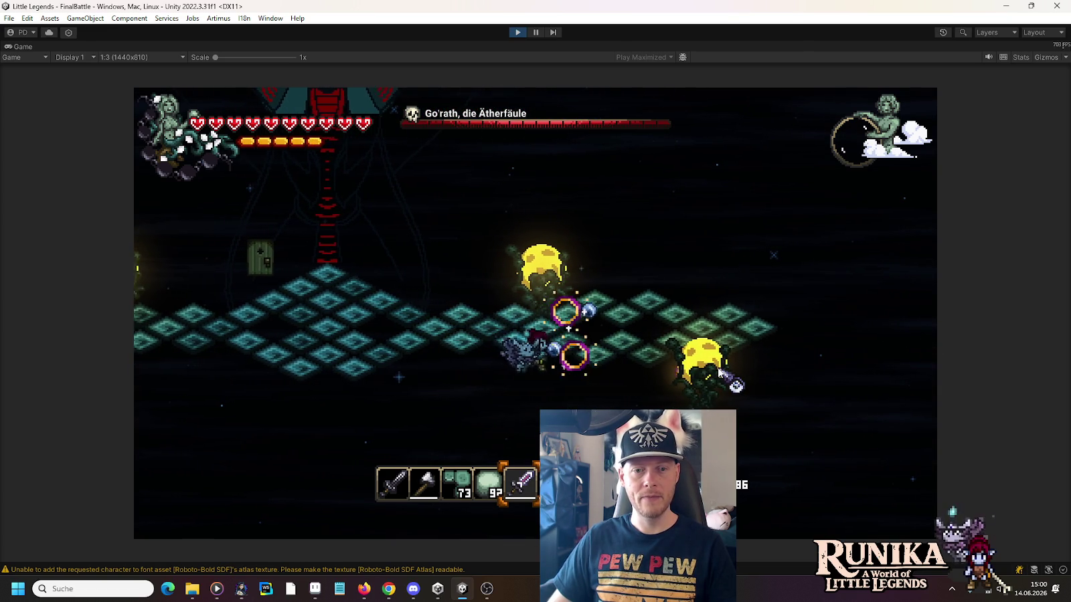
pyautogui.press('d')
pyautogui.press('w')
pyautogui.press('s')
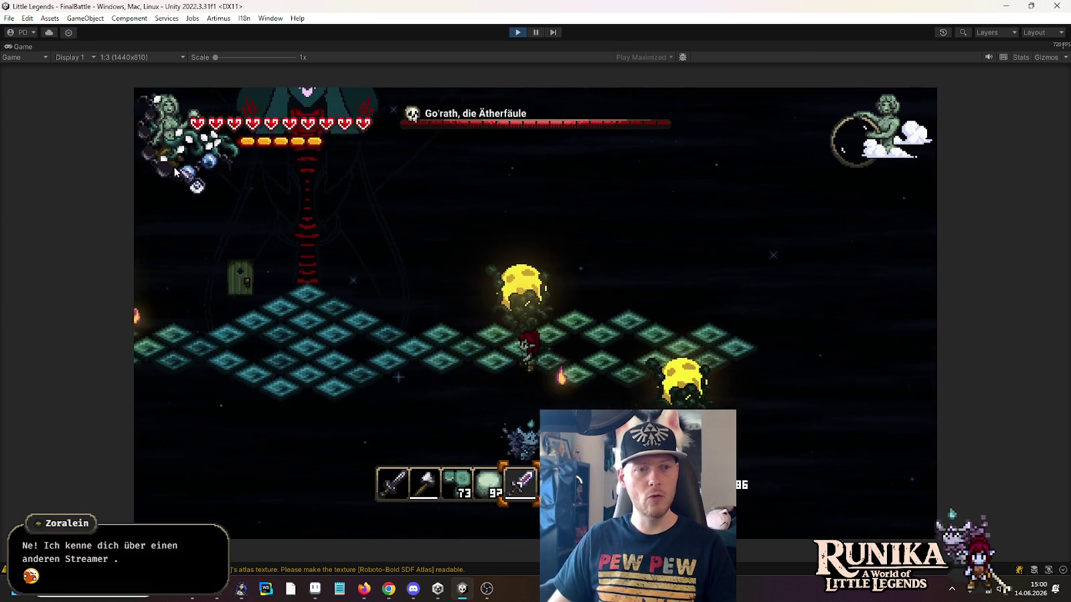
# Step: Keep moving left, up and right through the arena as the hearts drain to one
pyautogui.press('a')
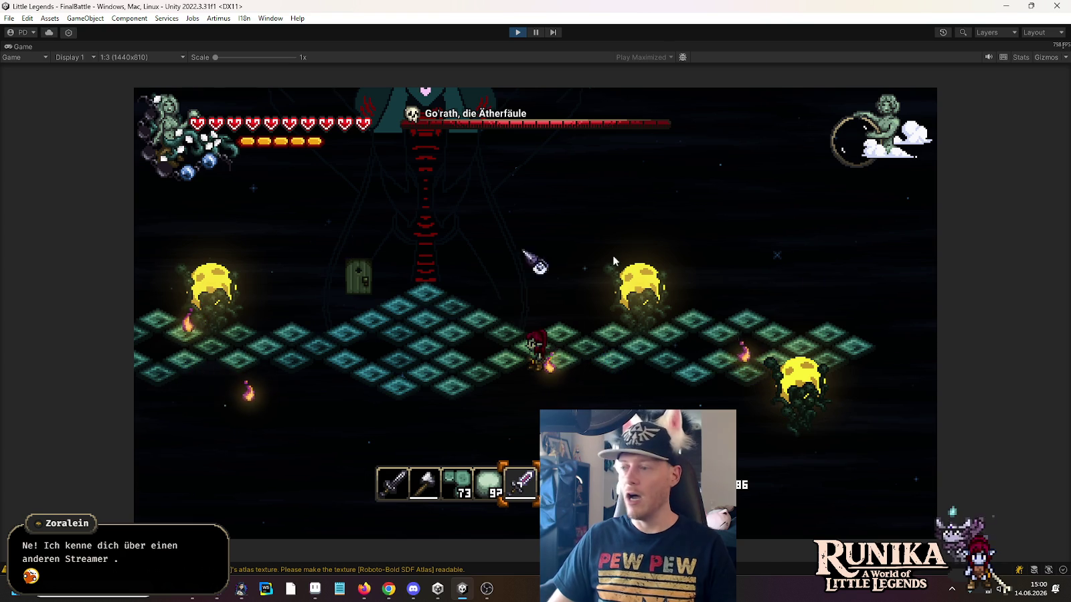
pyautogui.press('a')
pyautogui.press('a')
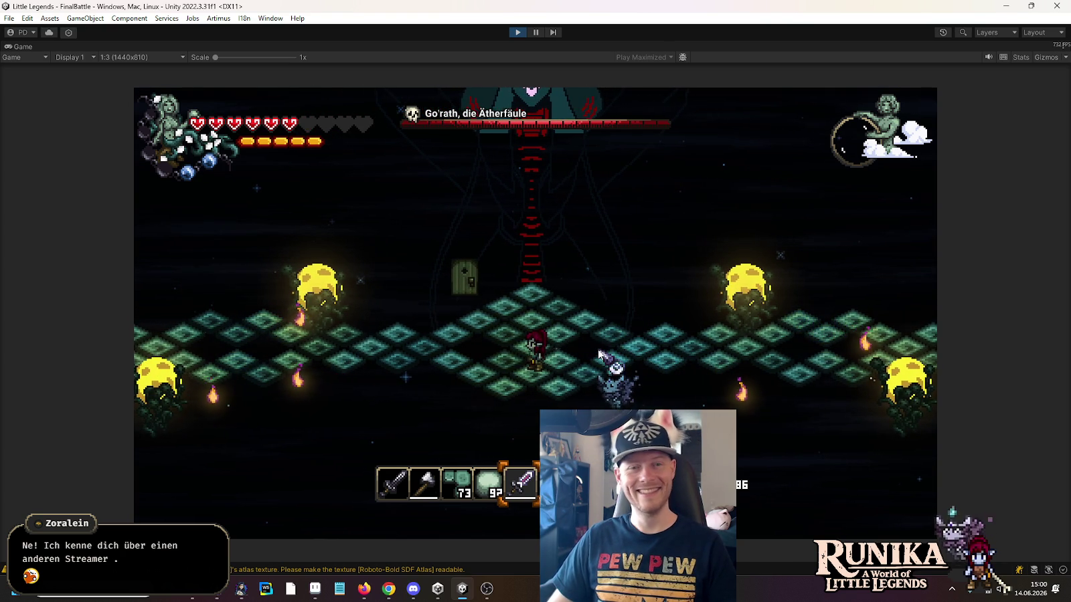
pyautogui.press('w')
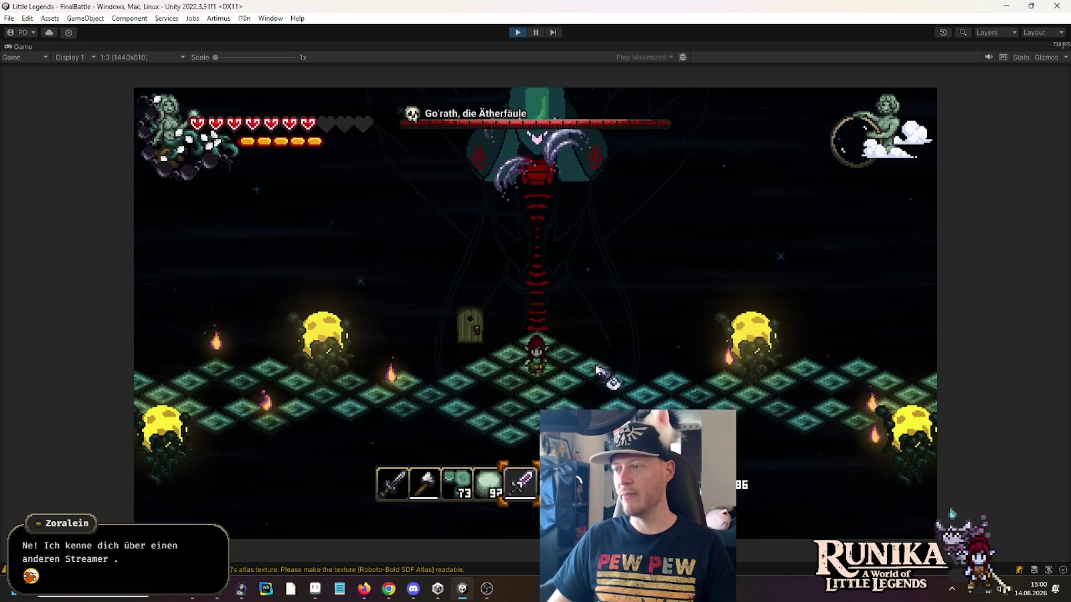
pyautogui.press('d')
pyautogui.press('w')
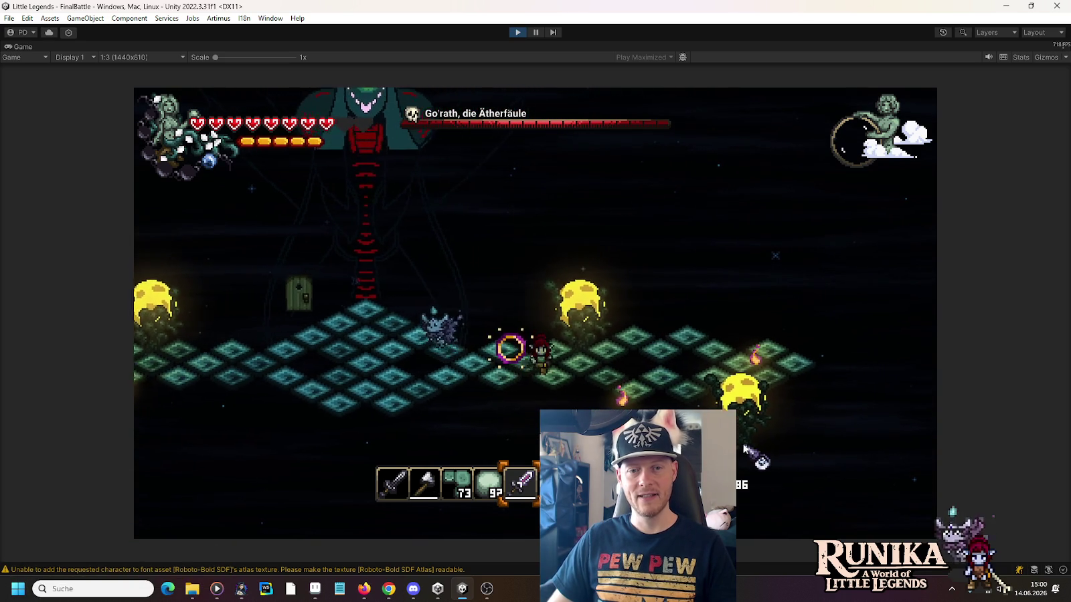
pyautogui.press('d')
pyautogui.press('d')
pyautogui.press('s')
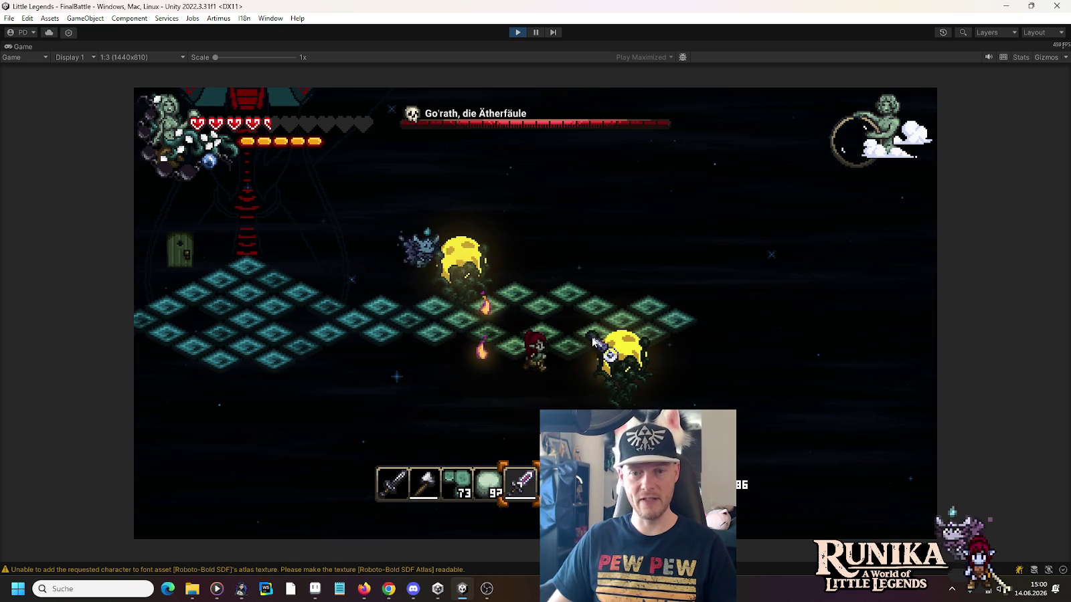
# Step: Keep moving up and left toward the door under boss damage until respawning at full health
pyautogui.press('w')
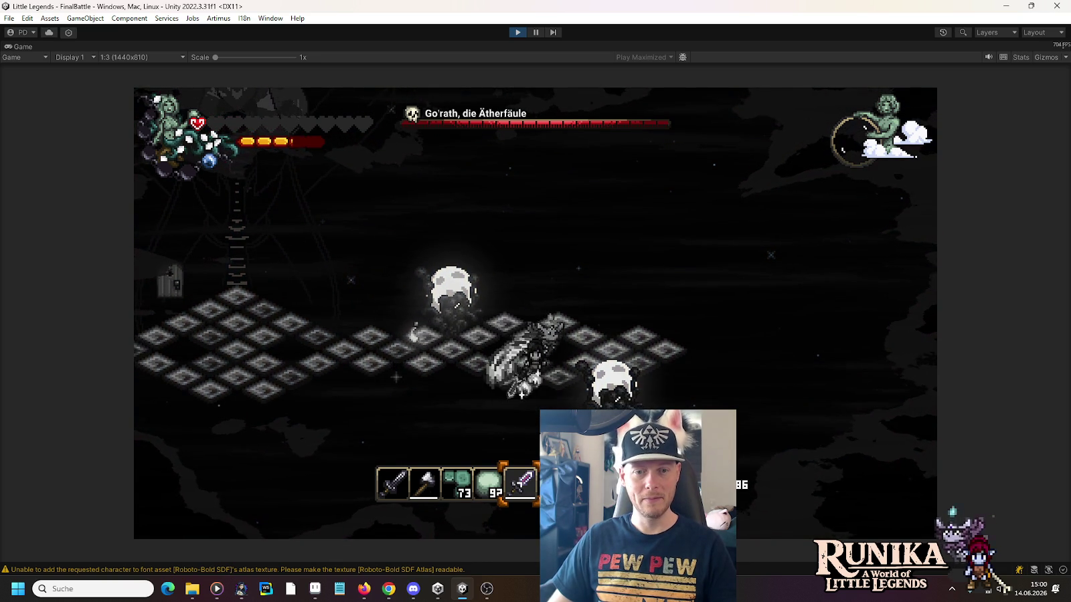
pyautogui.press('a')
pyautogui.press('w')
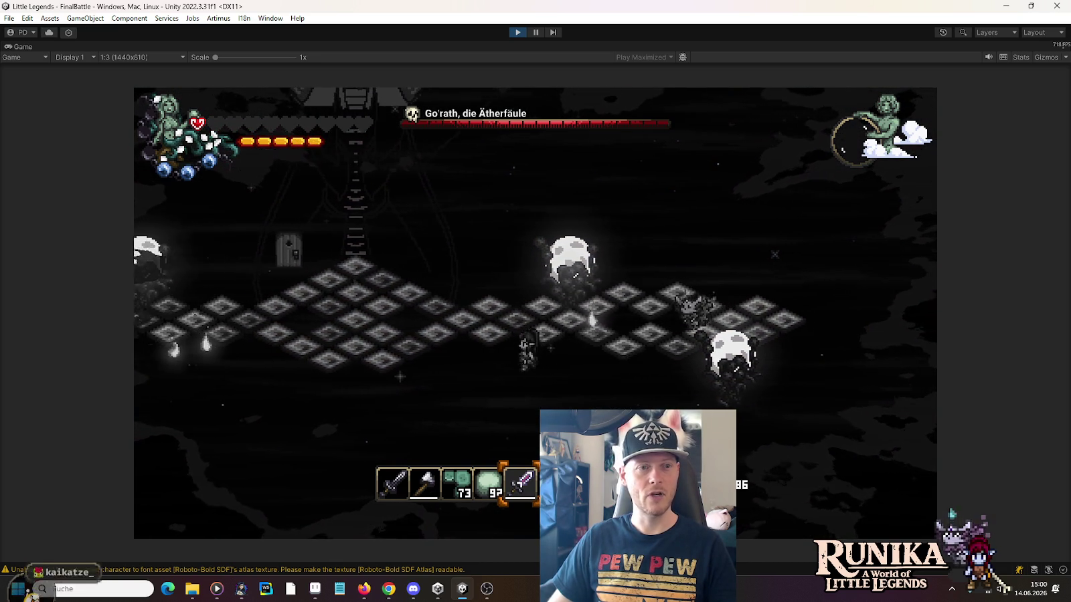
pyautogui.press('a')
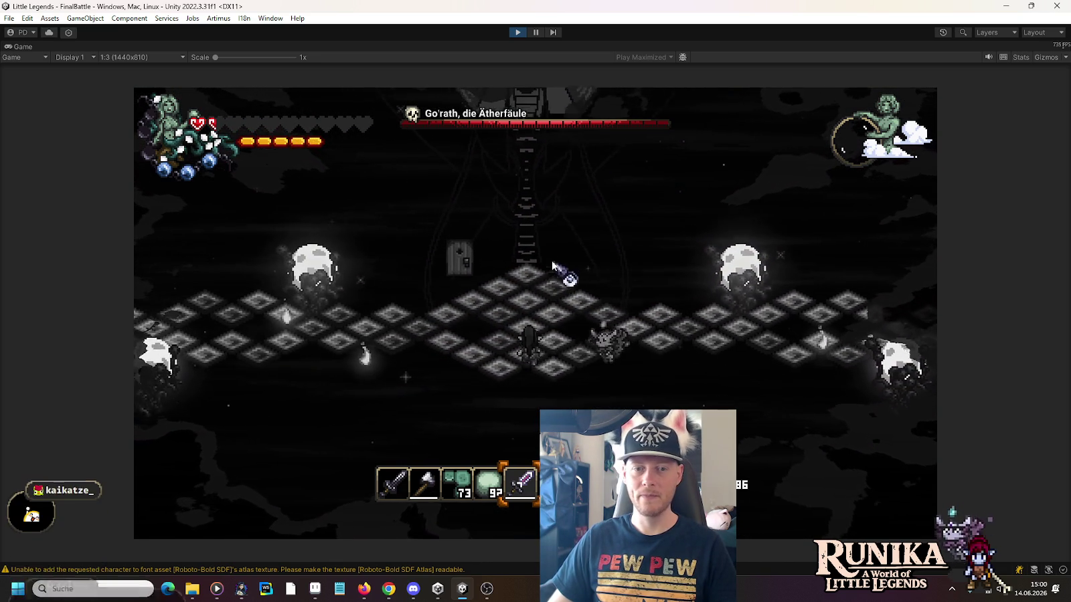
pyautogui.press('w')
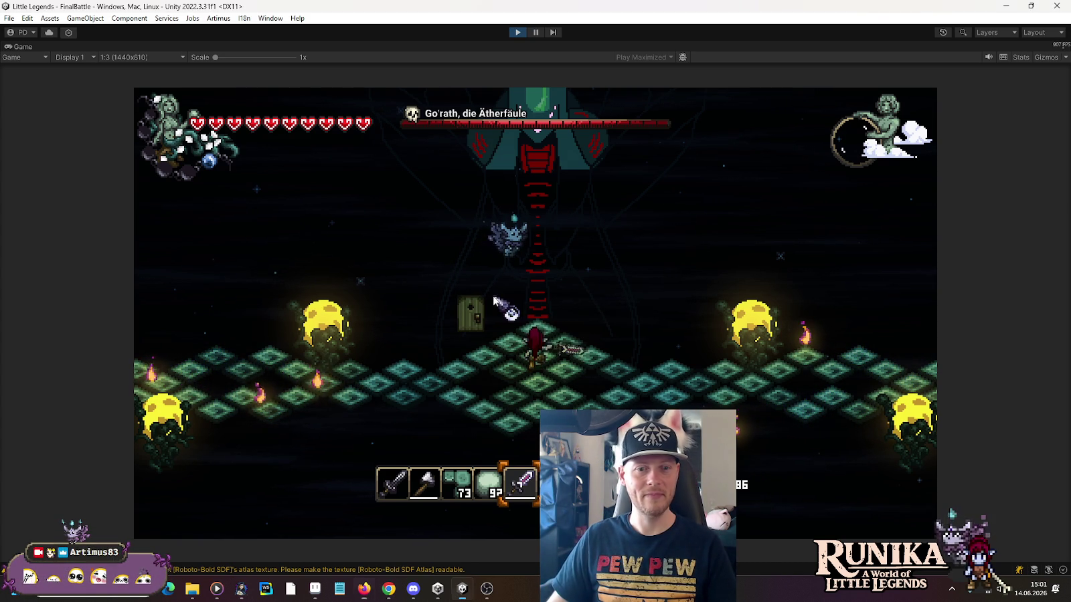
# Step: Step down-left, then open the Game view's 1:3 (1440x810) resolution dropdown
pyautogui.press('s')
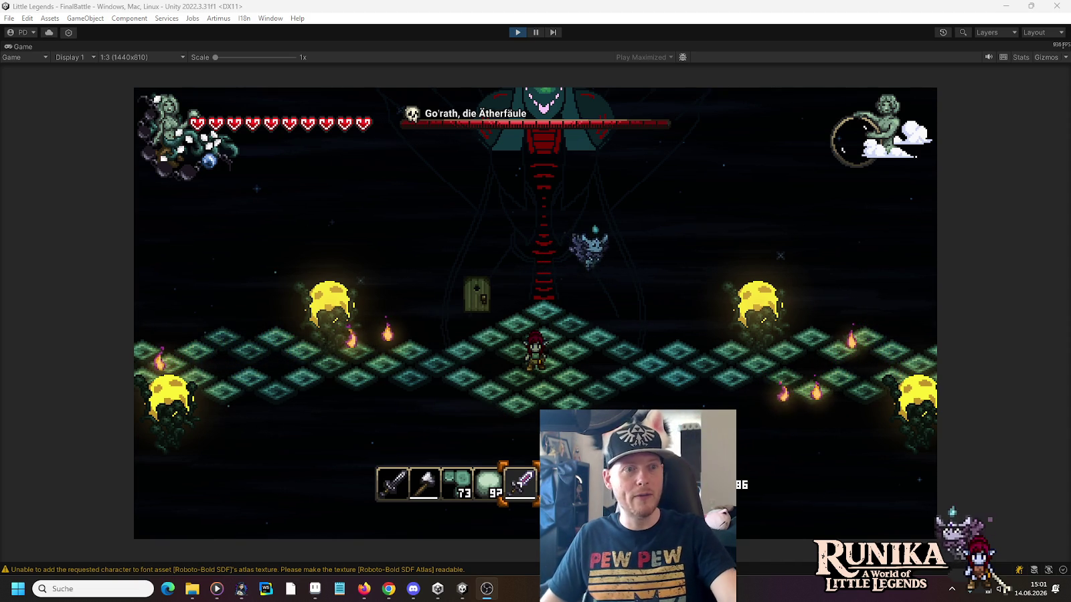
pyautogui.click(147, 57)
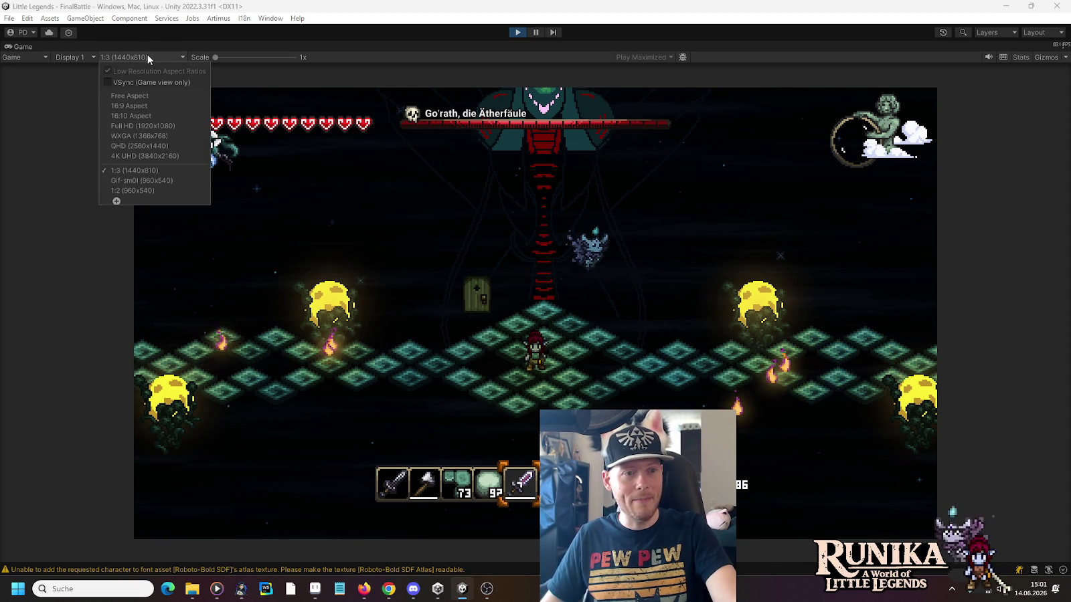
# Step: Close the resolution list leaving 1:3 (1440x810), then bring up Windows search
pyautogui.click(634, 380)
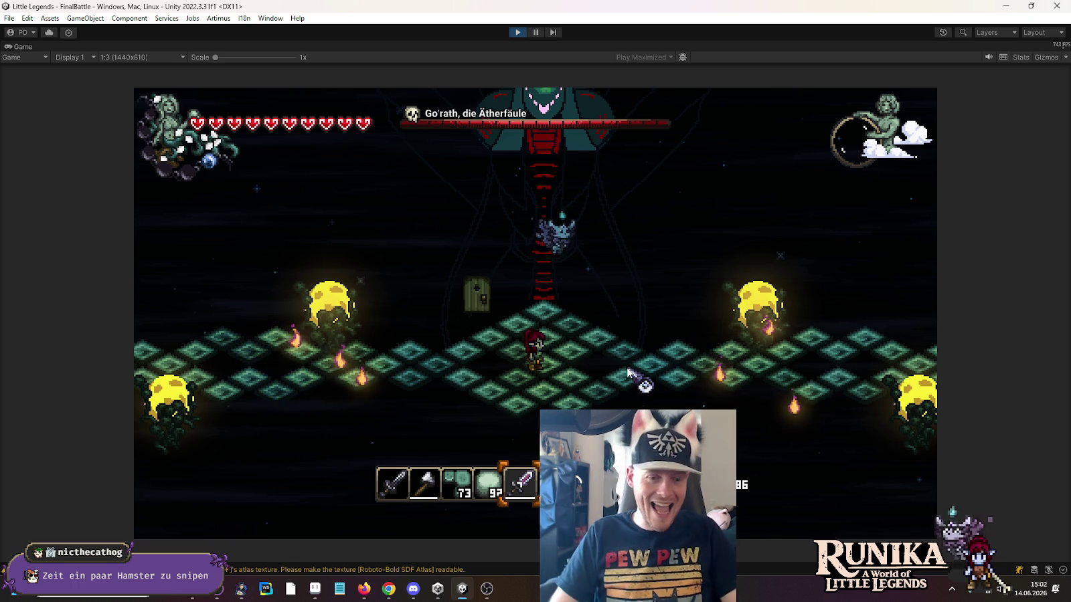
pyautogui.press('super')
# Step: Launch the Rechner calculator via search 'rech' and stop Unity's Play mode
pyautogui.write('rech')
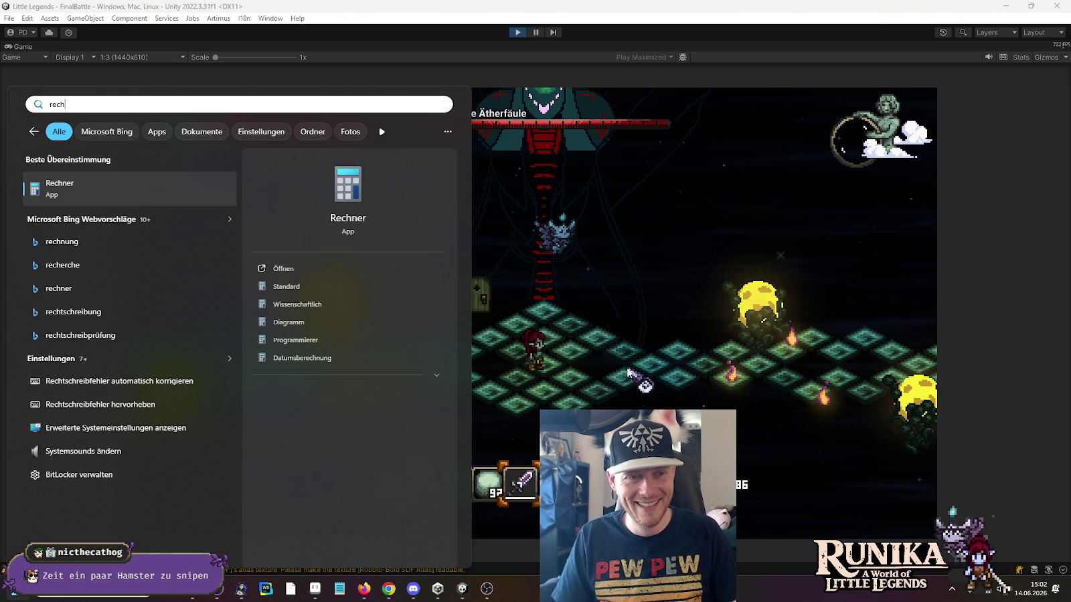
pyautogui.press('Return')
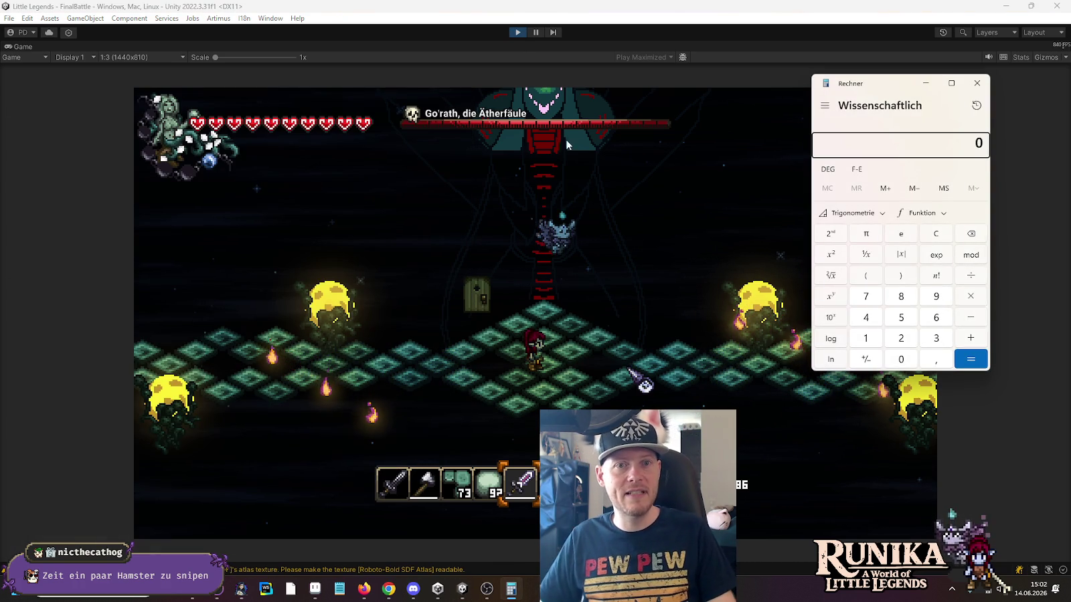
pyautogui.click(514, 34)
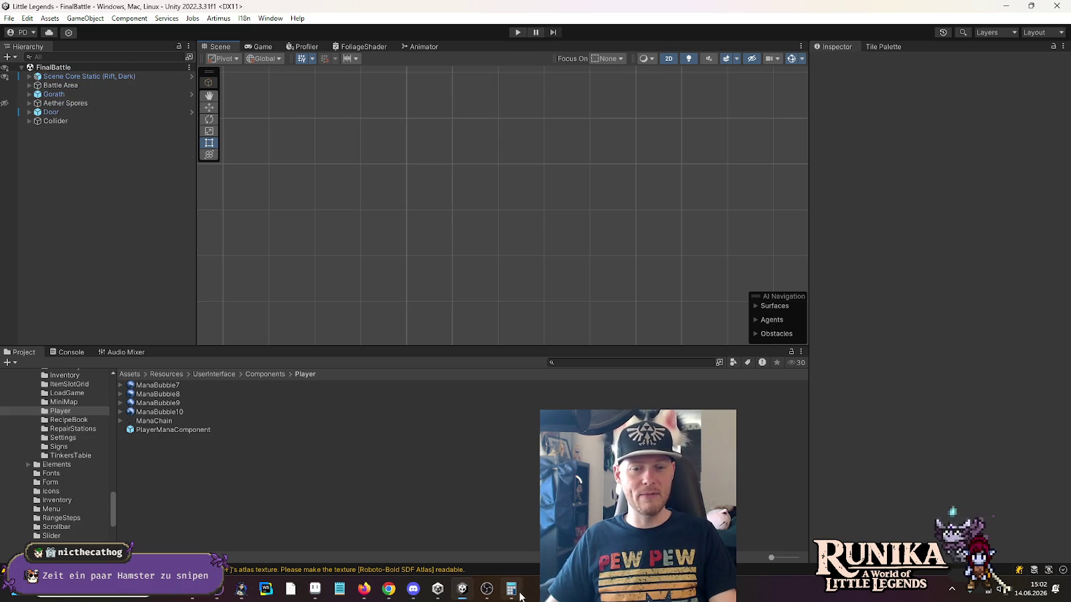
pyautogui.click(515, 592)
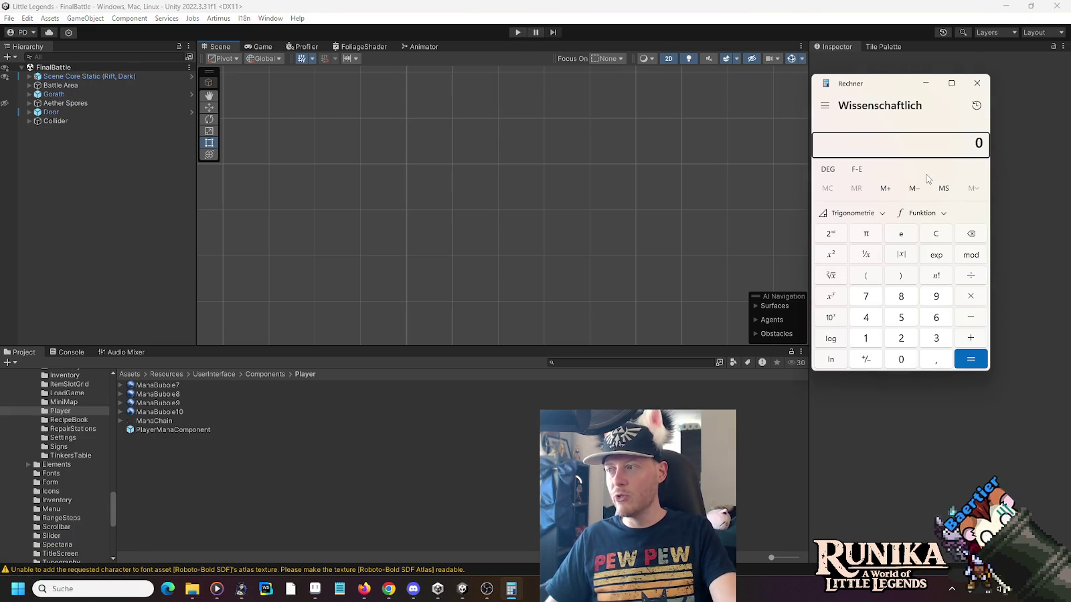
# Step: Enter 360 × 180 on the calculator
pyautogui.write('36')
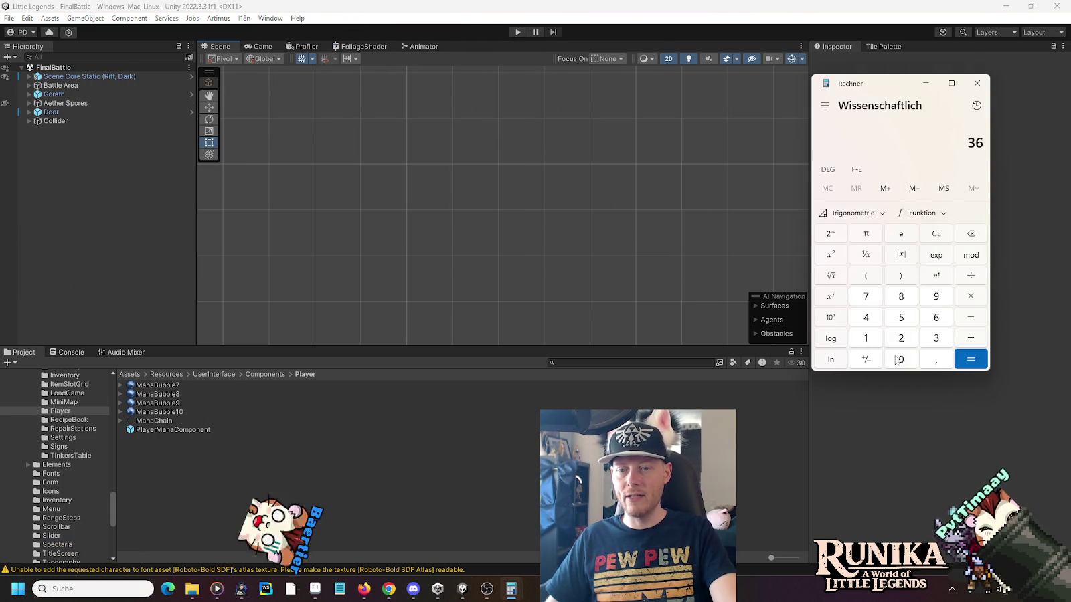
pyautogui.click(896, 360)
pyautogui.click(970, 297)
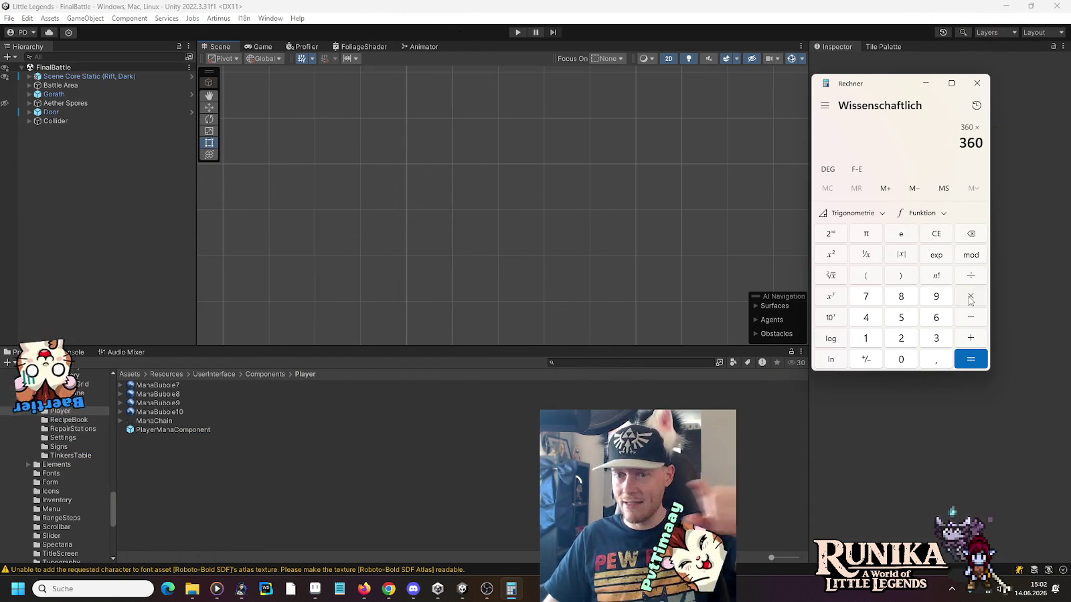
pyautogui.click(871, 338)
pyautogui.click(900, 297)
pyautogui.click(894, 358)
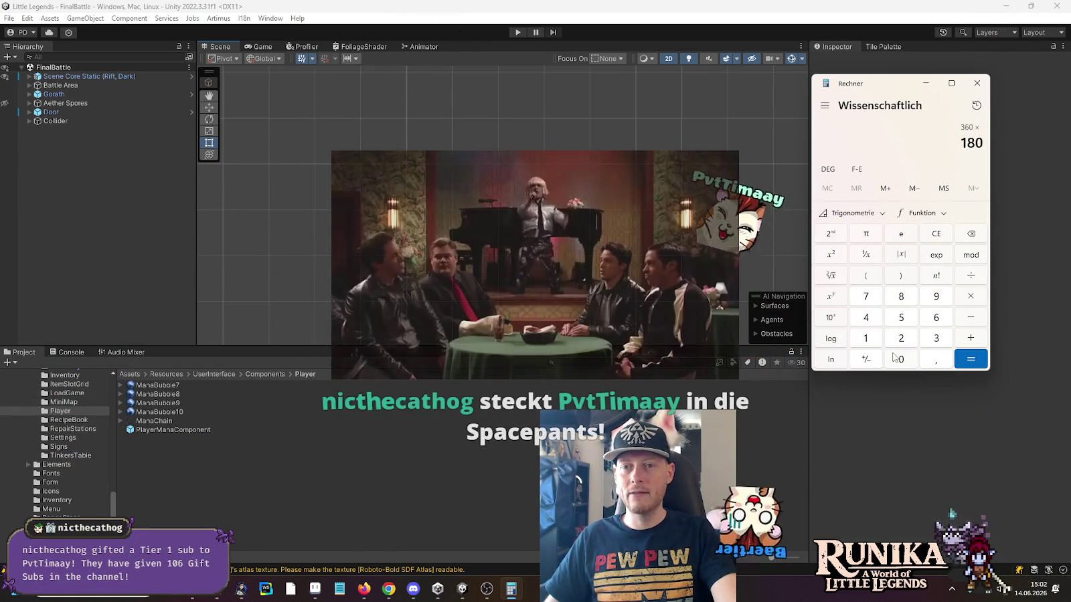
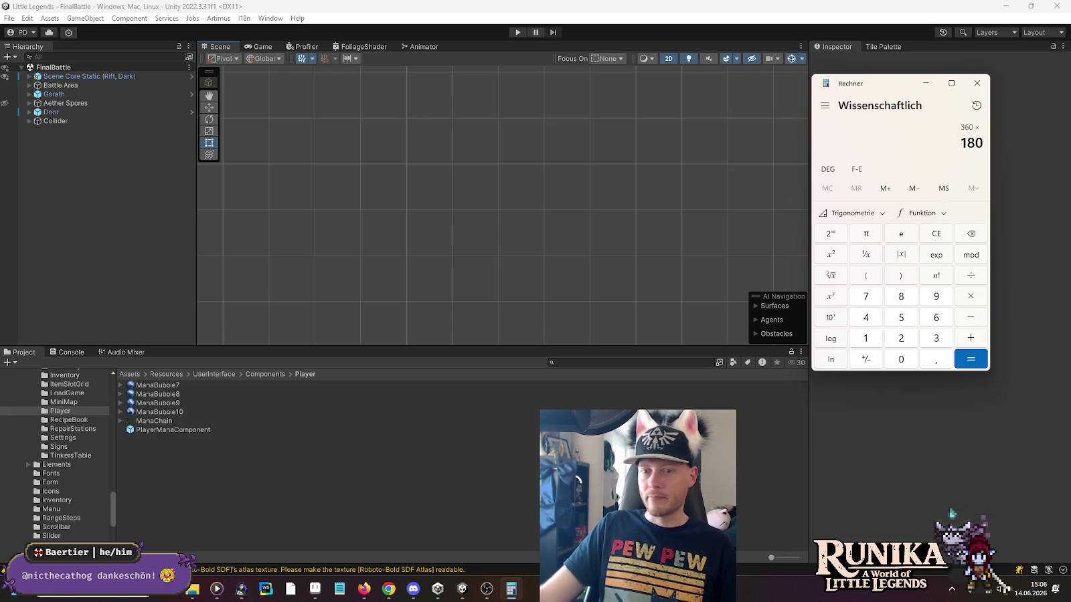
# Step: Compute 360 × 180 = 64,800, then 384 × 24 = 9,216, then enter 16 × 24
pyautogui.click(967, 359)
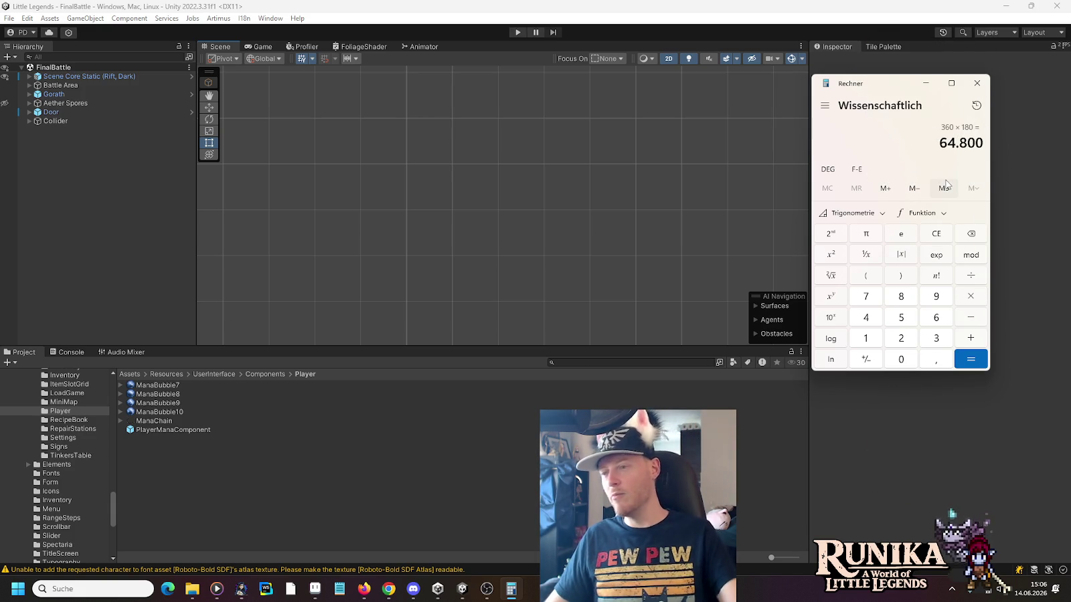
pyautogui.click(874, 339)
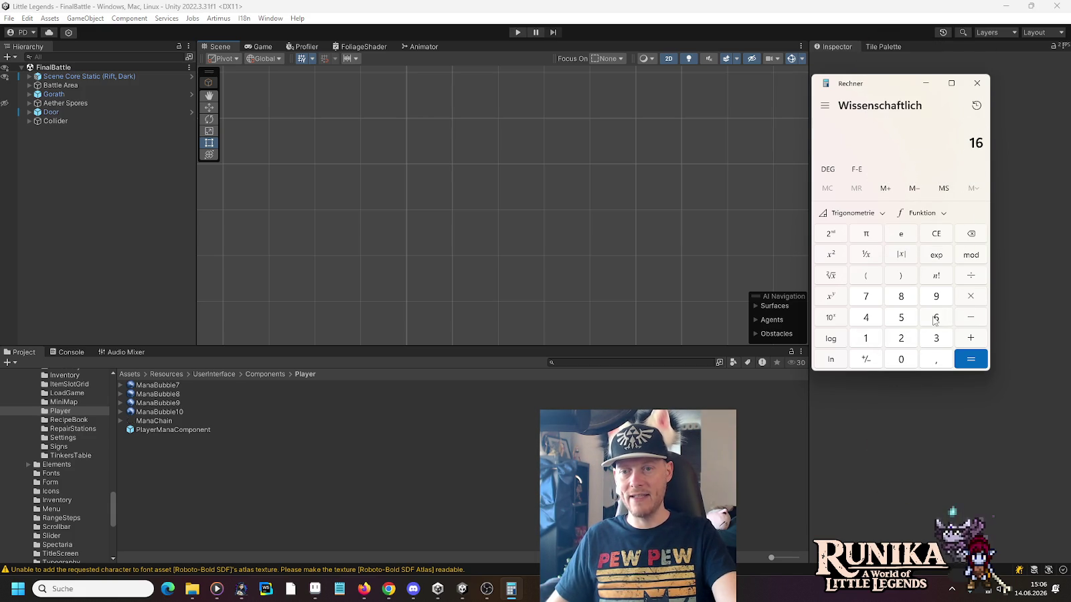
pyautogui.click(977, 366)
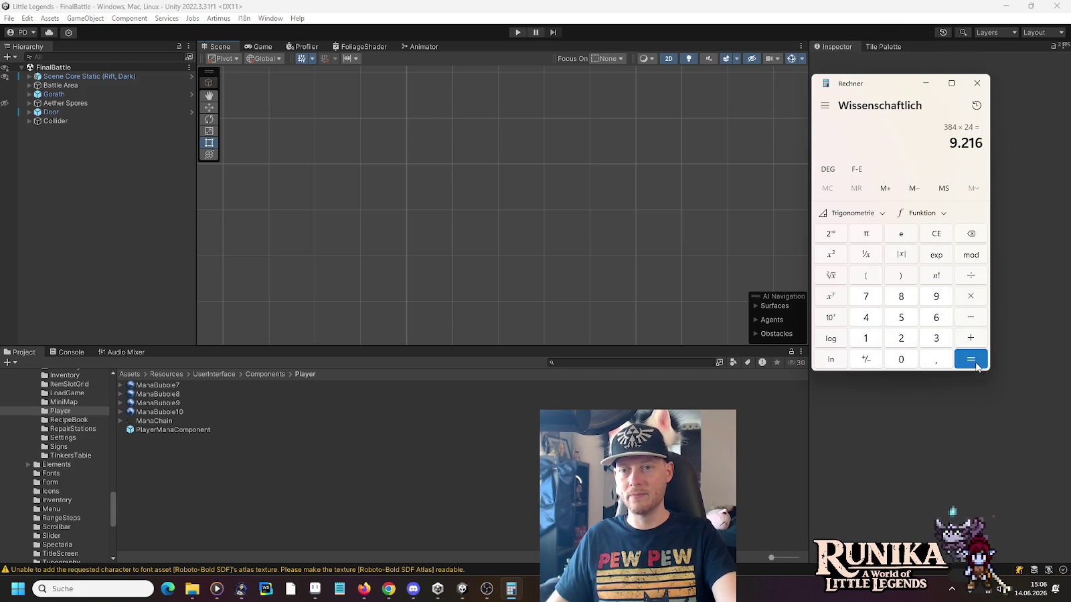
pyautogui.click(958, 235)
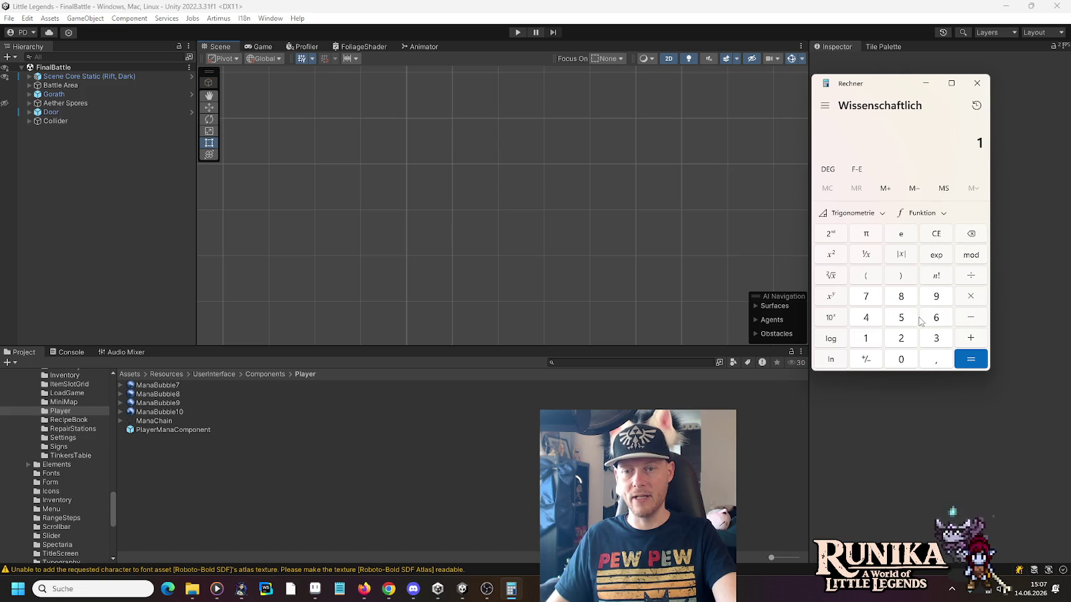
pyautogui.click(963, 367)
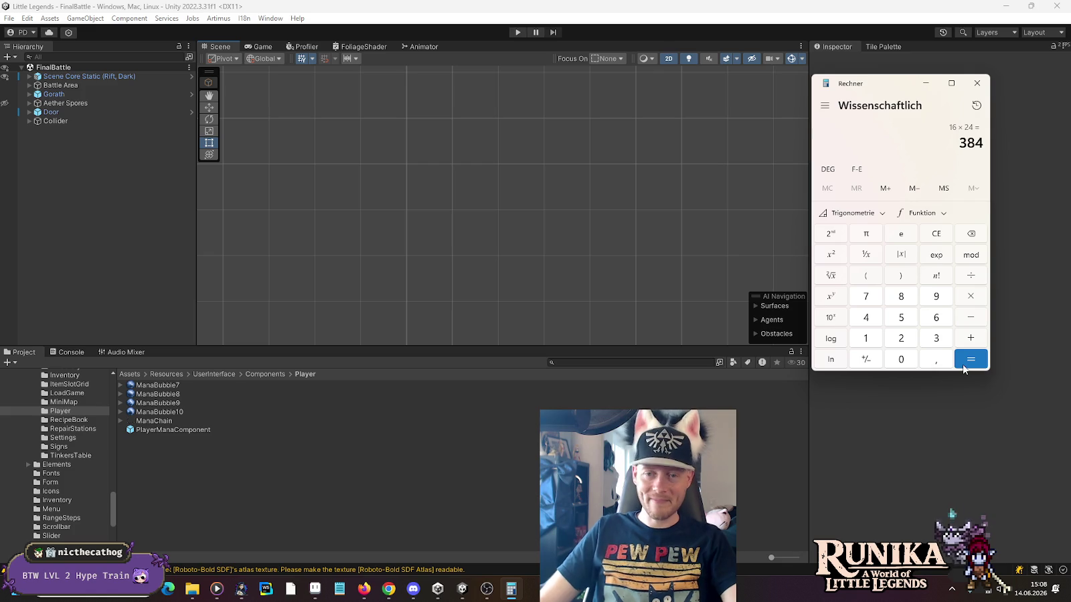
# Step: Close the Calculator window, leaving the Unity editor visible
pyautogui.click(977, 83)
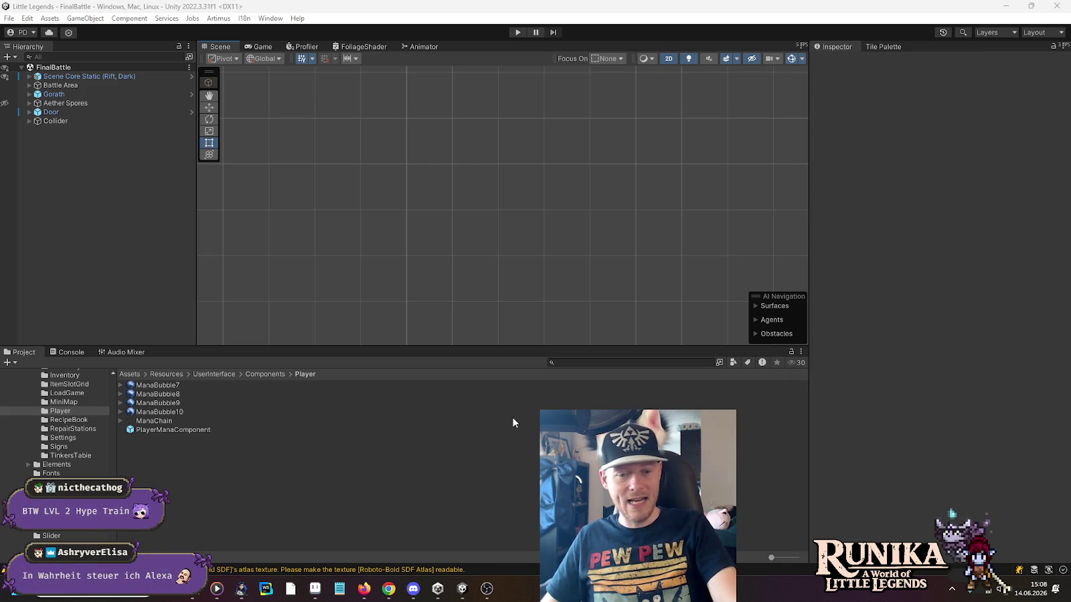
# Step: Bring Aseprite forward, marquee-select an area of the hearts sheet and pan around it
pyautogui.click(316, 588)
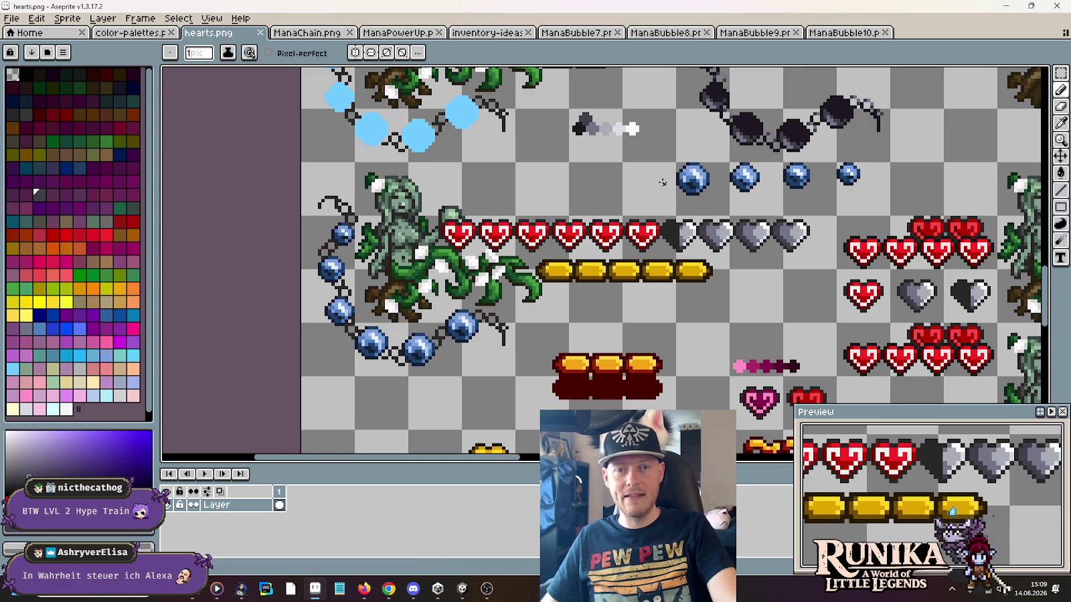
pyautogui.press('m')
pyautogui.moveTo(621, 161); pyautogui.dragTo(679, 218)
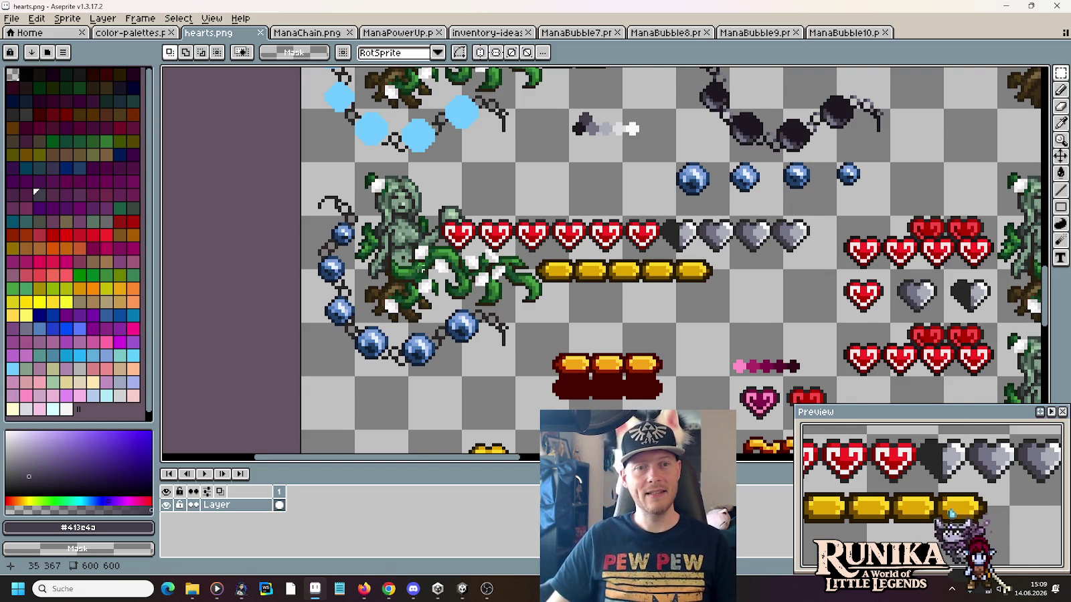
pyautogui.scroll(-1, 473, 223)
pyautogui.moveTo(536, 170); pyautogui.dragTo(501, 250)
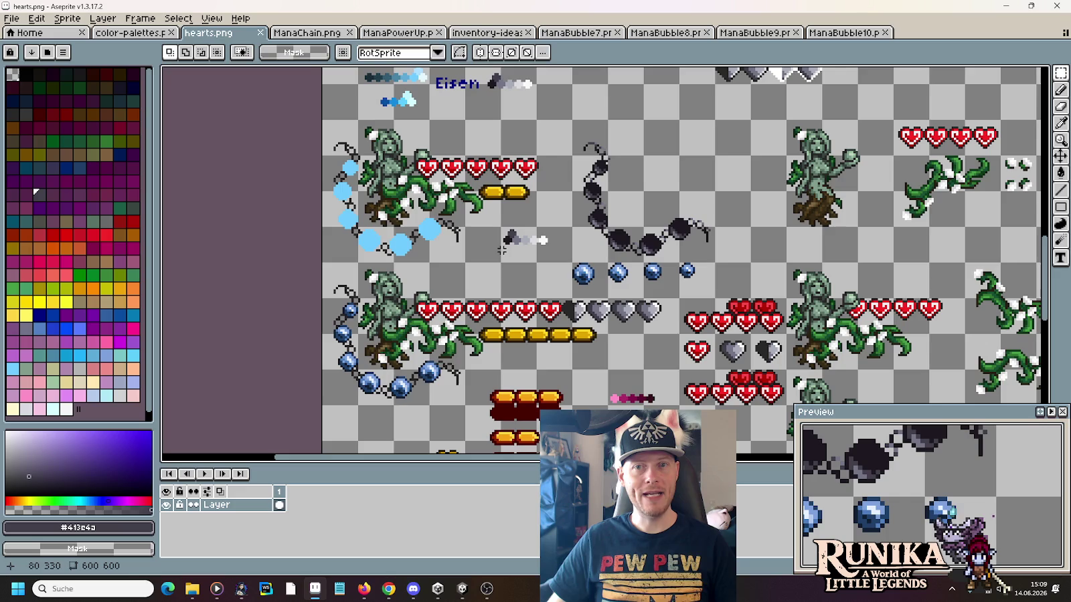
# Step: Close the ManaBubble, inventory-ideas, ManaPowerUp and ManaChain tabs
pyautogui.click(870, 33)
pyautogui.click(885, 32)
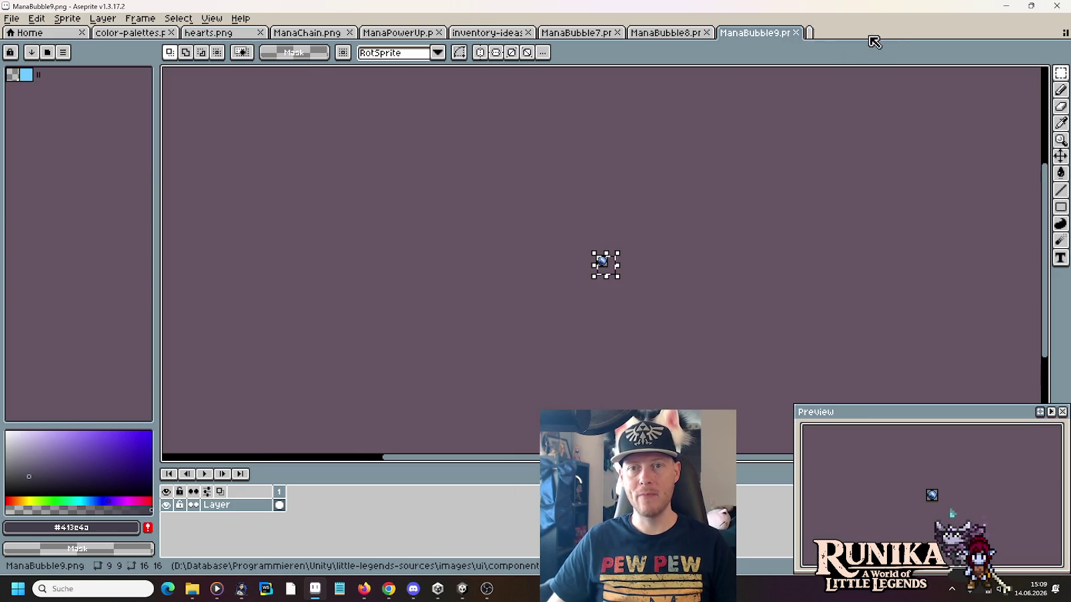
pyautogui.click(796, 32)
pyautogui.click(779, 32)
pyautogui.click(706, 32)
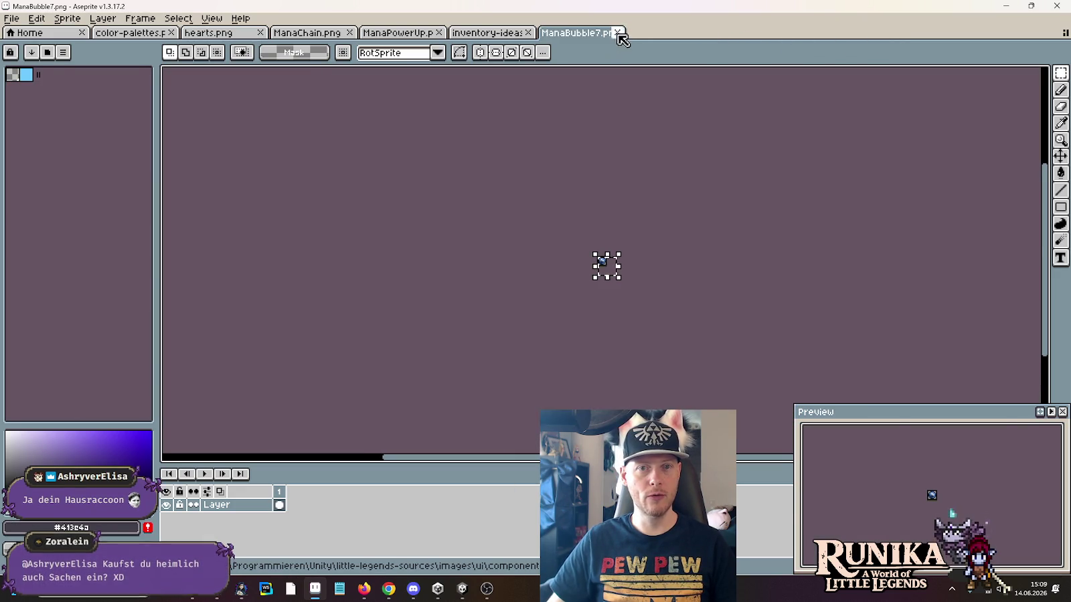
pyautogui.click(617, 32)
pyautogui.click(528, 32)
pyautogui.click(439, 32)
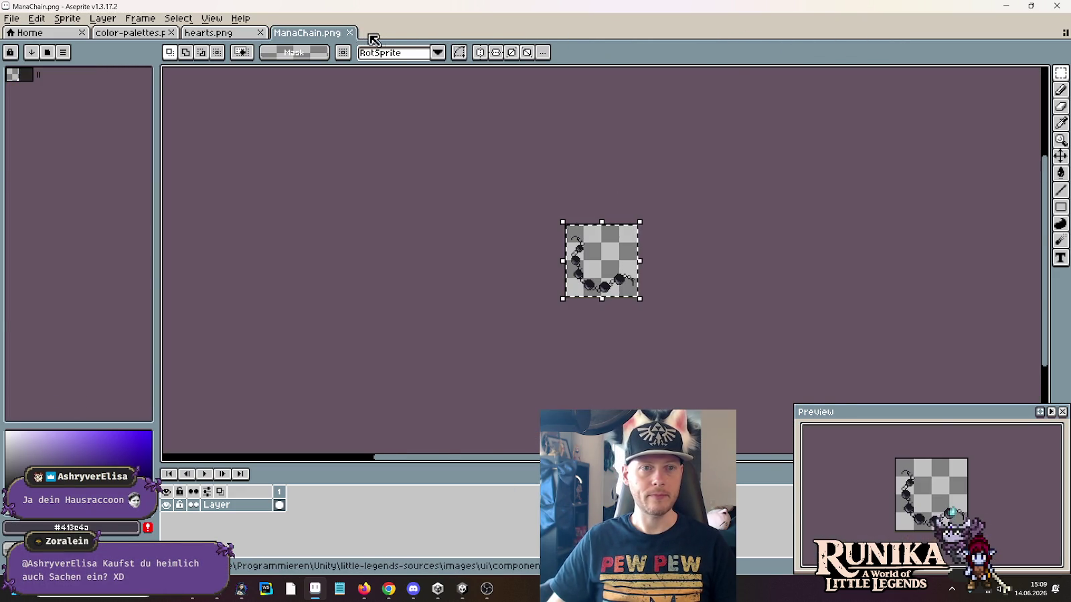
pyautogui.click(349, 32)
# Step: Open final-boss.png from the artwork/mobs folder and scroll around the sheet
pyautogui.click(11, 18)
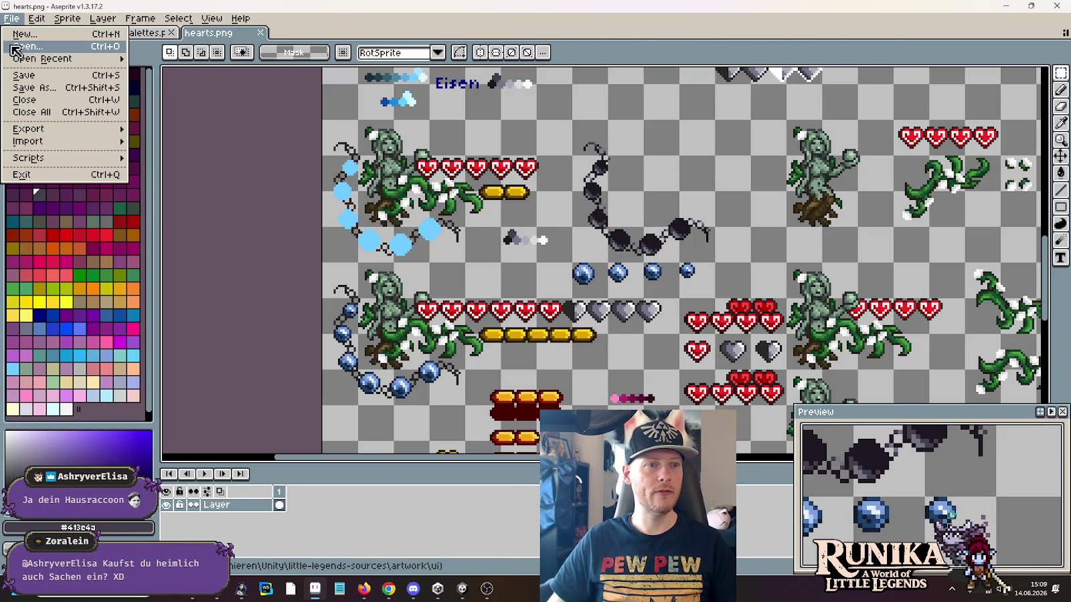
pyautogui.click(564, 141)
pyautogui.scroll(-1, 498, 203)
pyautogui.scroll(1, 498, 203)
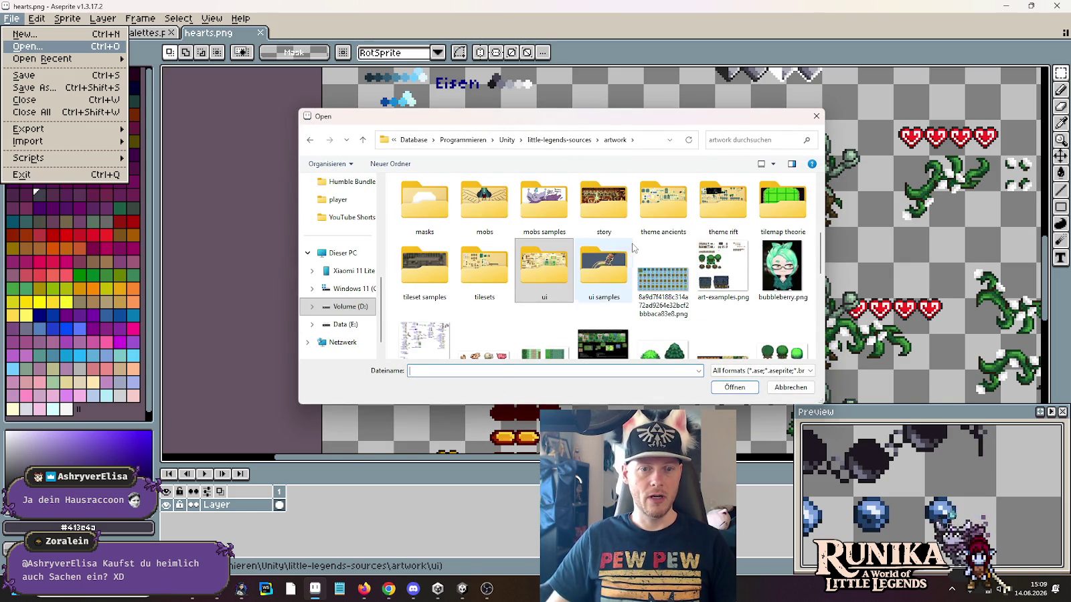
pyautogui.doubleClick(498, 203)
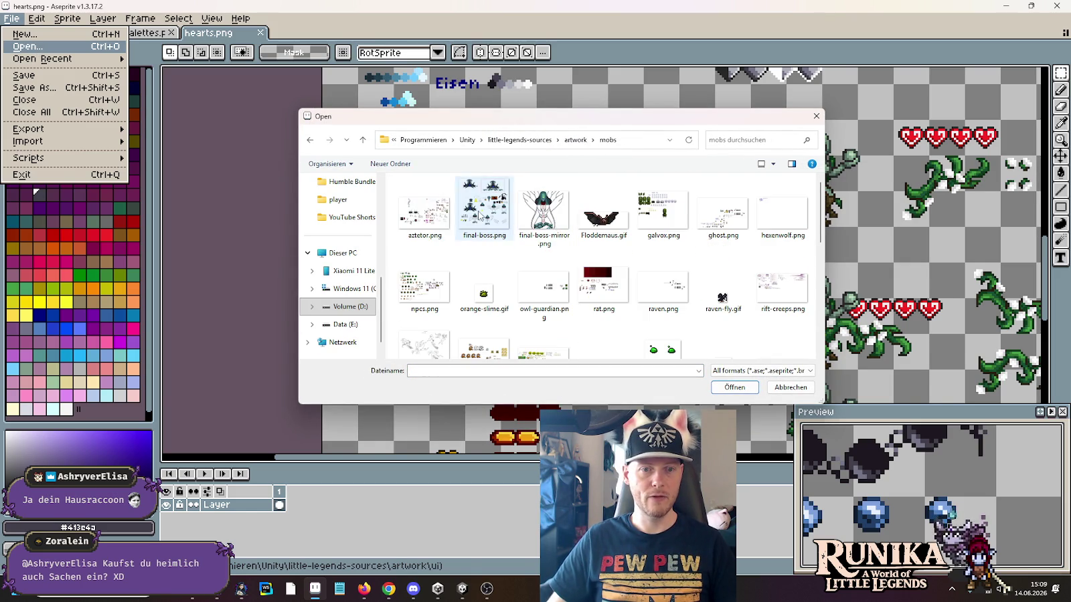
pyautogui.doubleClick(480, 210)
pyautogui.scroll(-5, 478, 210)
pyautogui.scroll(-2, 477, 210)
pyautogui.hscroll(-6, 627, 296)
pyautogui.scroll(1, 627, 297)
pyautogui.scroll(1, 633, 305)
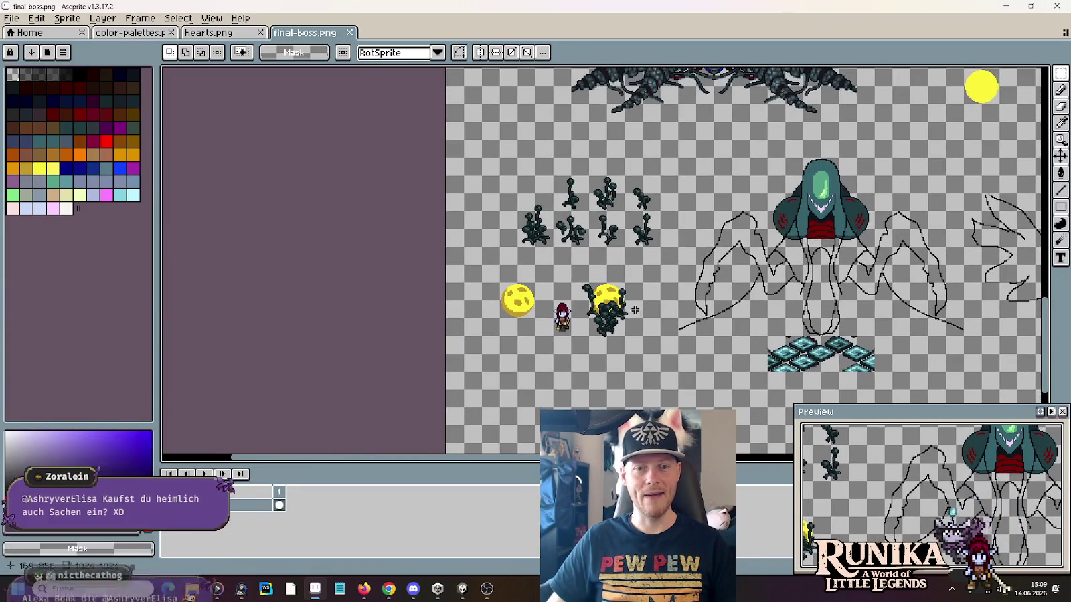
pyautogui.scroll(1, 634, 309)
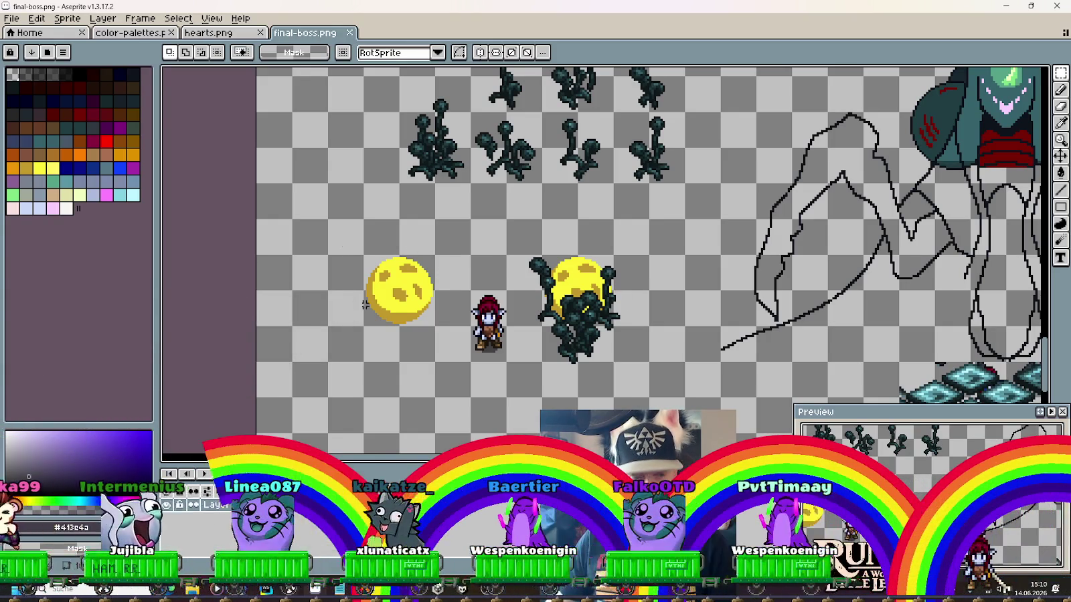
# Step: Eyedrop the moon's bright yellow #fbf236 as drawing colour, then zoom around the sprite sheet
pyautogui.scroll(3, 361, 304)
pyautogui.press('i')
pyautogui.click(469, 254)
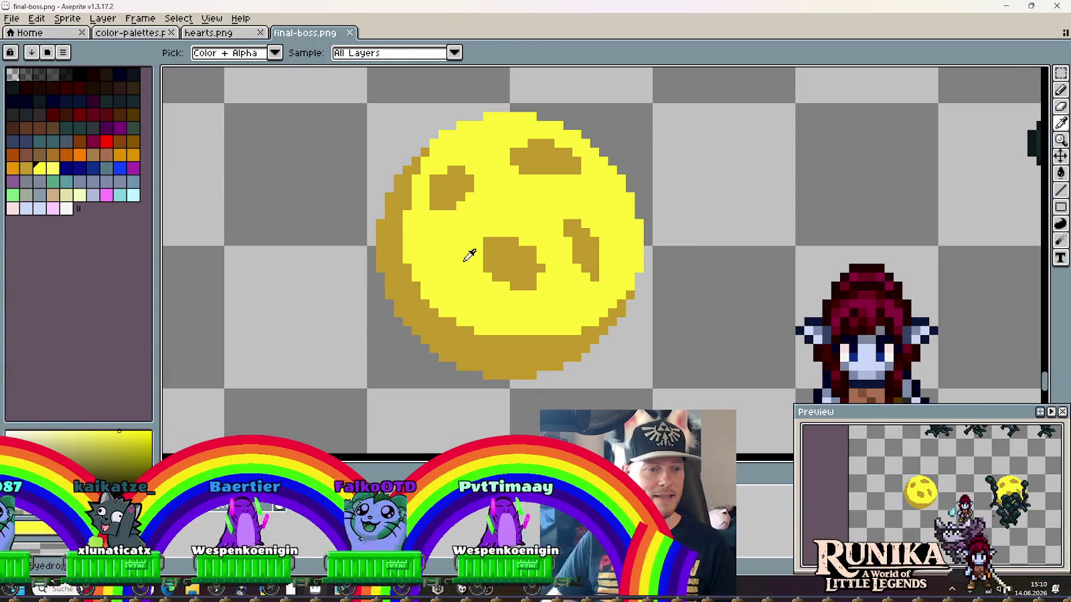
pyautogui.scroll(-1, 544, 270)
pyautogui.scroll(-2, 603, 220)
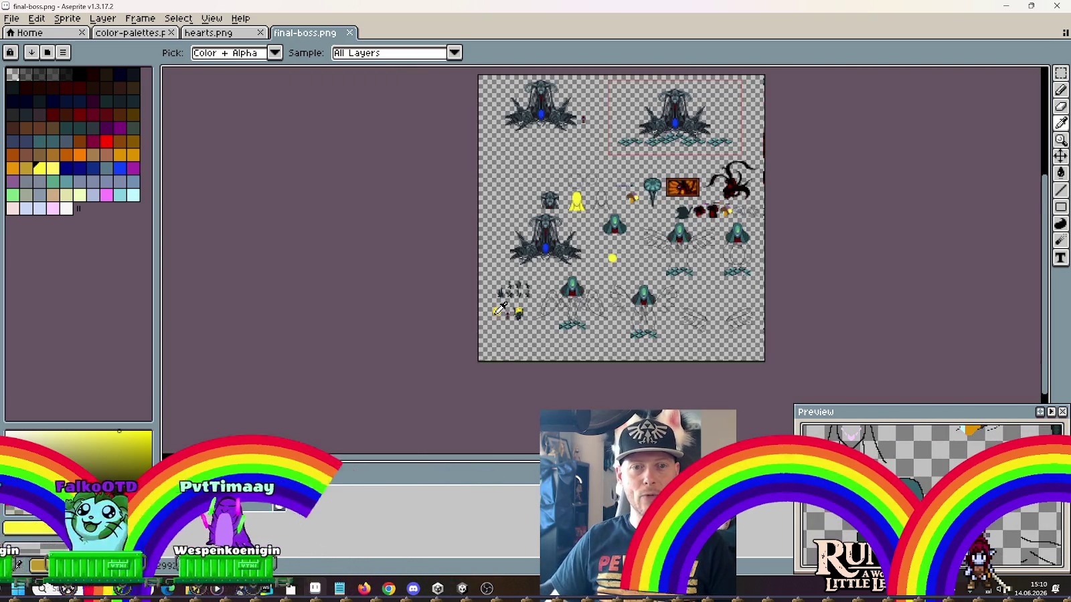
pyautogui.scroll(2, 656, 180)
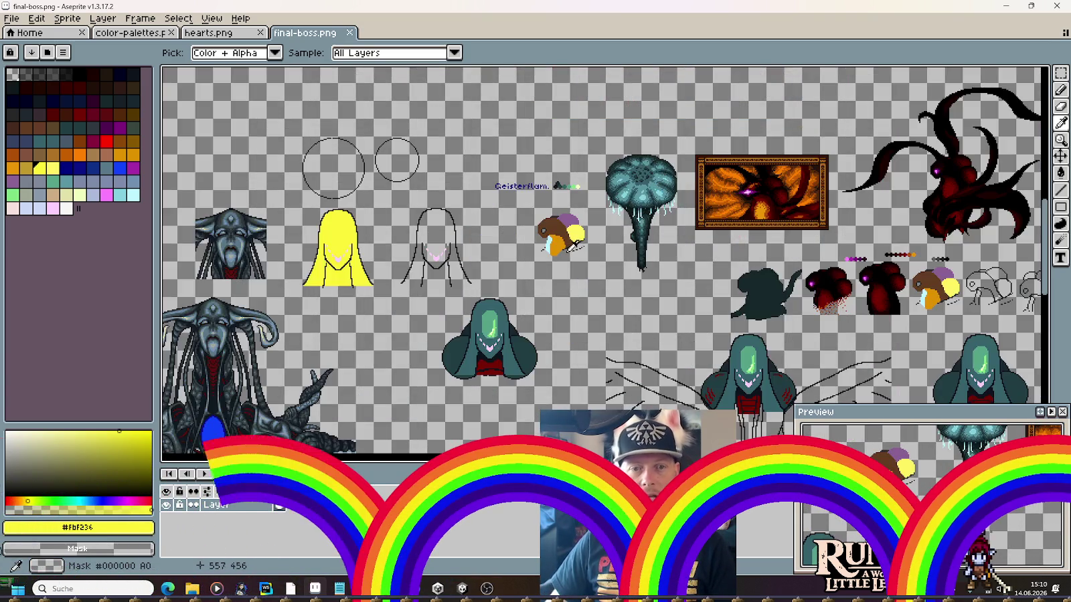
pyautogui.scroll(1, 586, 202)
pyautogui.scroll(-2, 585, 202)
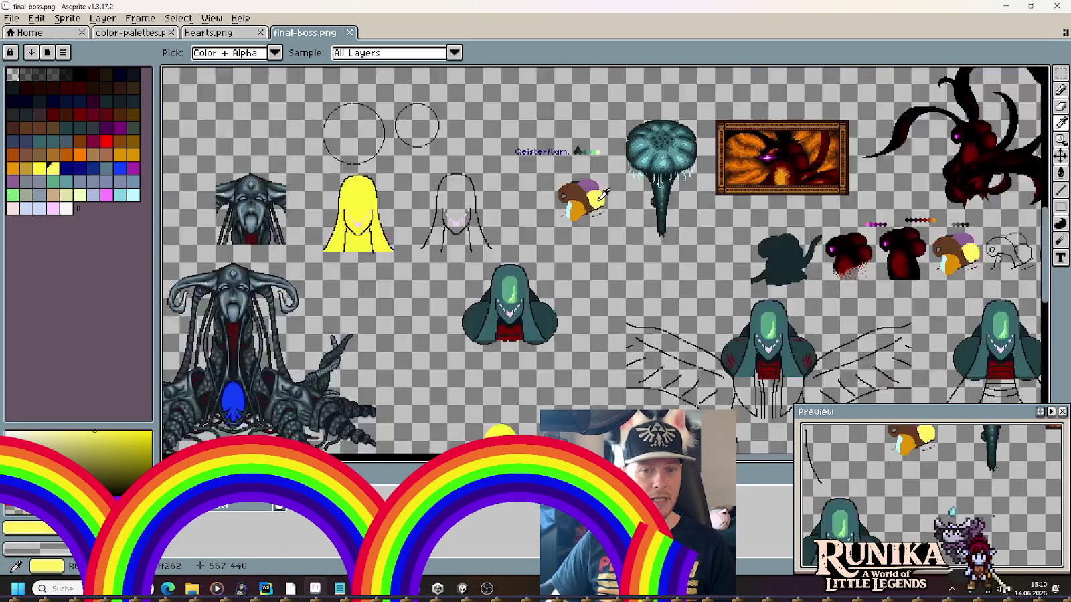
pyautogui.scroll(-1, 692, 202)
pyautogui.scroll(2, 692, 203)
pyautogui.scroll(2, 503, 158)
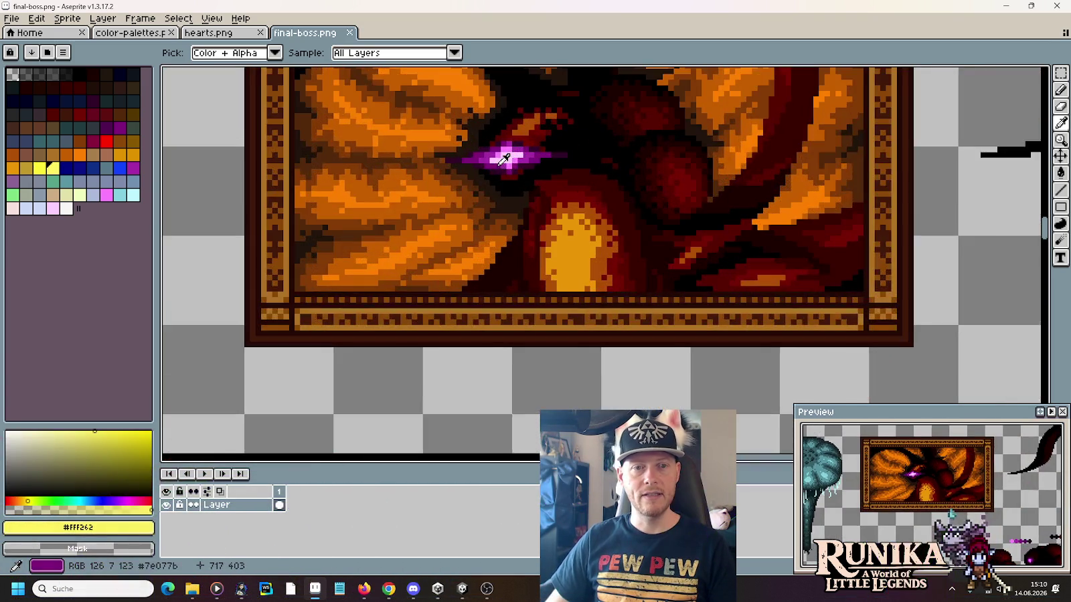
pyautogui.scroll(-2, 530, 209)
pyautogui.scroll(-2, 530, 208)
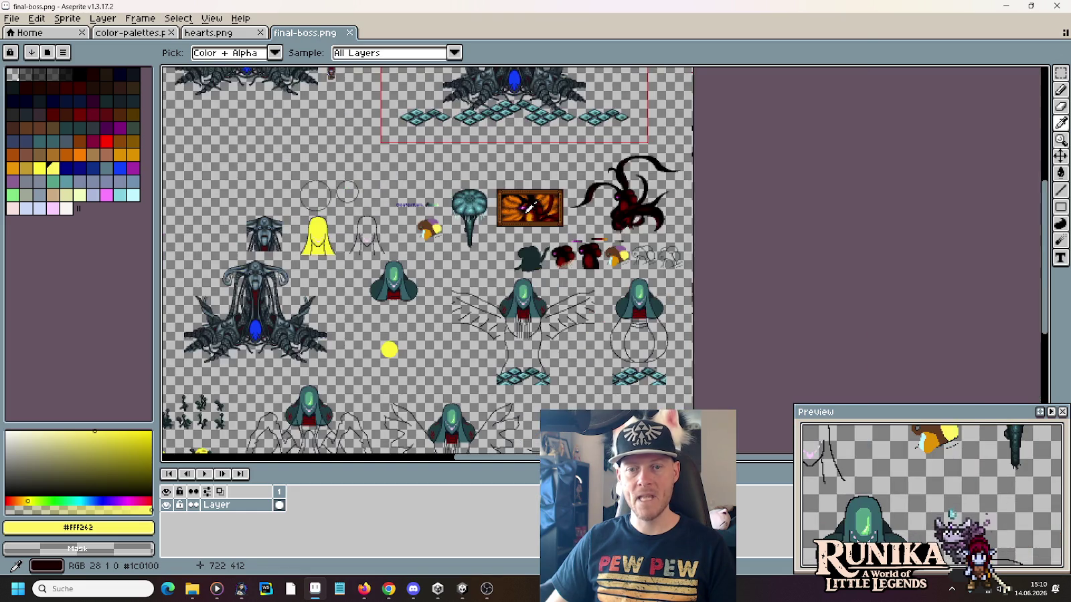
pyautogui.scroll(1, 402, 200)
pyautogui.scroll(-3, 468, 268)
pyautogui.scroll(2, 478, 327)
pyautogui.scroll(2, 495, 301)
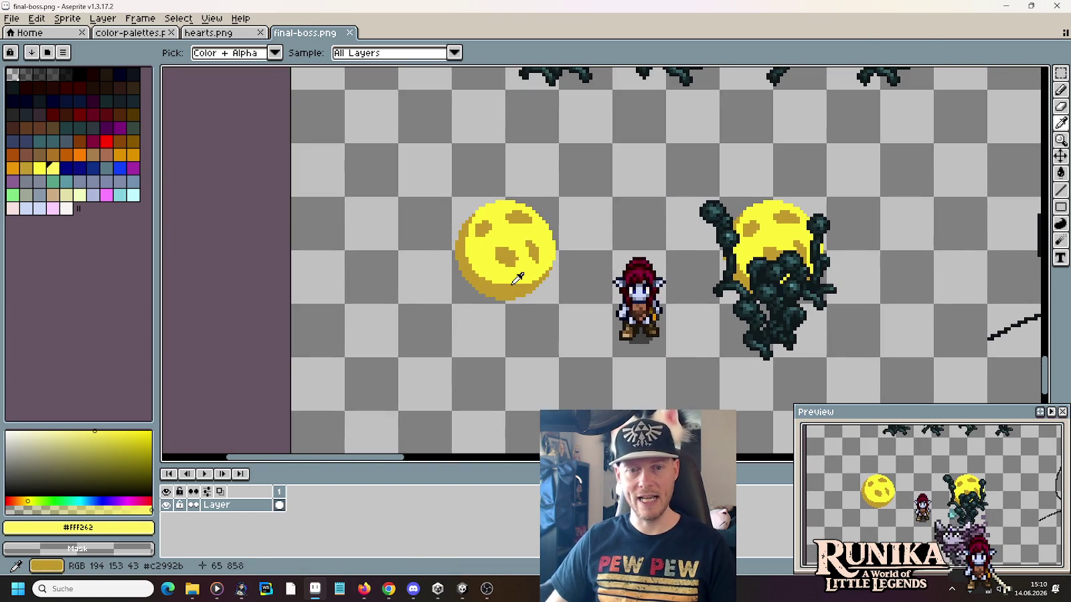
pyautogui.scroll(2, 519, 275)
pyautogui.scroll(1, 508, 267)
pyautogui.click(495, 274)
pyautogui.press('b')
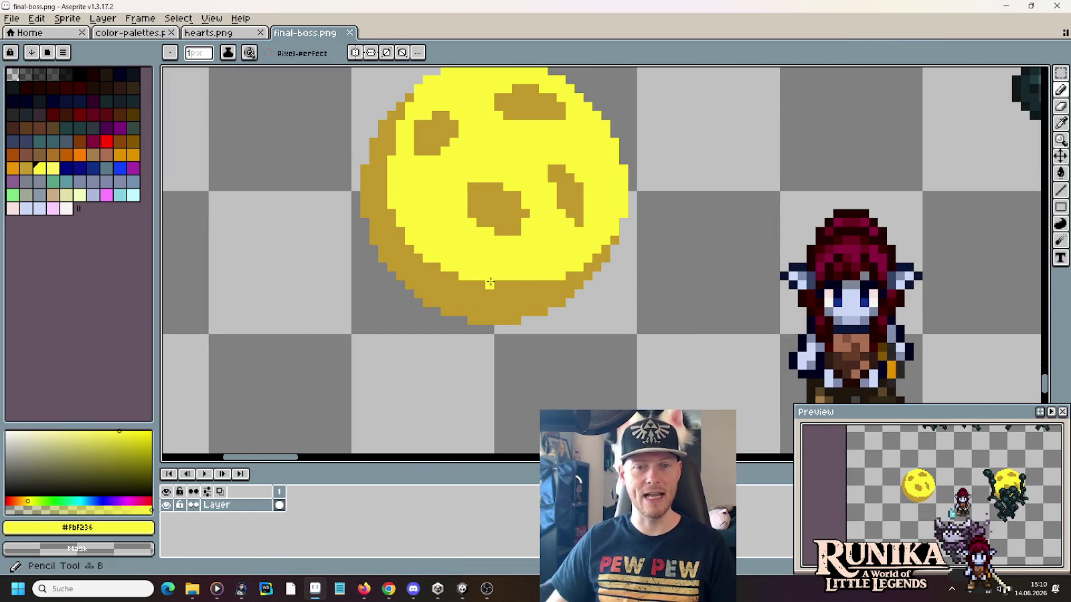
pyautogui.press('i')
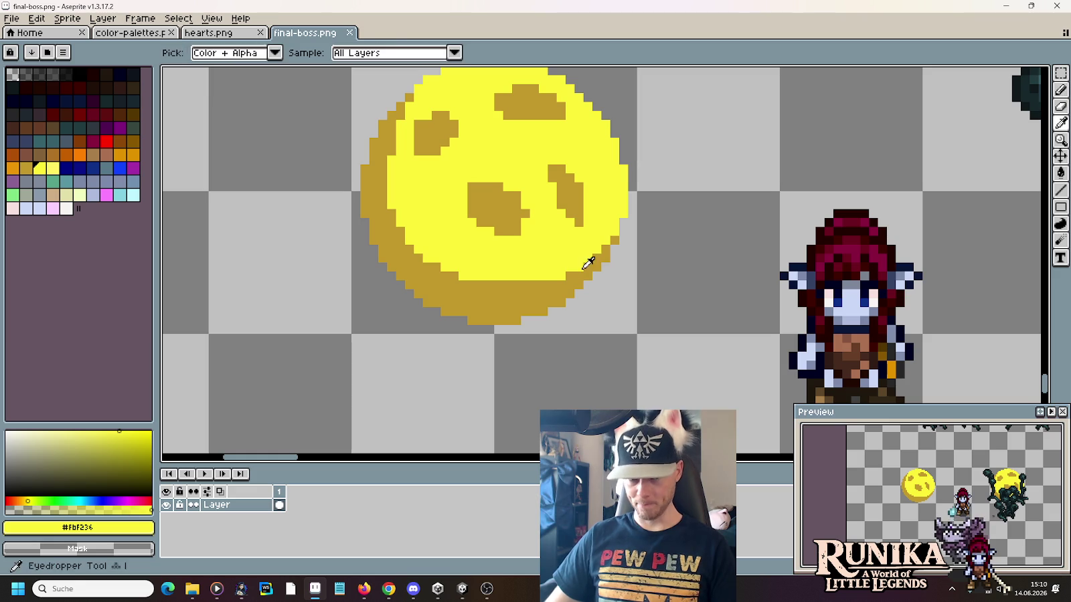
pyautogui.click(576, 274)
pyautogui.press('b')
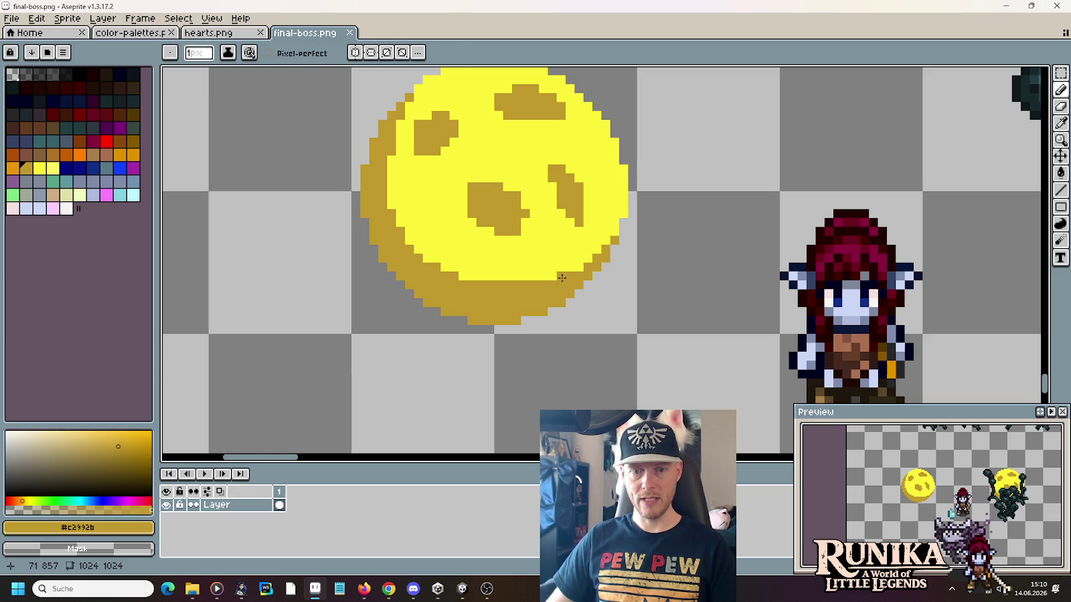
pyautogui.moveTo(561, 277); pyautogui.dragTo(577, 269)
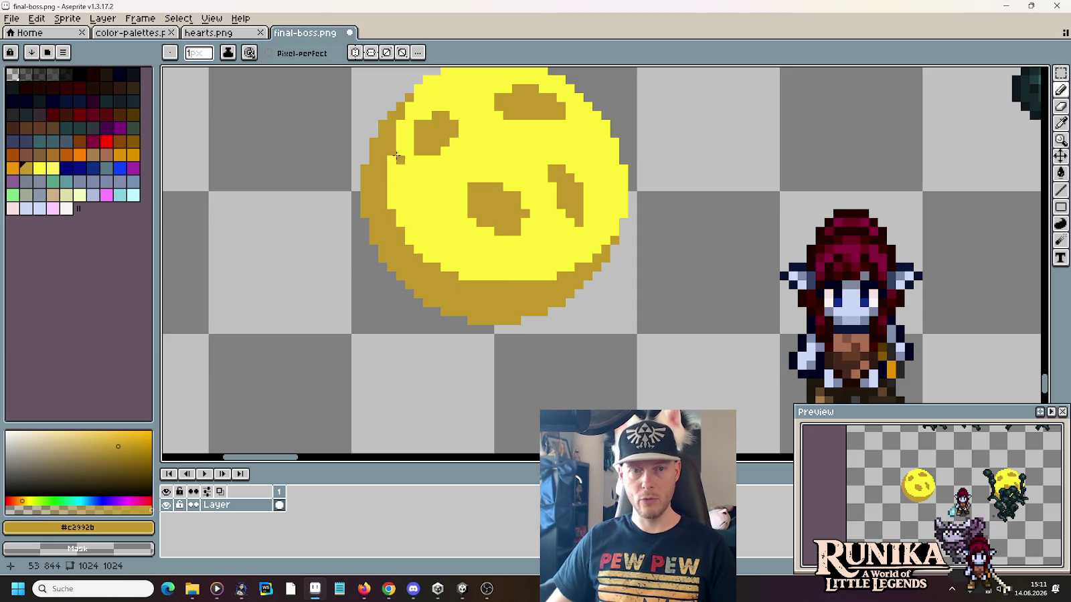
pyautogui.scroll(-1, 453, 234)
pyautogui.scroll(-1, 469, 268)
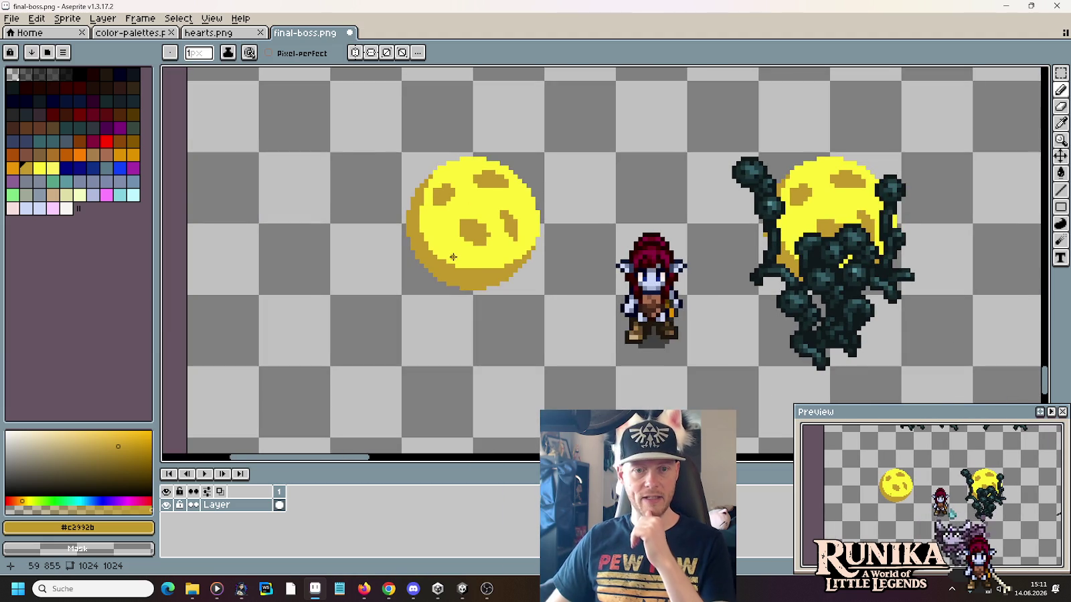
pyautogui.hotkey('ctrl', 's')
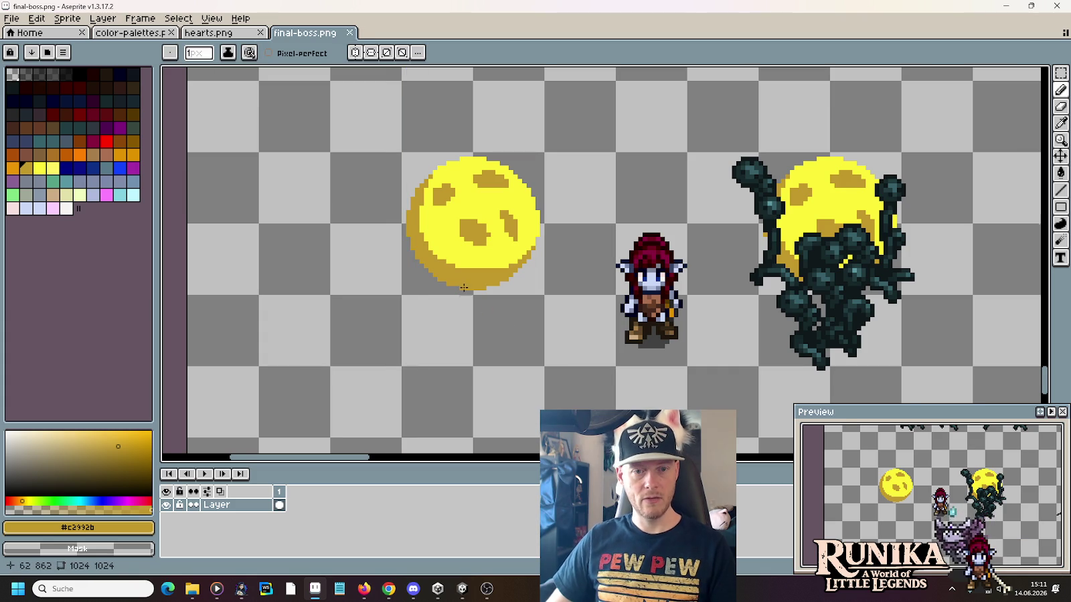
pyautogui.scroll(1, 506, 267)
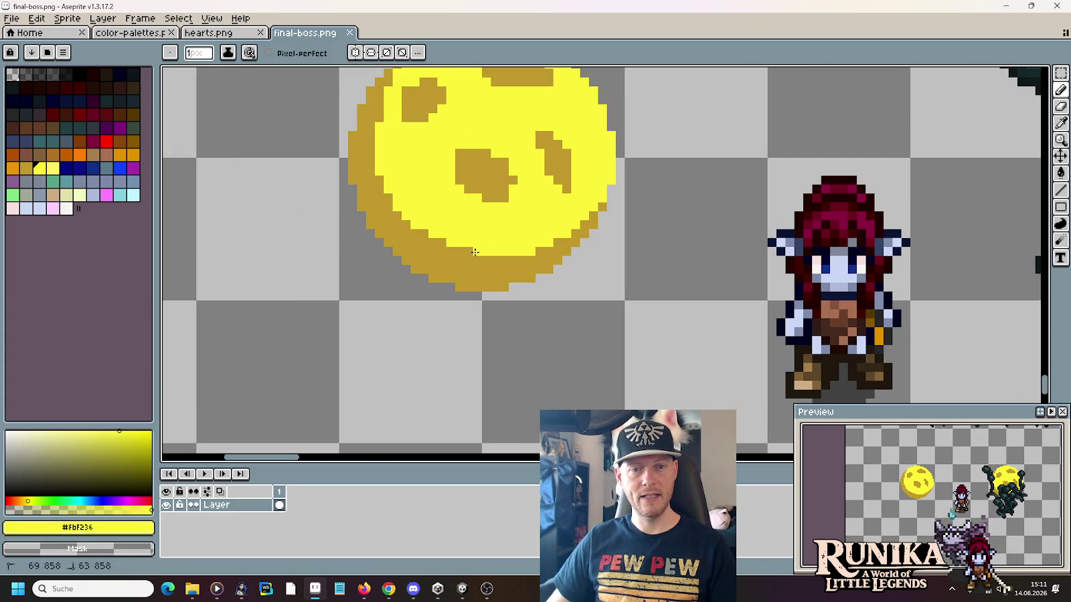
pyautogui.scroll(-1, 617, 295)
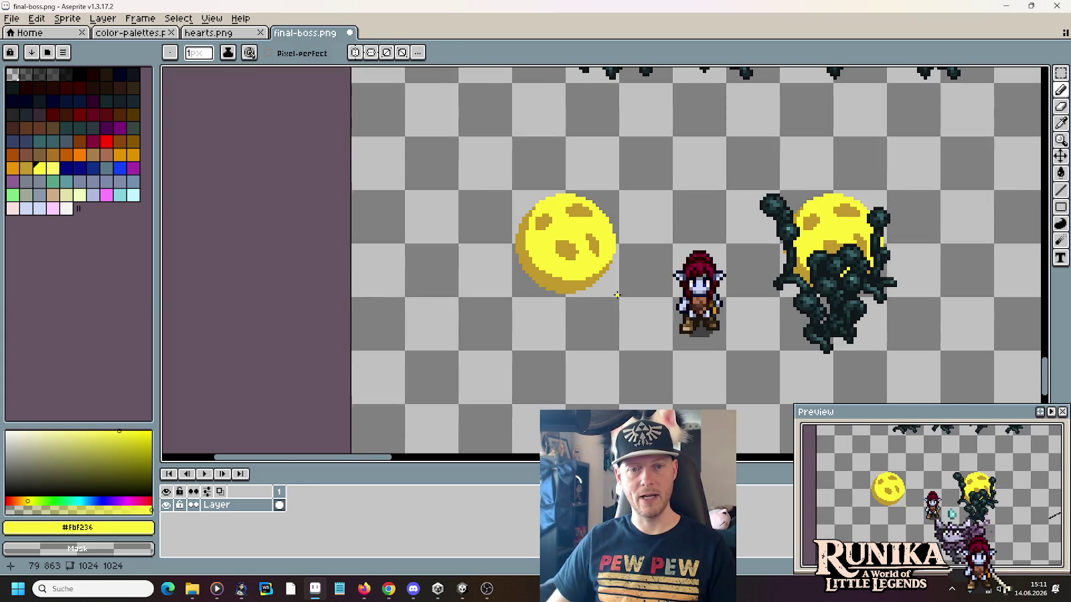
pyautogui.scroll(2, 554, 267)
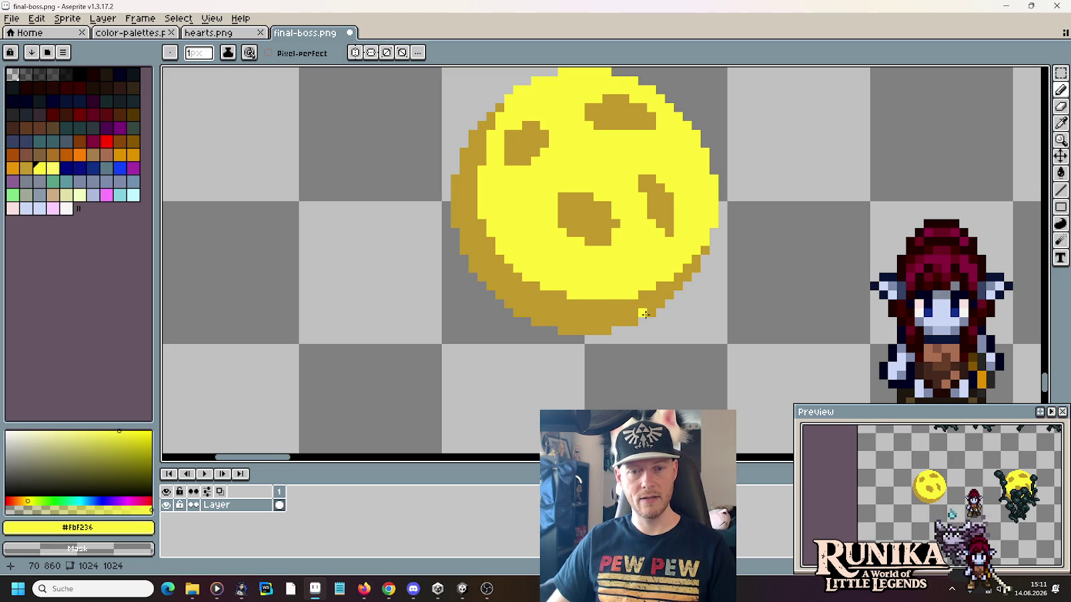
pyautogui.scroll(-2, 645, 314)
pyautogui.scroll(2, 617, 285)
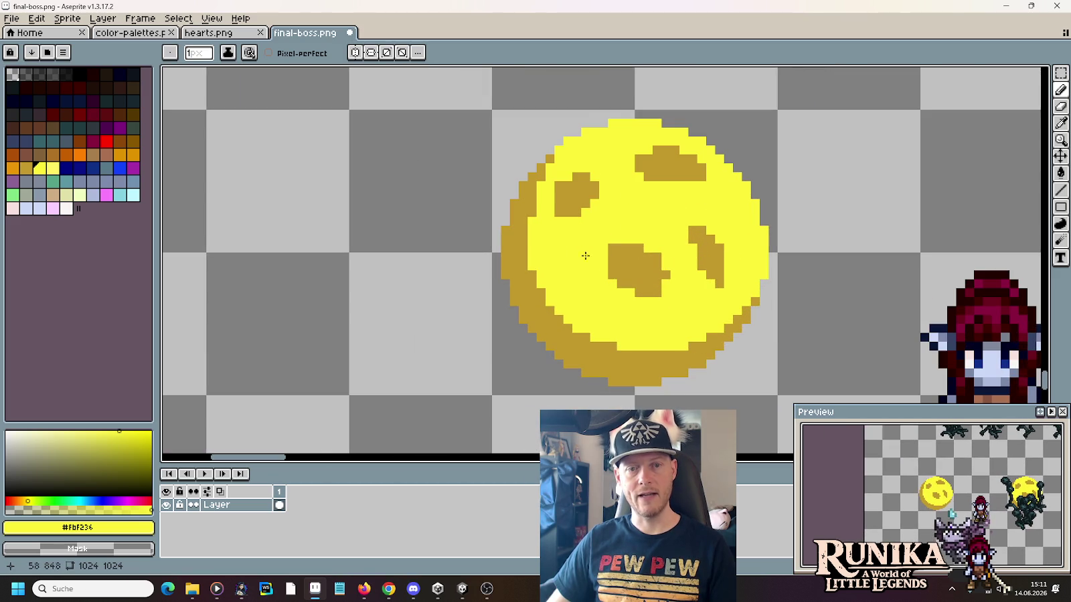
pyautogui.scroll(-2, 639, 282)
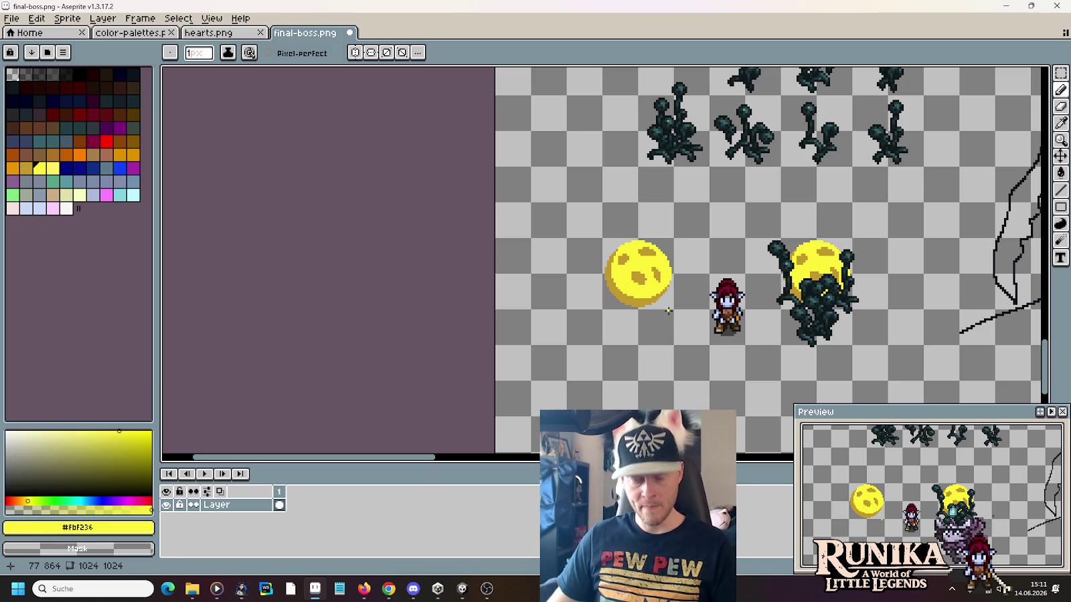
# Step: Marquee the yellow orb and Ctrl-drag three copies into a row below it
pyautogui.press('m')
pyautogui.moveTo(668, 309); pyautogui.dragTo(623, 255)
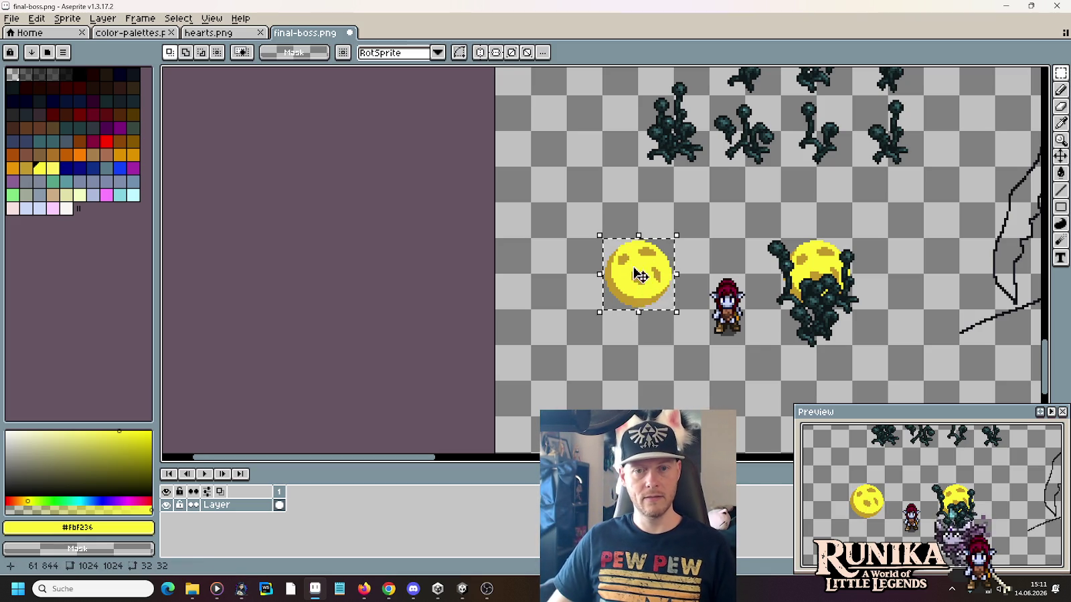
pyautogui.moveTo(652, 309); pyautogui.dragTo(619, 217)
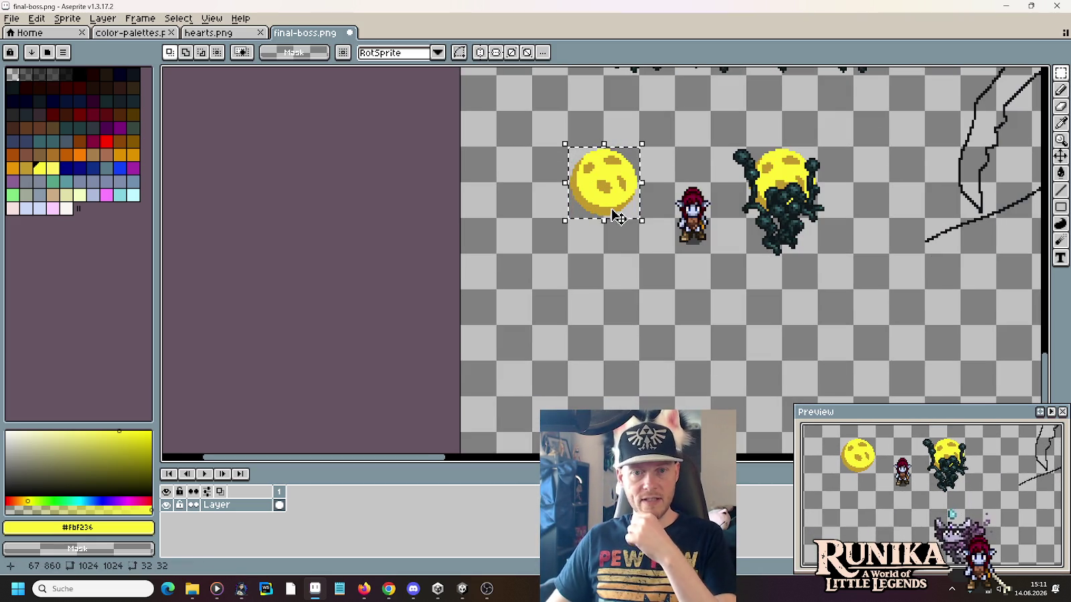
pyautogui.moveTo(614, 199)
pyautogui.mouseDown()
pyautogui.moveTo(548, 240)
pyautogui.moveTo(535, 380)
pyautogui.mouseUp()
pyautogui.scroll(-1, 649, 334)
pyautogui.scroll(-1, 520, 303)
pyautogui.moveTo(521, 303); pyautogui.dragTo(699, 315)
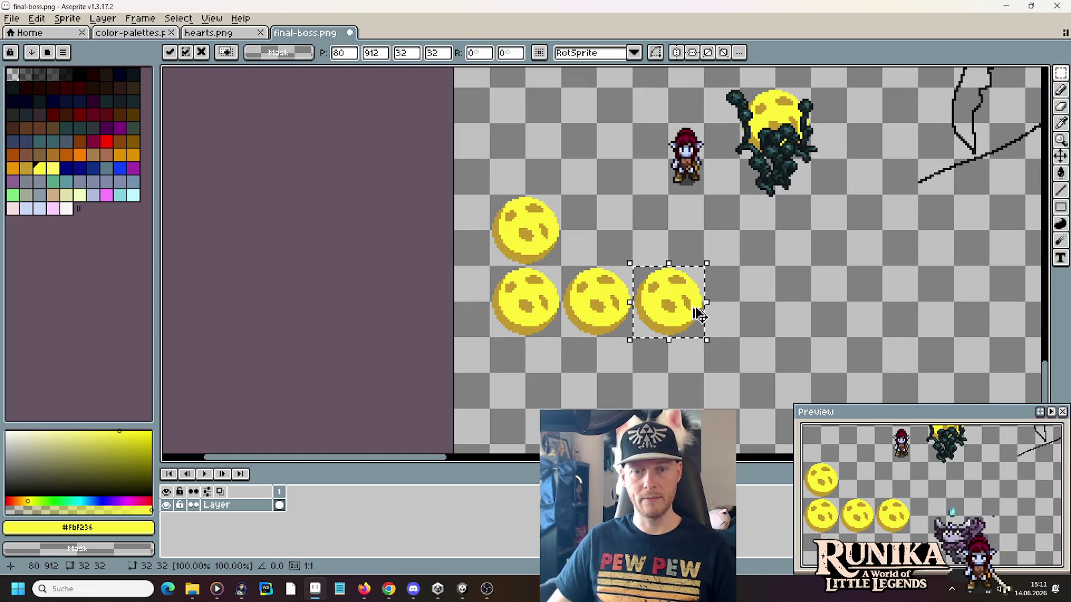
pyautogui.click(756, 318)
# Step: Eyedrop the ochre #c2992b spot colour and marquee the middle orb's top spot
pyautogui.scroll(2, 706, 305)
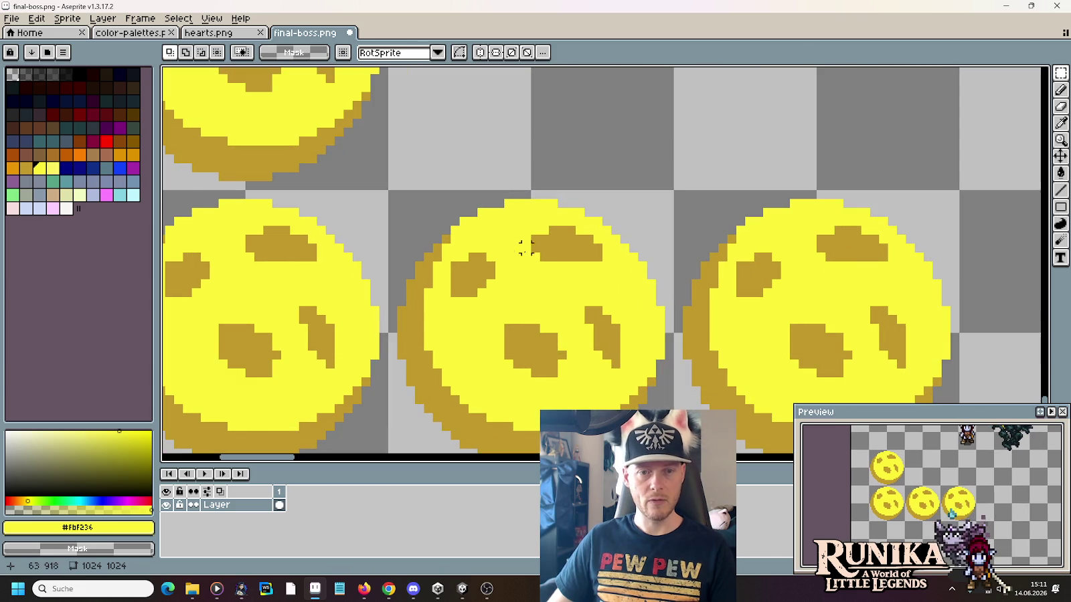
pyautogui.scroll(2, 526, 246)
pyautogui.press('i')
pyautogui.click(567, 249)
pyautogui.press('m')
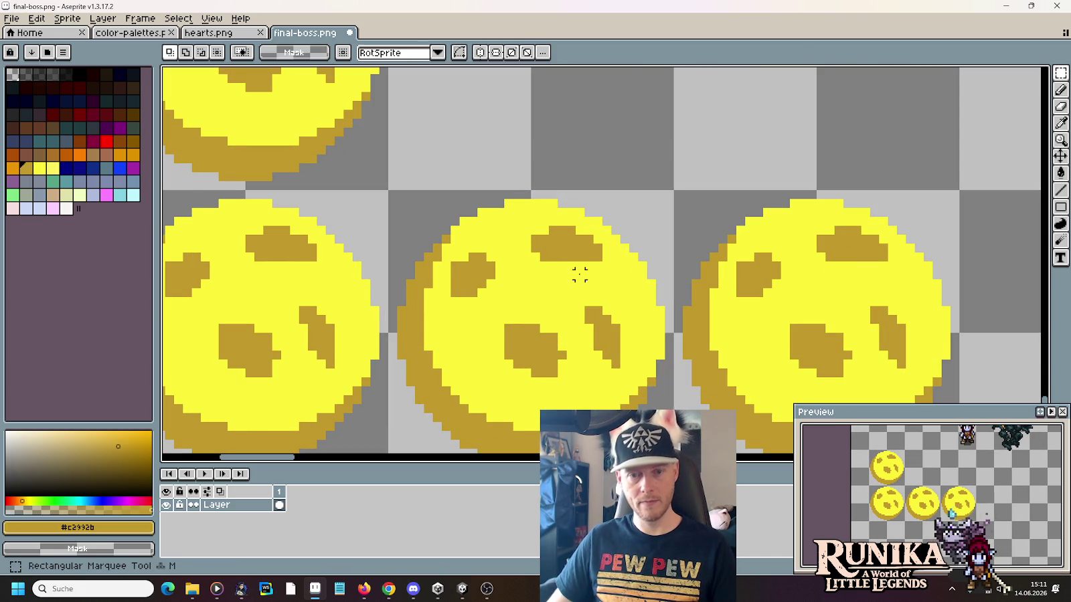
pyautogui.moveTo(511, 281); pyautogui.dragTo(605, 223)
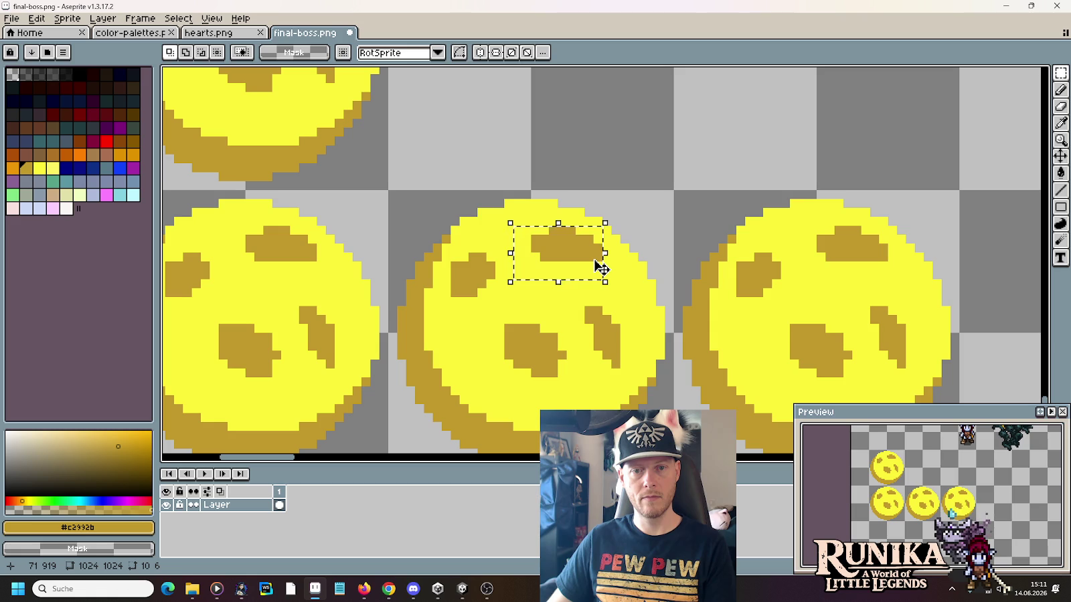
# Step: Nudge the middle orb's top spot up and right, then fill the gap with yellow #fbf236
pyautogui.press('Up')
pyautogui.press('Right')
pyautogui.click(641, 273)
pyautogui.press('i')
pyautogui.moveTo(599, 271)
pyautogui.mouseDown()
pyautogui.moveTo(519, 275)
pyautogui.moveTo(517, 226)
pyautogui.mouseUp()
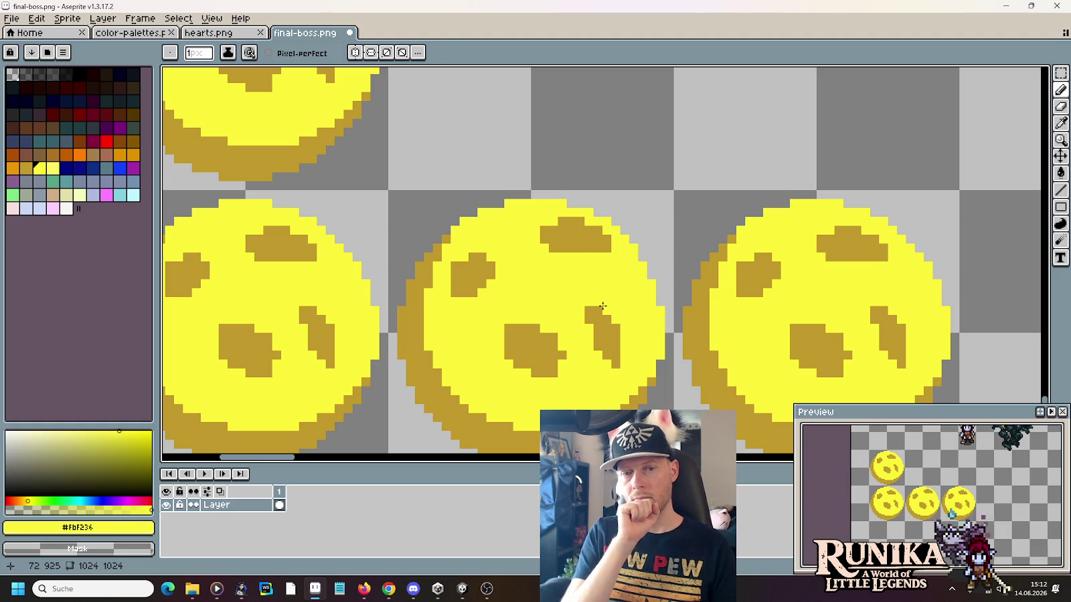
pyautogui.scroll(-1, 602, 307)
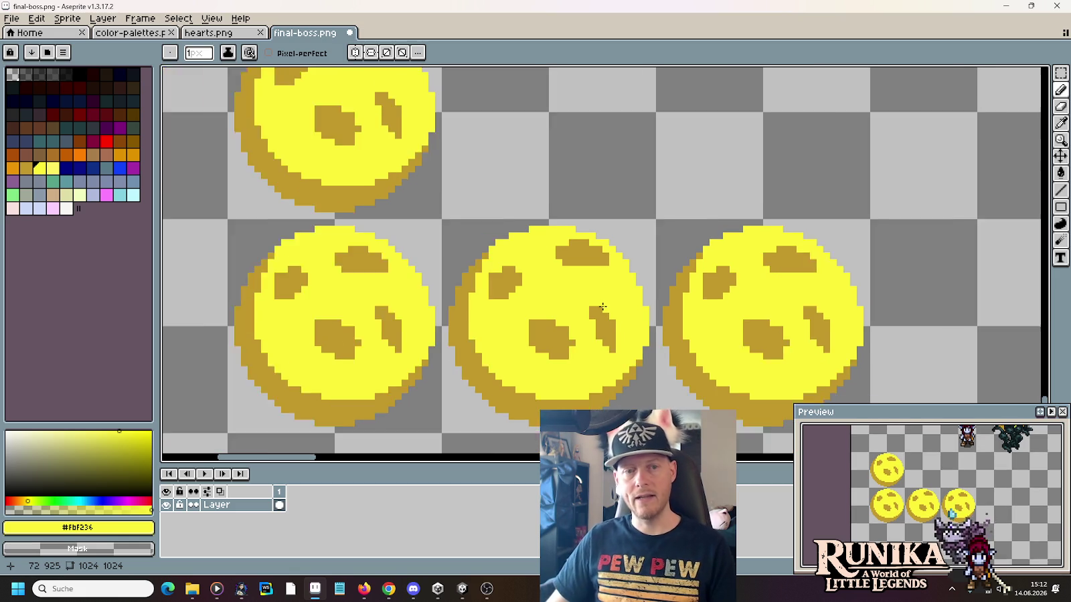
pyautogui.scroll(-1, 602, 306)
# Step: Cut and re-paste the right lower orb to reposition it within its cell
pyautogui.press('m')
pyautogui.moveTo(695, 284); pyautogui.dragTo(782, 356)
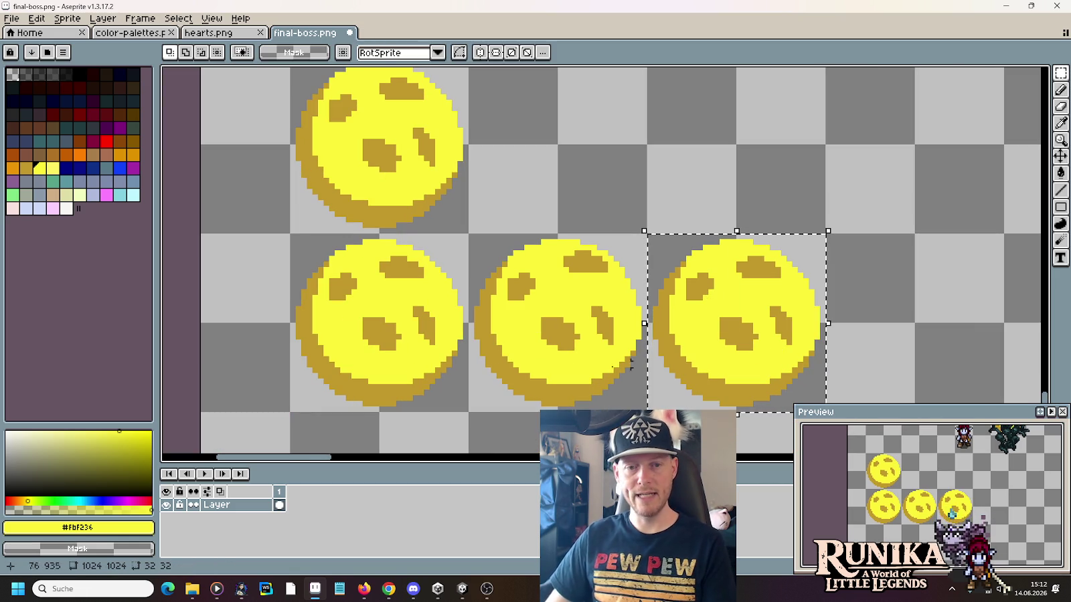
pyautogui.hotkey('ctrl', 'x')
pyautogui.hotkey('ctrl', 'v')
pyautogui.moveTo(554, 330); pyautogui.dragTo(733, 328)
pyautogui.click(874, 326)
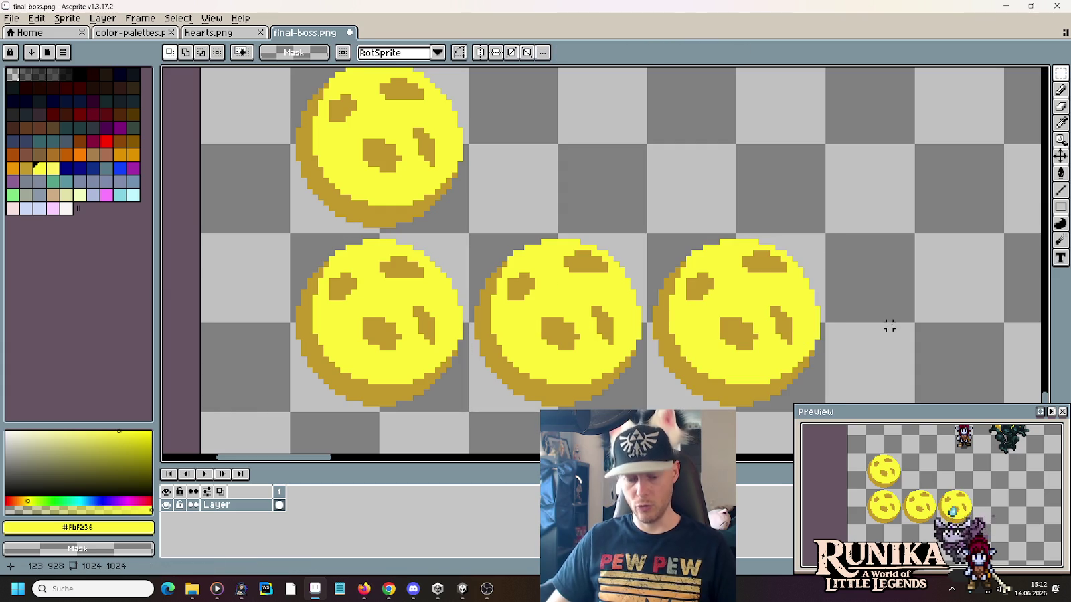
pyautogui.scroll(1, 822, 308)
# Step: Shift the right orb's top spot one pixel left and pick the yellow body colour
pyautogui.moveTo(794, 280); pyautogui.dragTo(717, 230)
pyautogui.moveTo(763, 271); pyautogui.dragTo(754, 272)
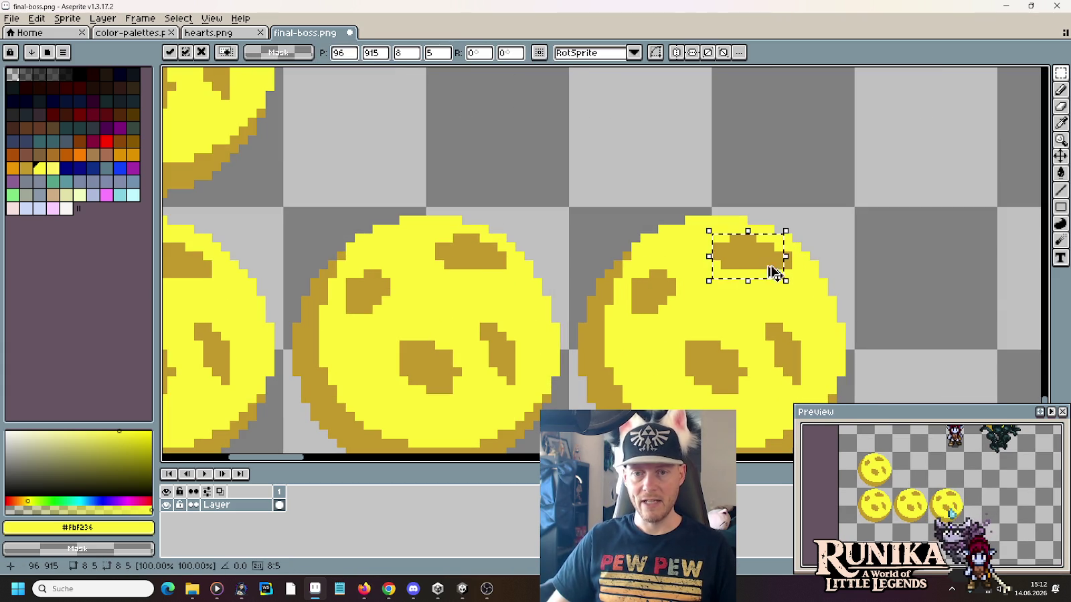
pyautogui.click(874, 280)
pyautogui.press('i')
pyautogui.press('b')
pyautogui.click(787, 260)
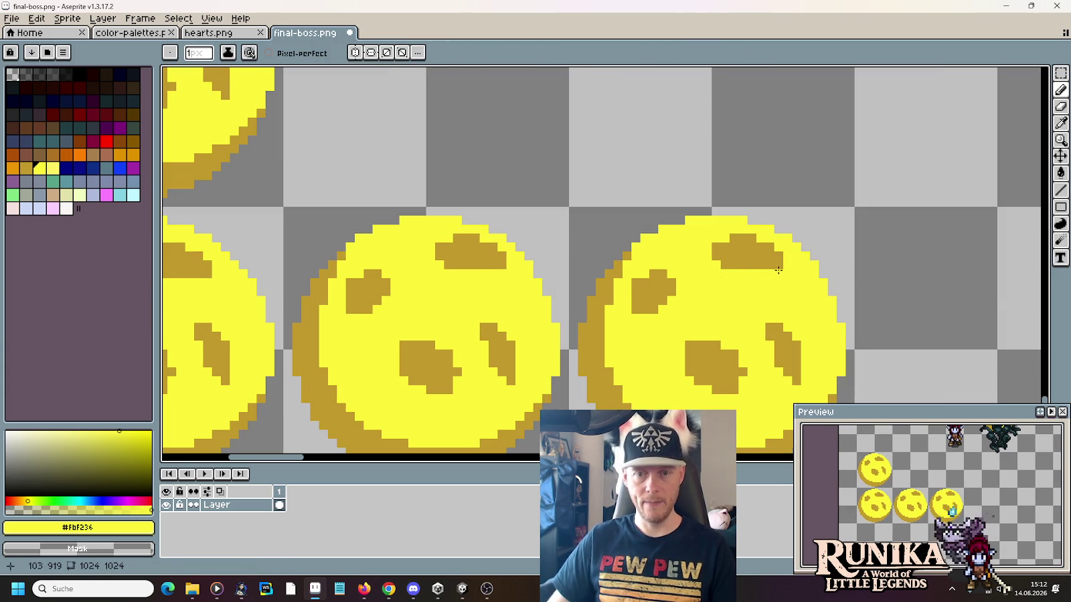
# Step: Move the right orb's left spot up-left, undo a stray pixel, and eyedrop ochre #c2992b
pyautogui.press('m')
pyautogui.moveTo(628, 267)
pyautogui.mouseDown()
pyautogui.moveTo(687, 325)
pyautogui.moveTo(668, 307)
pyautogui.mouseUp()
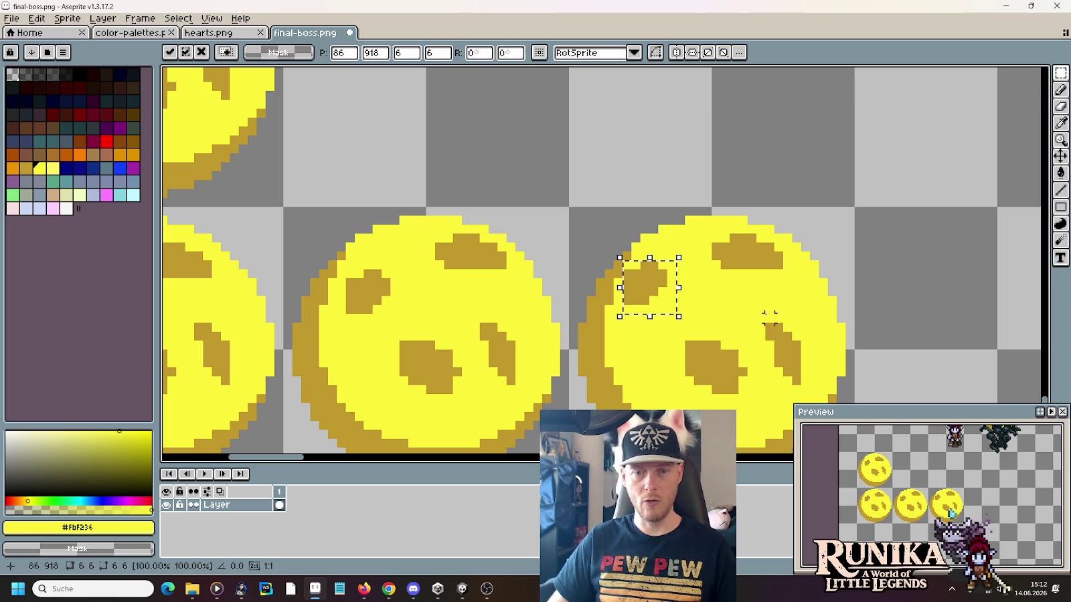
pyautogui.click(742, 307)
pyautogui.press('i')
pyautogui.press('b')
pyautogui.click(680, 220)
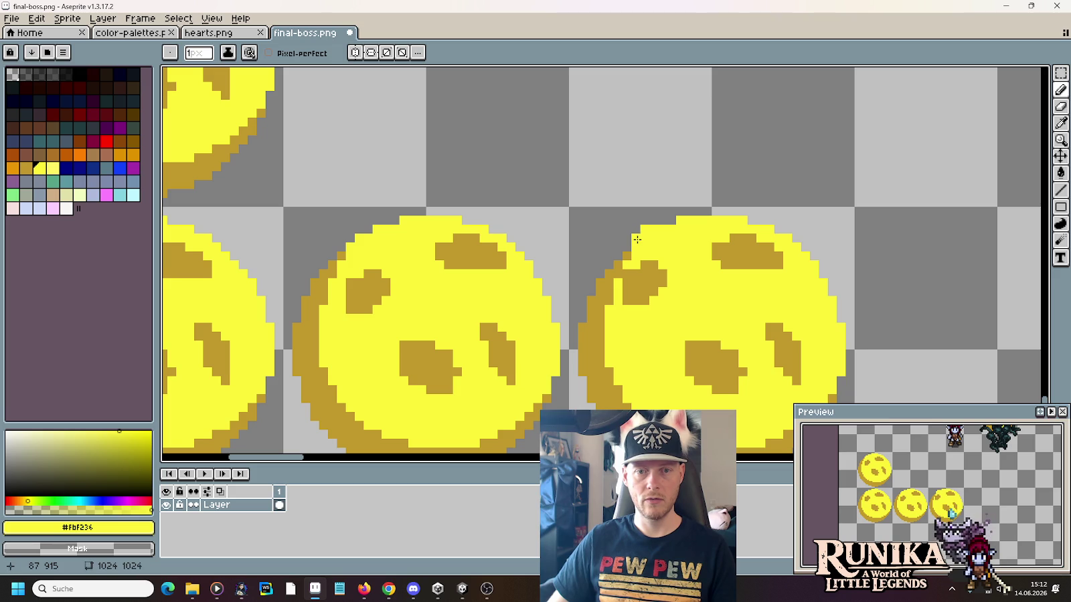
pyautogui.hotkey('ctrl', 'z')
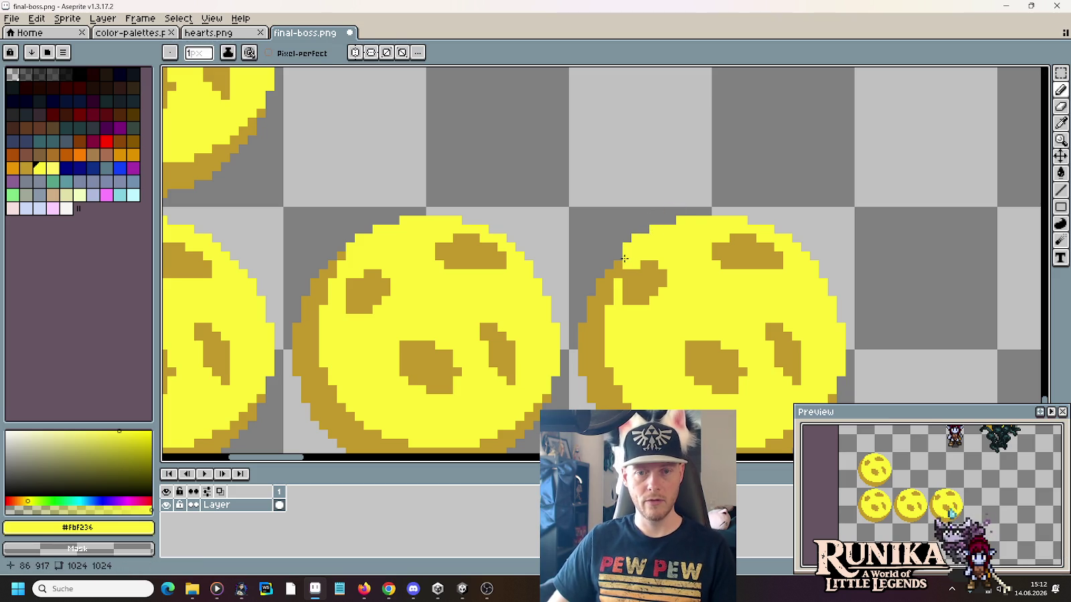
pyautogui.keyDown('alt'); pyautogui.click(619, 257); pyautogui.keyUp('alt')
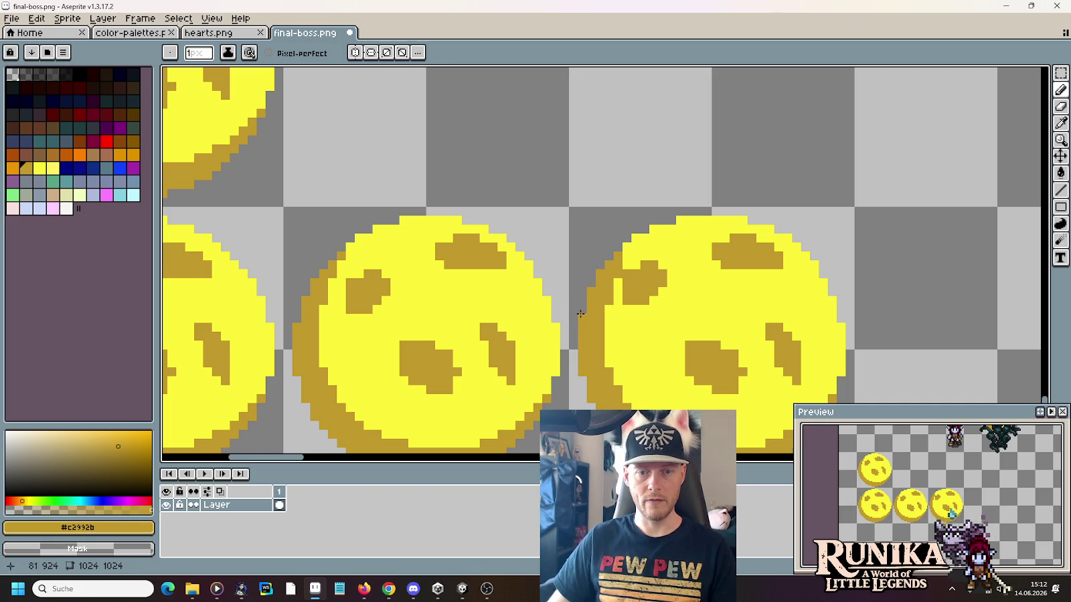
pyautogui.scroll(-2, 580, 315)
pyautogui.scroll(-1, 629, 288)
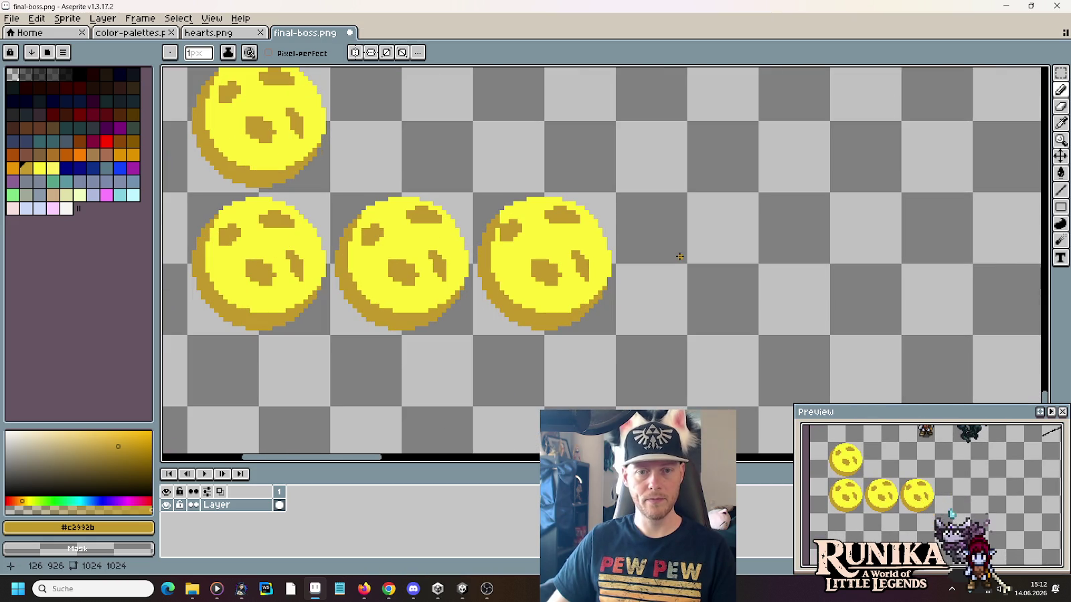
# Step: Copy the left orb into an evenly spaced fourth slot in the row
pyautogui.press('m')
pyautogui.moveTo(286, 298)
pyautogui.mouseDown()
pyautogui.moveTo(251, 256)
pyautogui.moveTo(702, 250)
pyautogui.mouseUp()
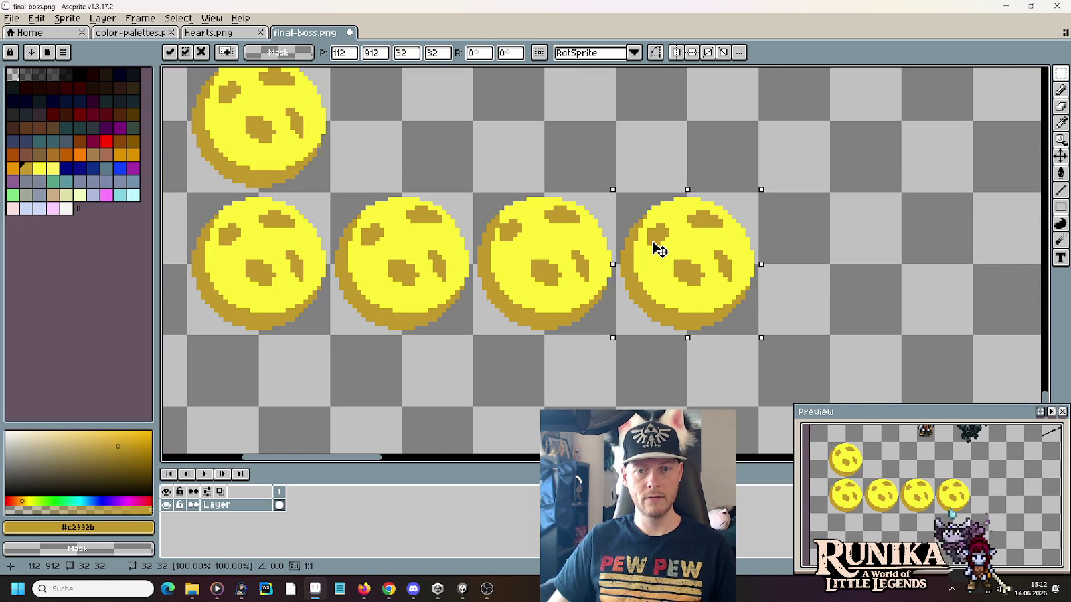
pyautogui.click(822, 279)
pyautogui.scroll(2, 713, 213)
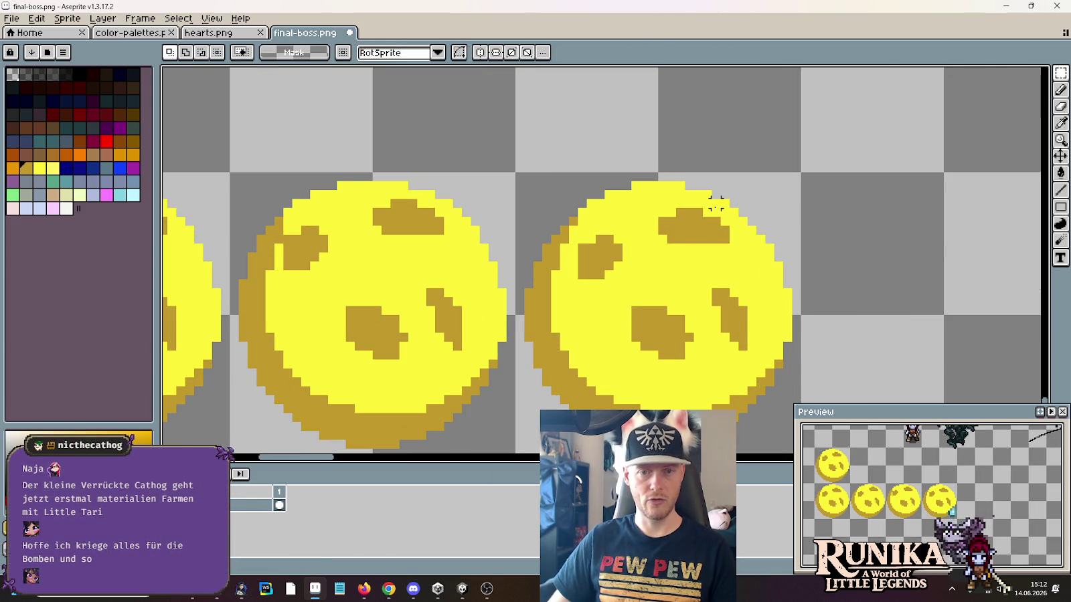
pyautogui.moveTo(715, 211); pyautogui.dragTo(825, 206)
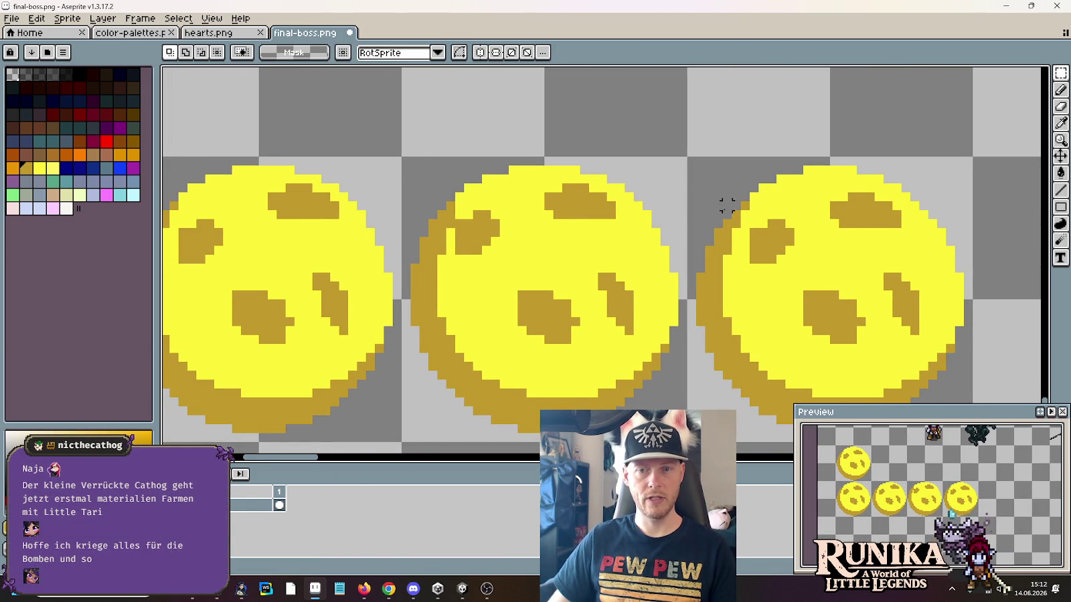
# Step: Copy the middle orb's left half onto the third orb and pick the yellow body colour
pyautogui.click(442, 214)
pyautogui.moveTo(485, 229); pyautogui.dragTo(771, 235)
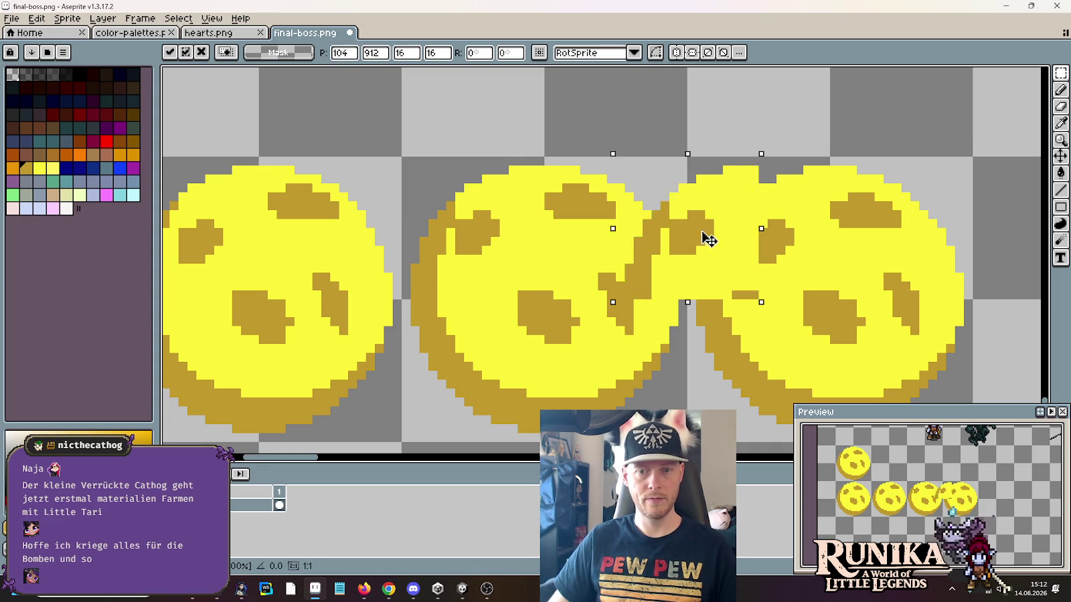
pyautogui.click(878, 249)
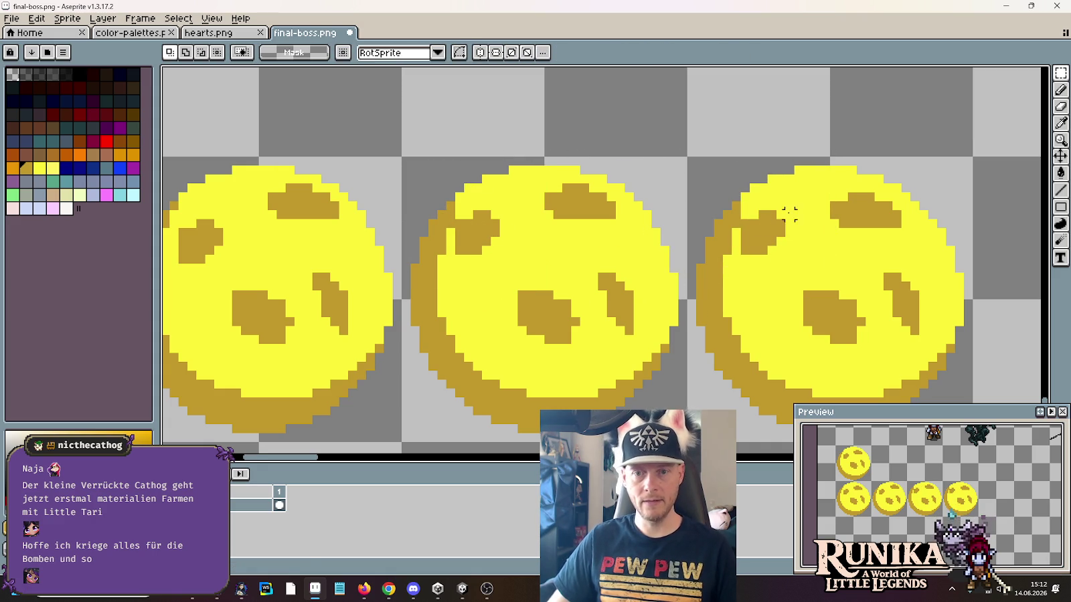
pyautogui.press('b')
pyautogui.keyDown('alt'); pyautogui.click(485, 193); pyautogui.keyUp('alt')
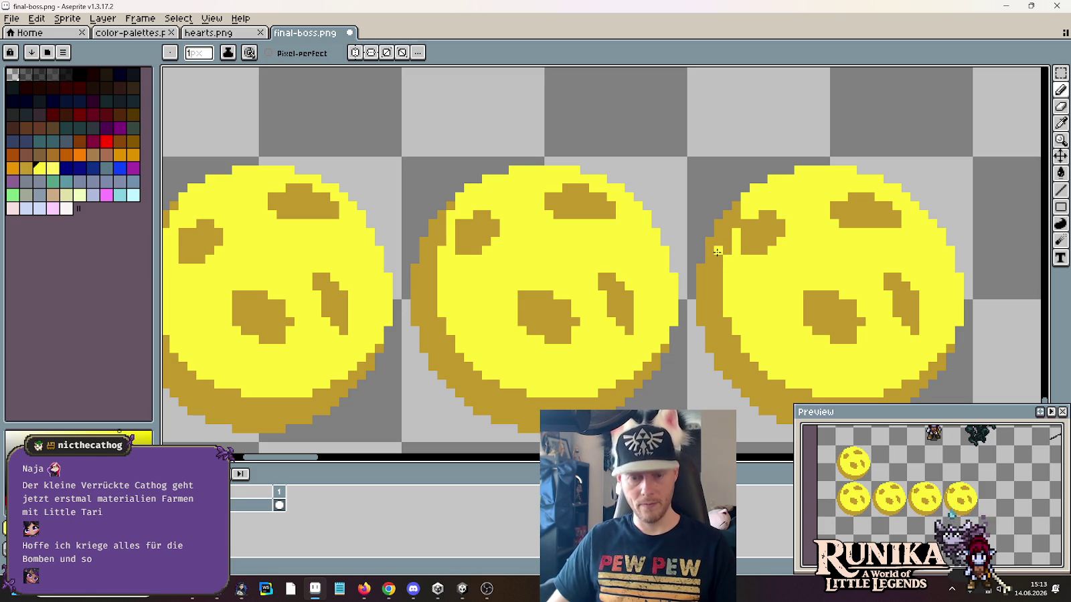
# Step: Adjust the left spot on the third orb and deselect
pyautogui.press('m')
pyautogui.moveTo(689, 160); pyautogui.dragTo(830, 300)
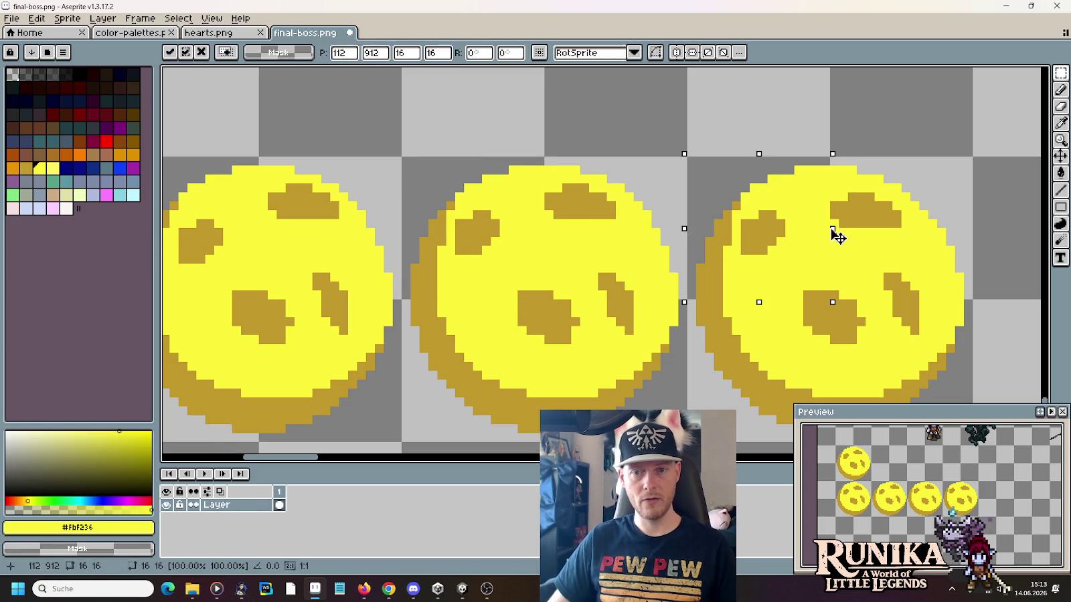
pyautogui.click(906, 260)
pyautogui.moveTo(782, 205)
pyautogui.mouseDown()
pyautogui.moveTo(744, 253)
pyautogui.moveTo(780, 258)
pyautogui.mouseUp()
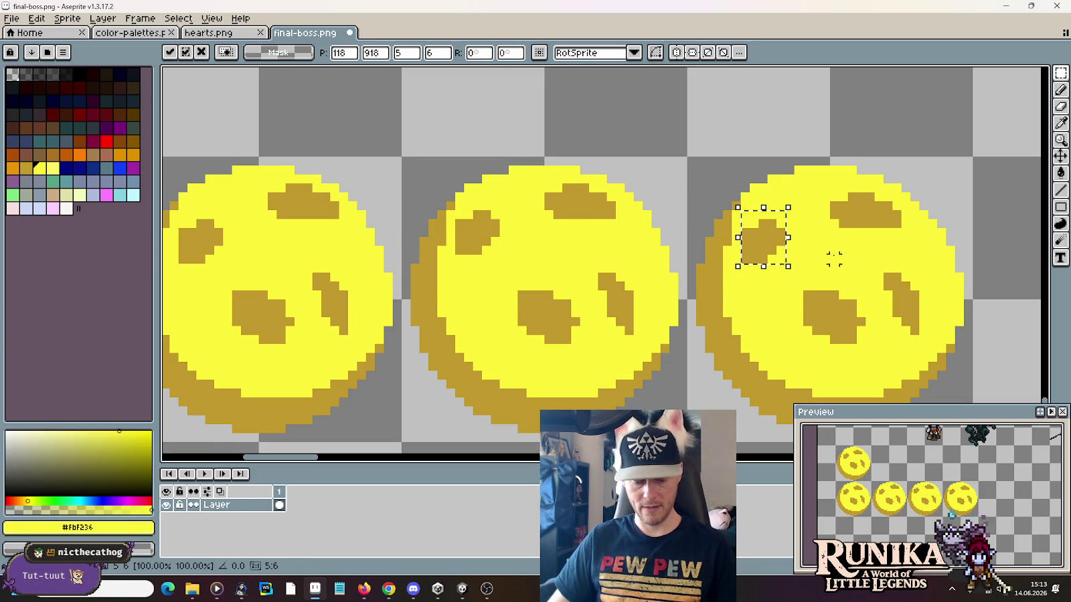
pyautogui.hotkey('ctrl', 'd')
pyautogui.press('b')
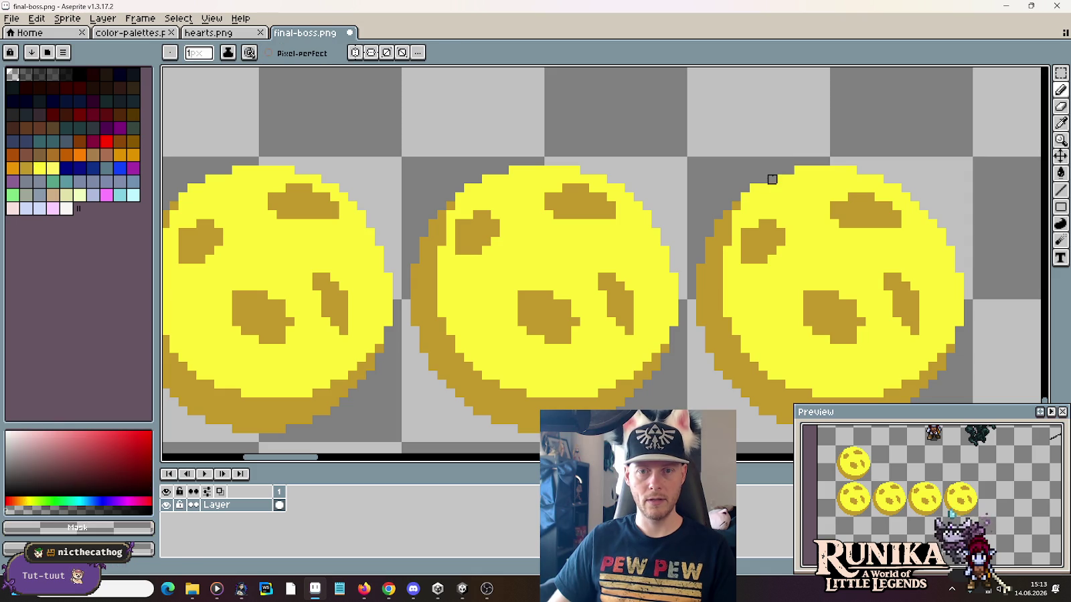
# Step: Pick the dark gold outline colour and paint gold pixels down the orb's left outline
pyautogui.press('alt')
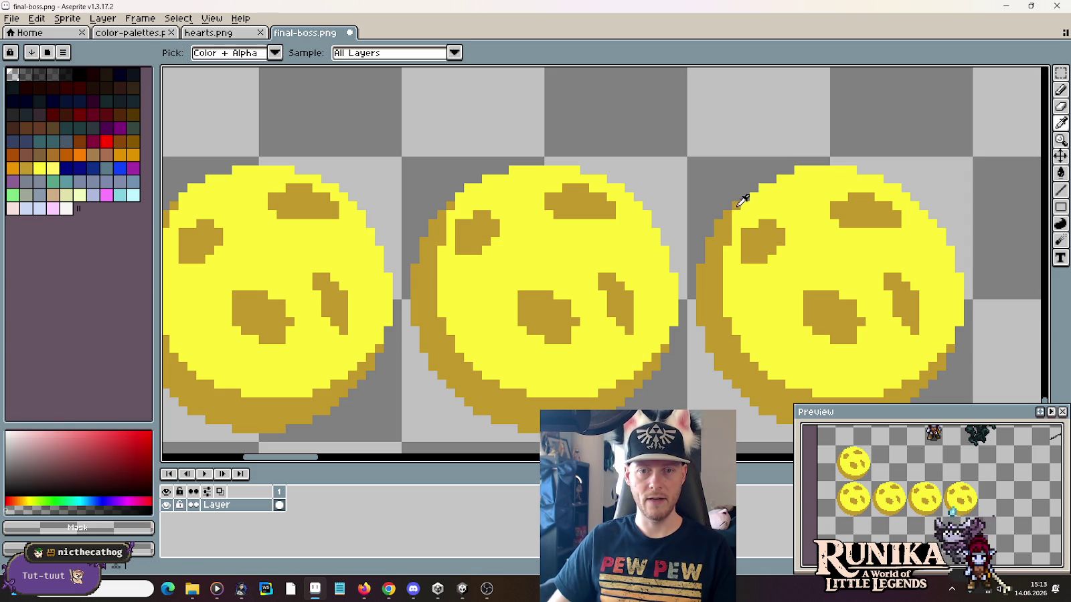
pyautogui.keyDown('alt'); pyautogui.click(732, 214); pyautogui.keyUp('alt')
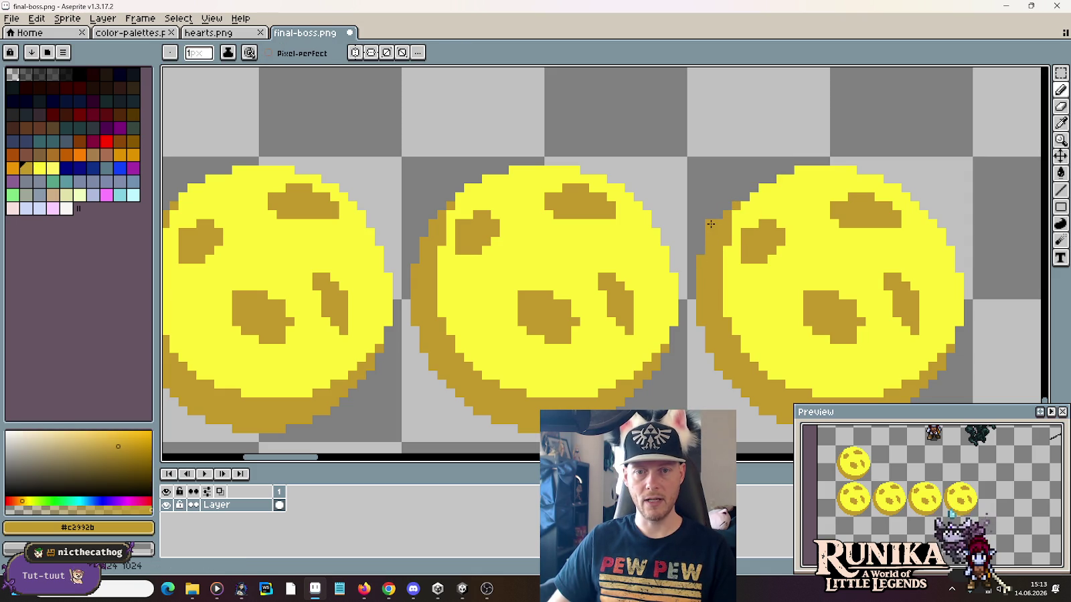
pyautogui.press('alt')
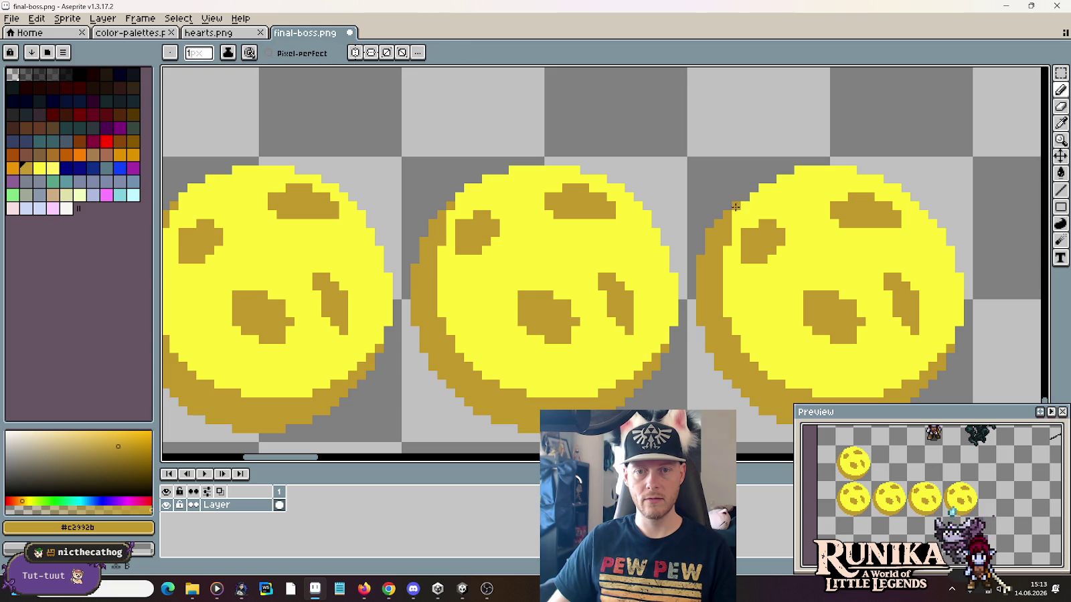
pyautogui.press('alt')
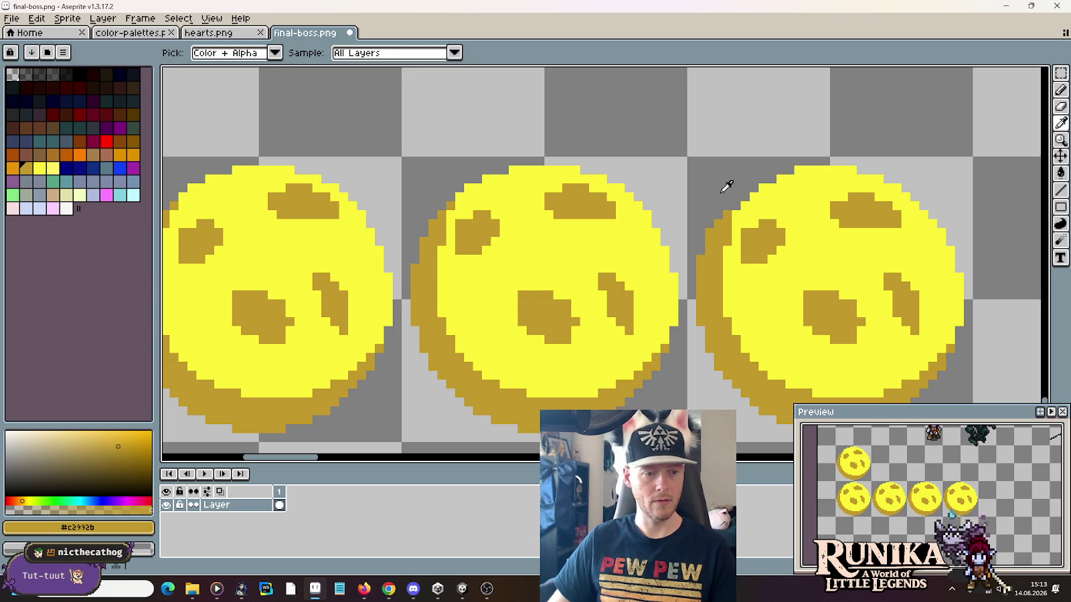
pyautogui.click(719, 216)
pyautogui.hotkey('ctrl', 'z')
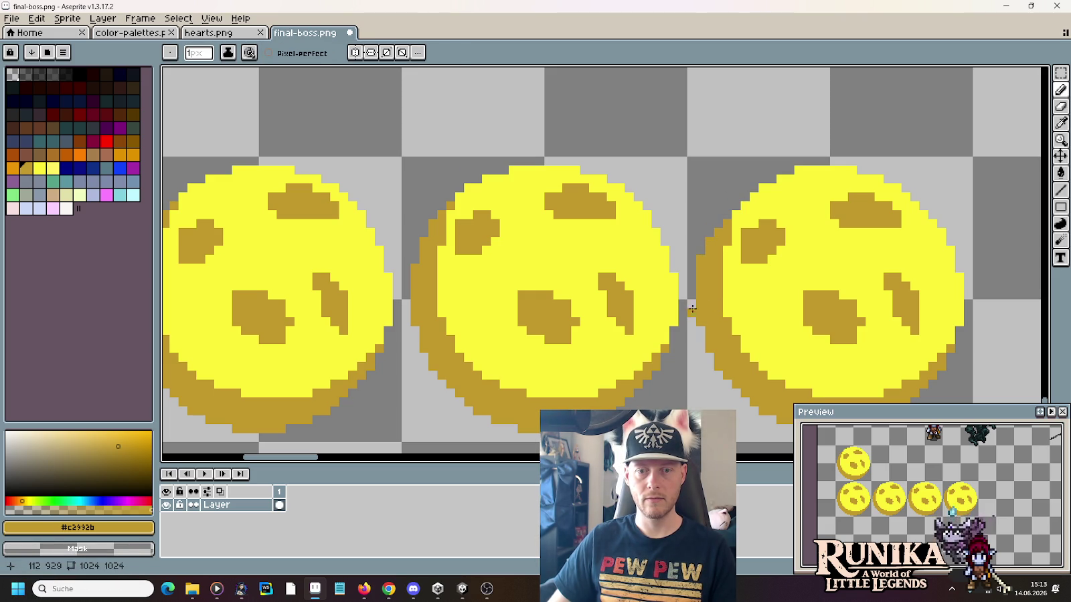
pyautogui.moveTo(694, 319); pyautogui.dragTo(701, 250)
pyautogui.click(719, 270)
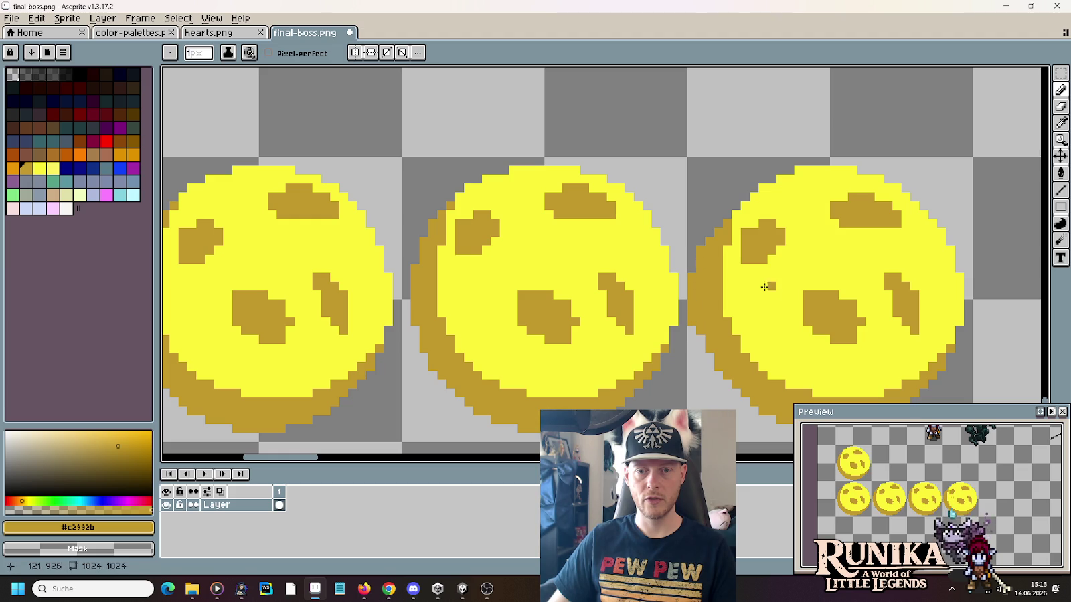
# Step: Repaint part of that left outline in bright yellow #fbf236
pyautogui.scroll(-4, 728, 276)
pyautogui.scroll(3, 711, 291)
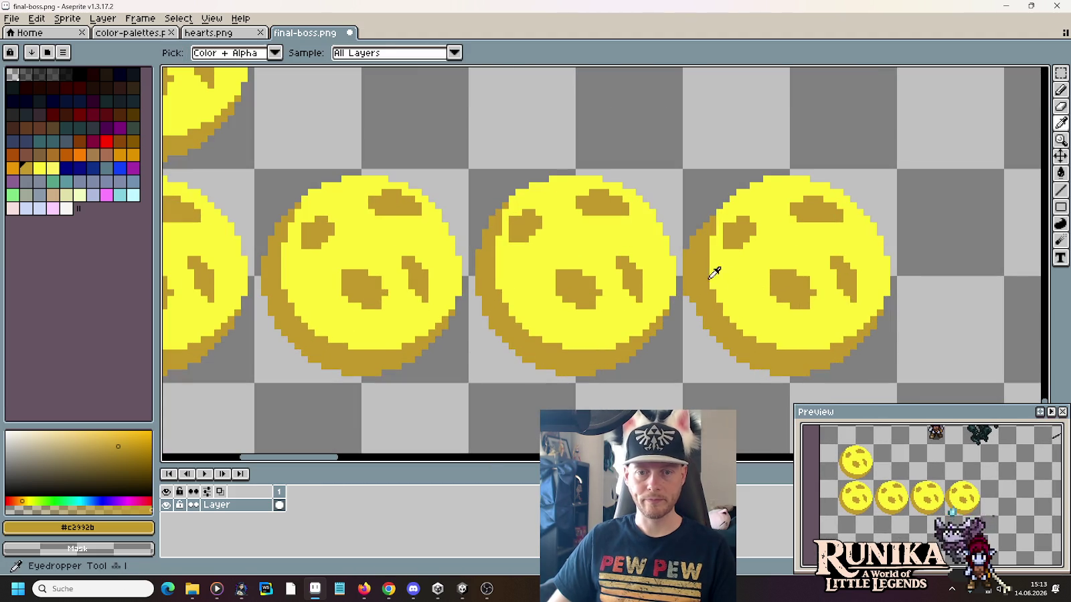
pyautogui.press(']')
pyautogui.moveTo(706, 278); pyautogui.dragTo(708, 237)
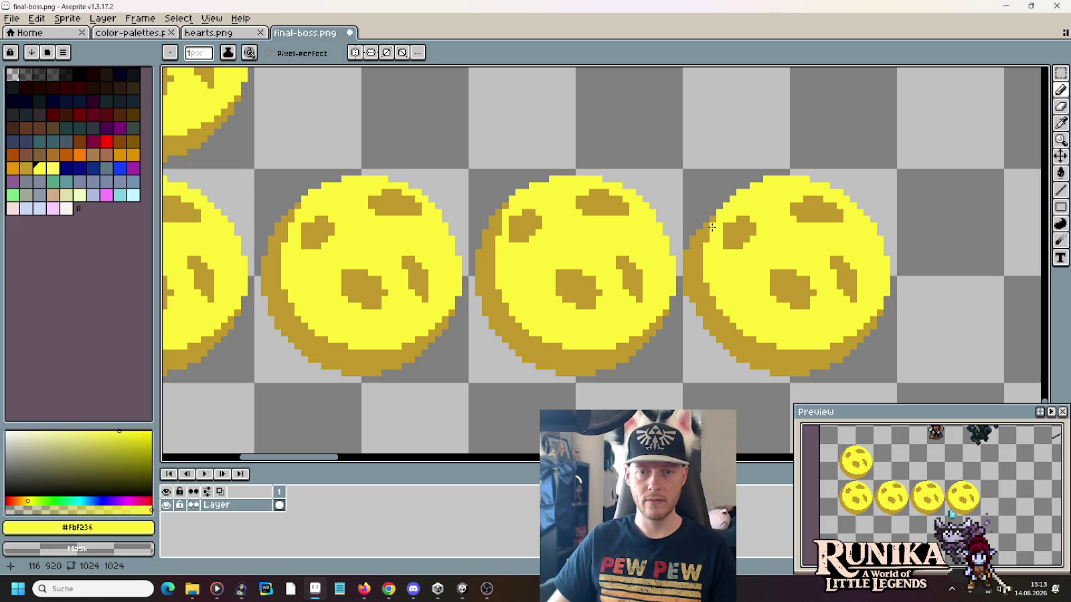
pyautogui.scroll(-2, 707, 240)
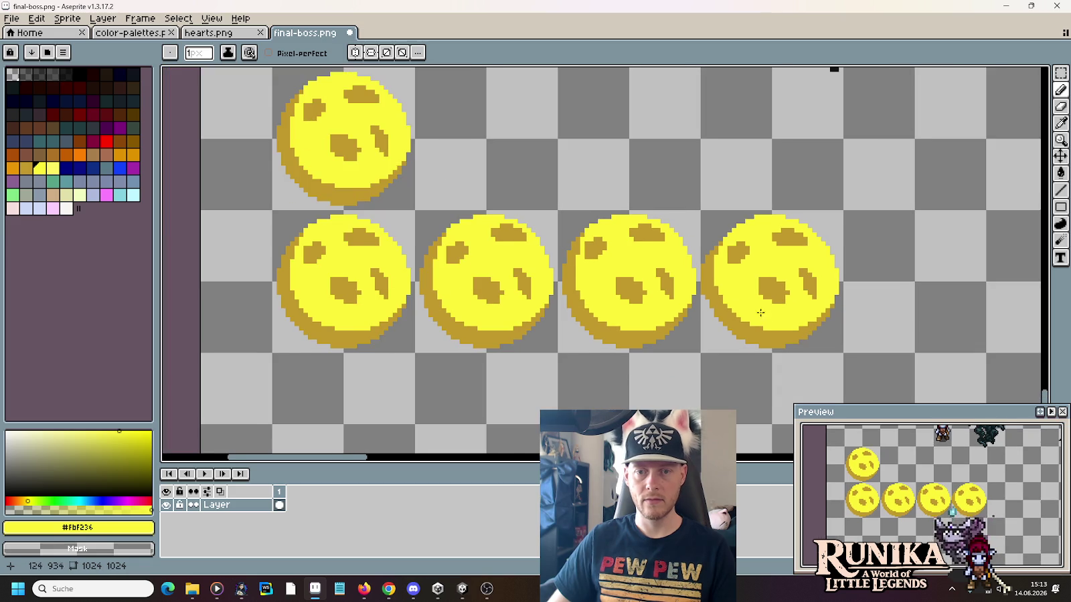
# Step: Copy the bottom-left orb to the right end of the row, making six orbs
pyautogui.moveTo(764, 317); pyautogui.dragTo(729, 285)
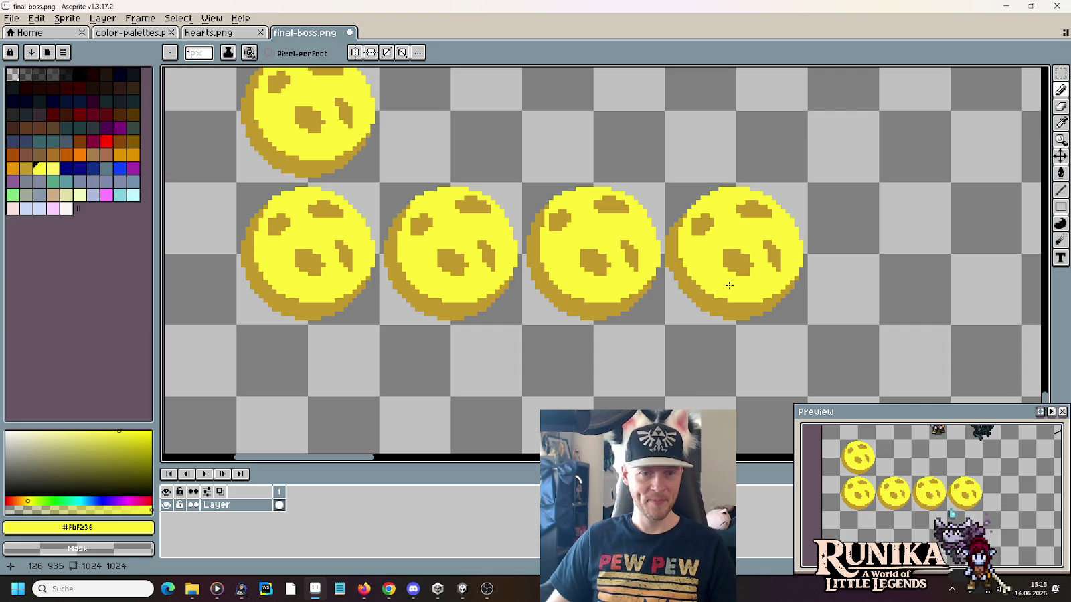
pyautogui.scroll(-1, 728, 285)
pyautogui.press('m')
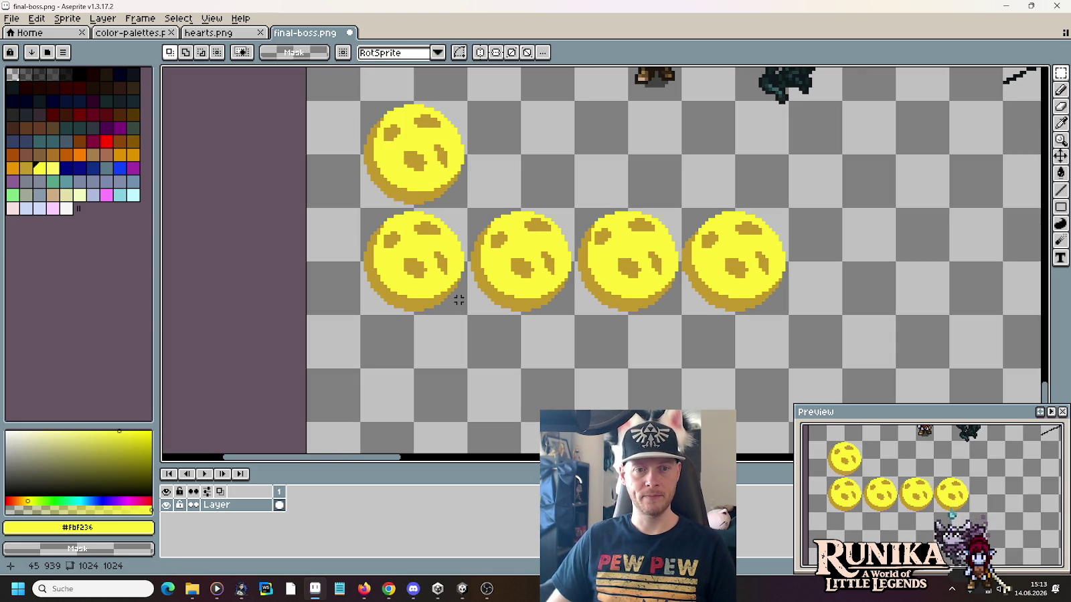
pyautogui.moveTo(466, 314)
pyautogui.mouseDown()
pyautogui.moveTo(415, 213)
pyautogui.moveTo(361, 208)
pyautogui.mouseUp()
pyautogui.moveTo(407, 256); pyautogui.dragTo(955, 279)
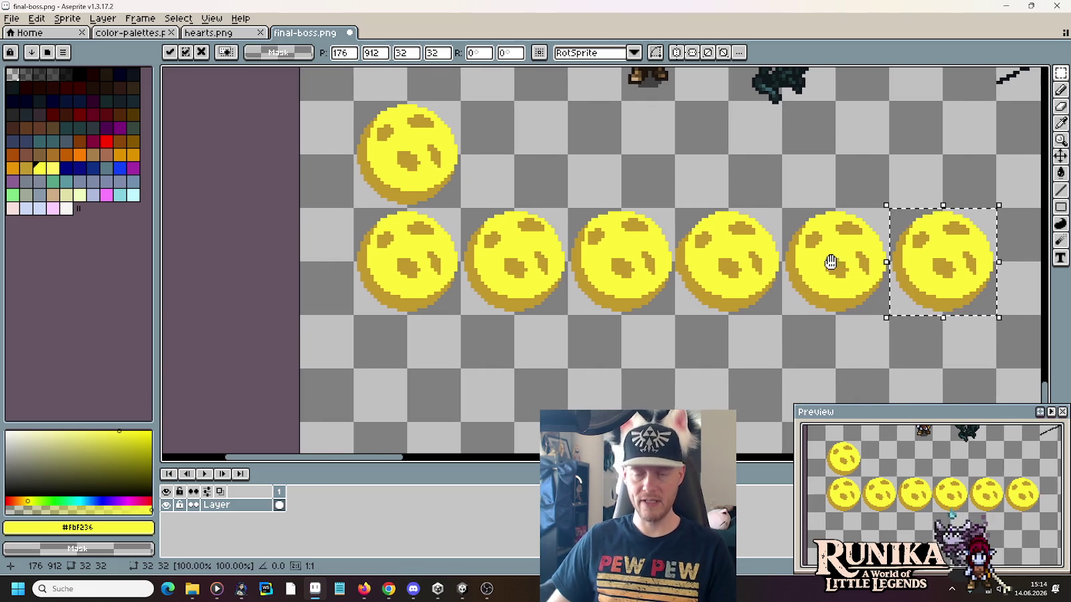
pyautogui.hscroll(3, 846, 264)
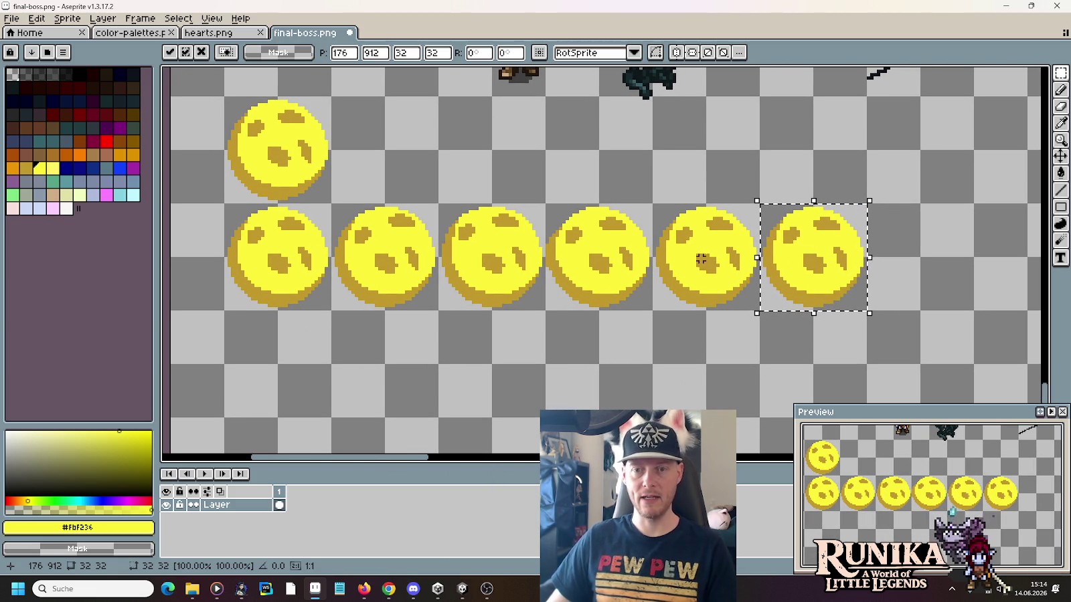
pyautogui.scroll(1, 928, 268)
pyautogui.click(927, 267)
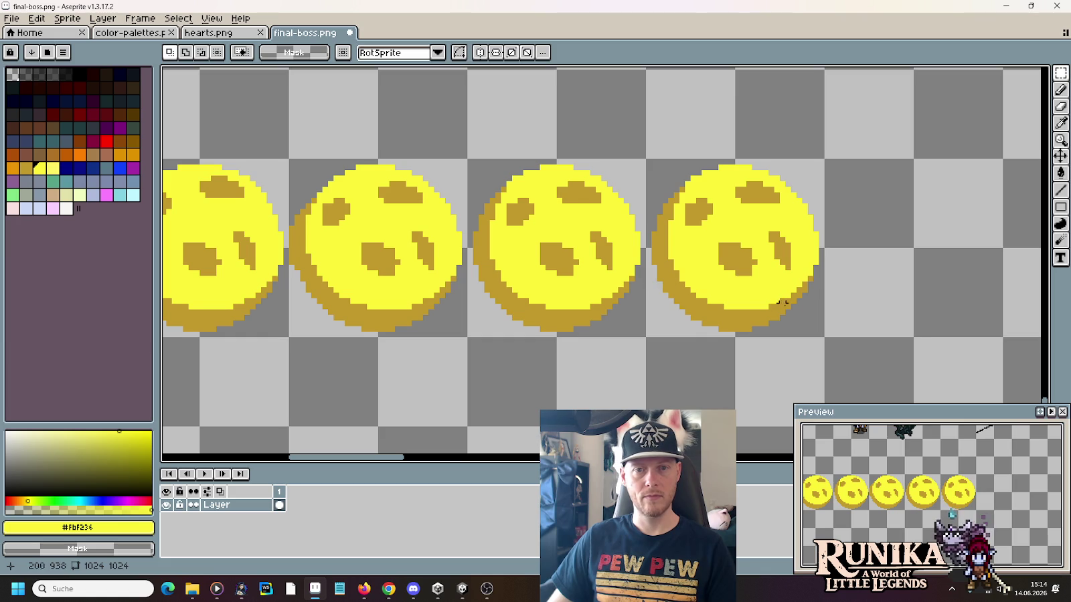
# Step: Duplicate an orb one cell to the right at the end of the bottom row
pyautogui.hscroll(2, 782, 303)
pyautogui.hotkey('ctrl', 'z')
pyautogui.hotkey('ctrl', 'd')
pyautogui.moveTo(743, 332); pyautogui.dragTo(565, 153)
pyautogui.moveTo(743, 288); pyautogui.dragTo(928, 288)
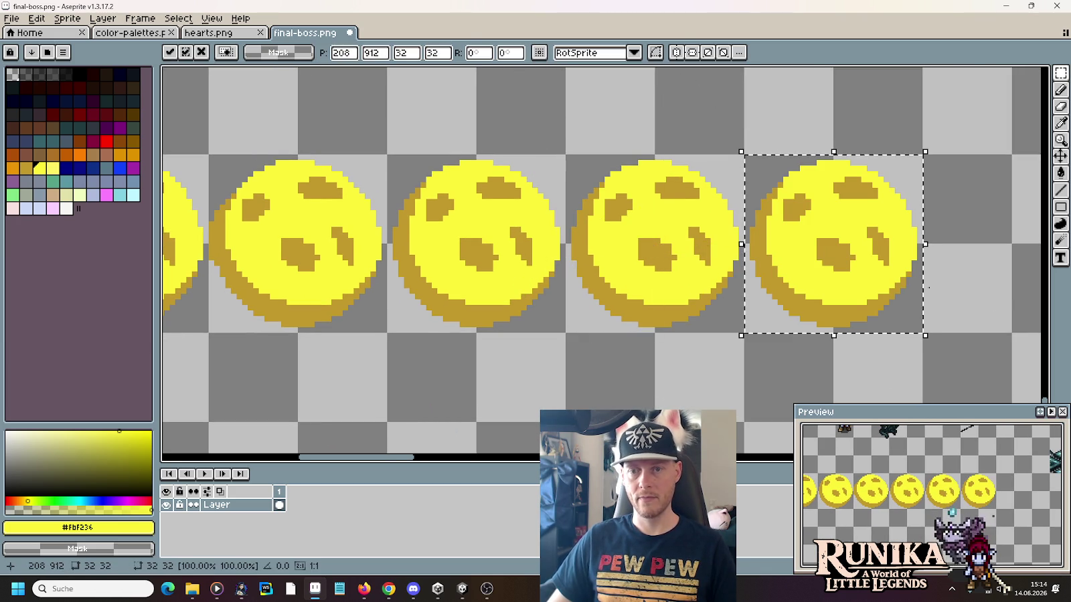
pyautogui.click(928, 288)
# Step: Pencil yellow pixels along the rightmost orb's right edge and pick the dark gold outline colour
pyautogui.hscroll(-2, 980, 297)
pyautogui.scroll(1, 863, 281)
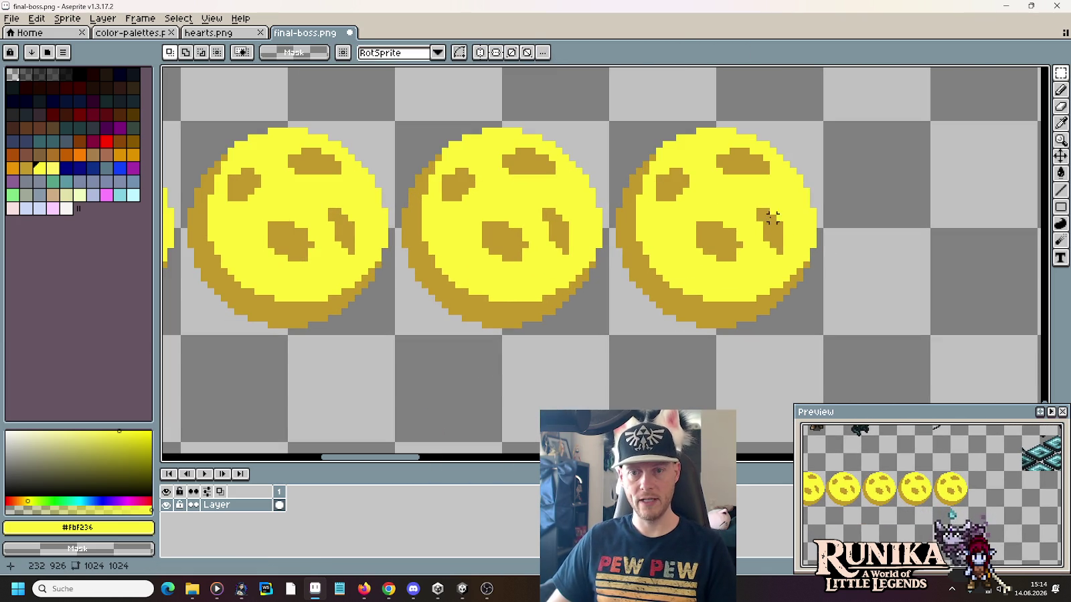
pyautogui.moveTo(754, 199); pyautogui.dragTo(805, 271)
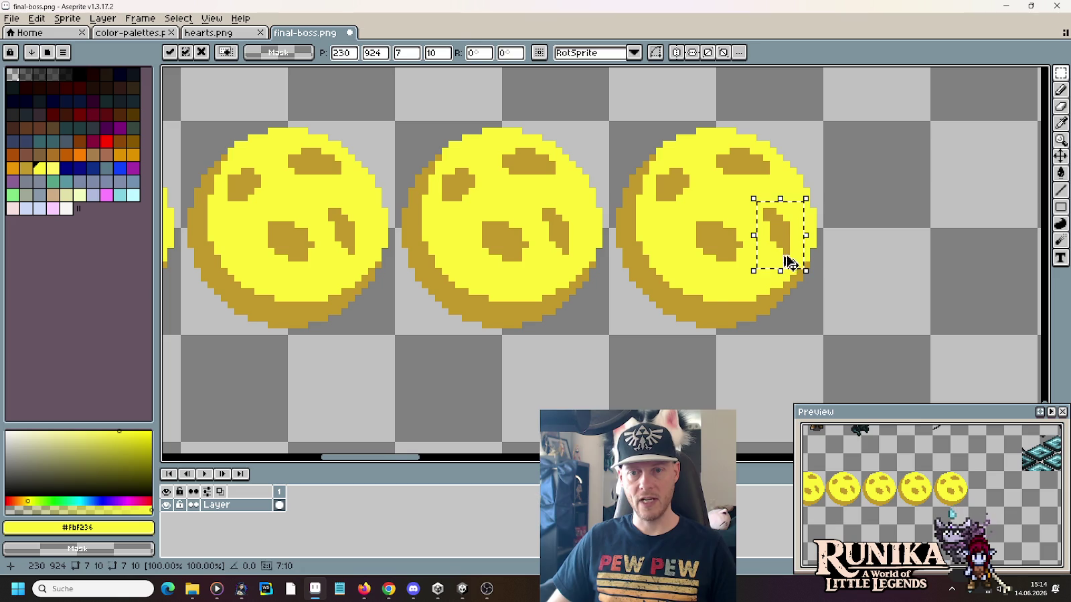
pyautogui.hotkey('ctrl', 'd')
pyautogui.scroll(1, 872, 277)
pyautogui.press('b')
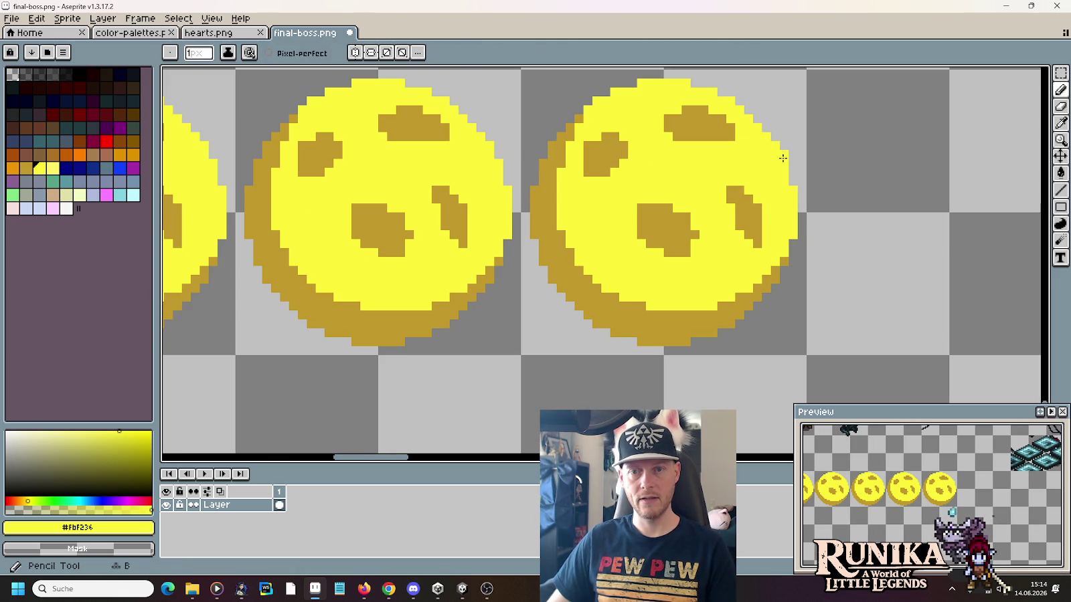
pyautogui.moveTo(797, 203); pyautogui.dragTo(800, 231)
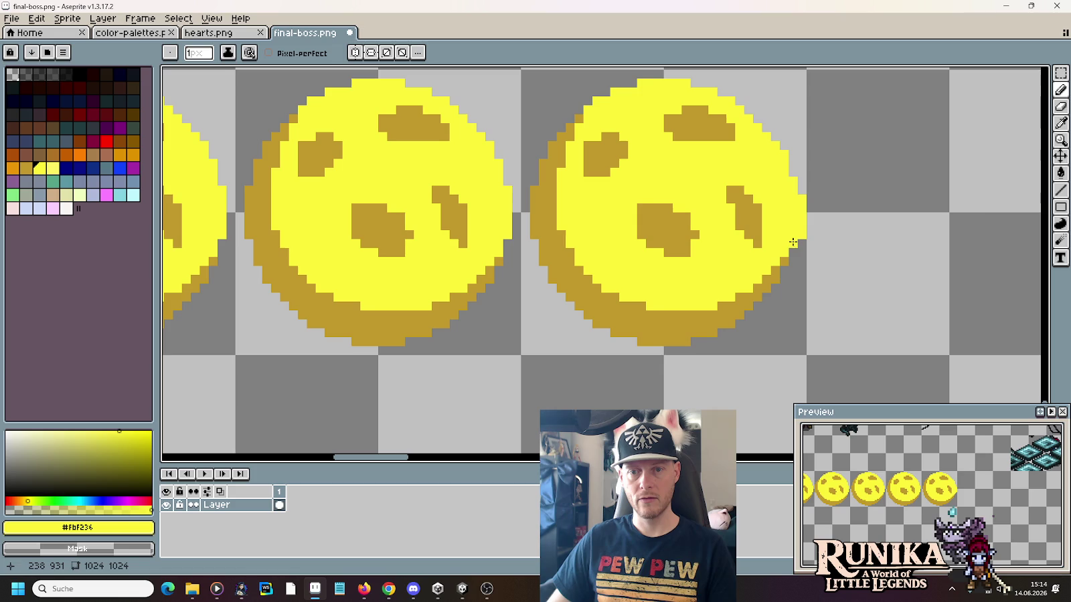
pyautogui.press('i')
pyautogui.press('b')
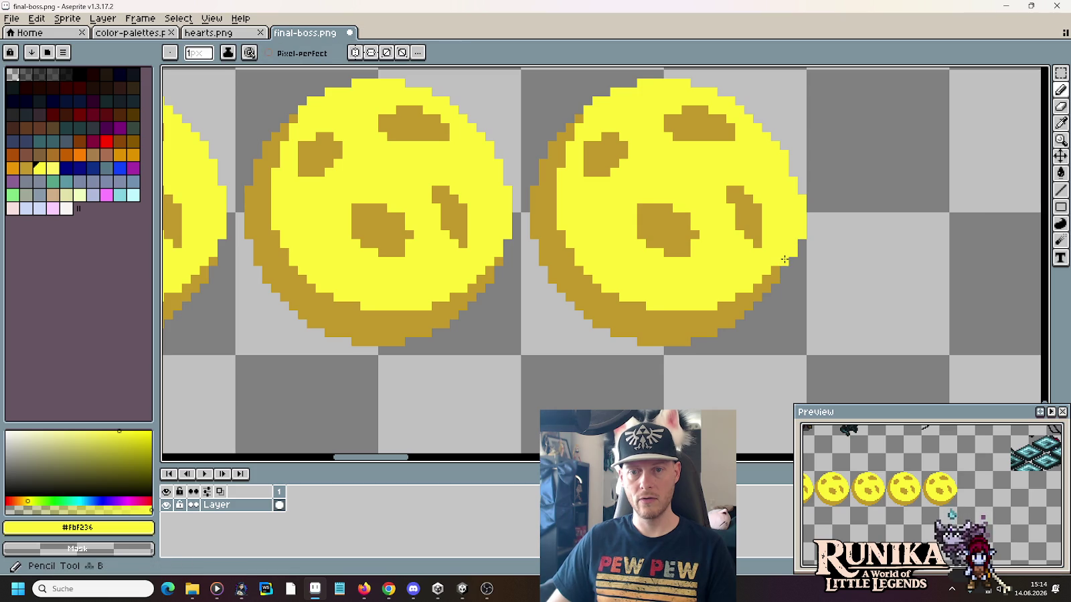
pyautogui.keyDown('alt'); pyautogui.click(756, 307); pyautogui.keyUp('alt')
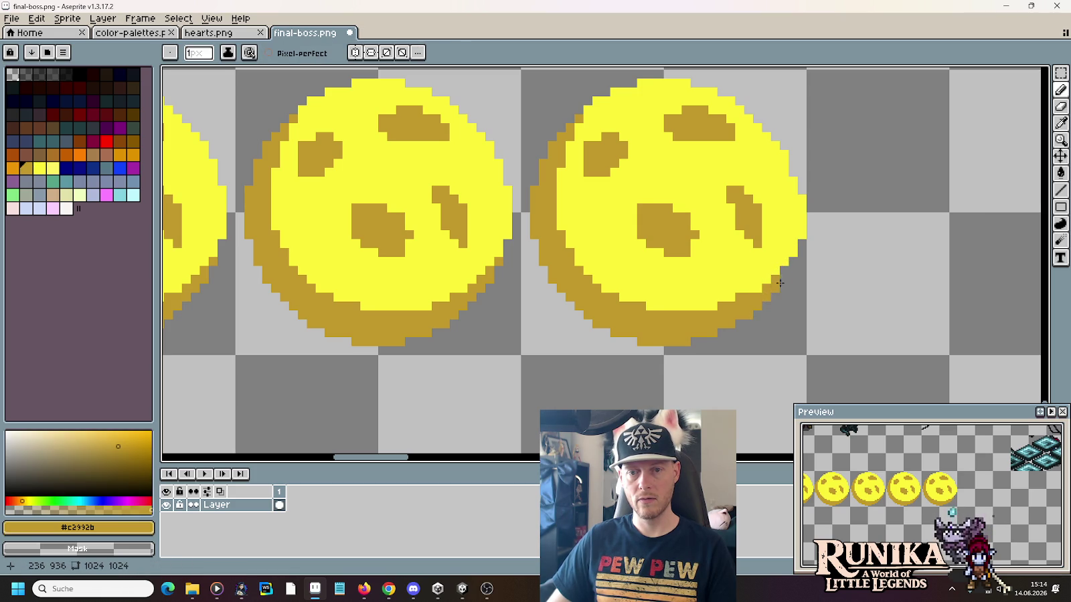
# Step: Marquee-select and move the spots in the middle of the rightmost orb
pyautogui.scroll(-2, 811, 321)
pyautogui.scroll(-1, 810, 322)
pyautogui.scroll(1, 810, 321)
pyautogui.scroll(-1, 810, 321)
pyautogui.press('m')
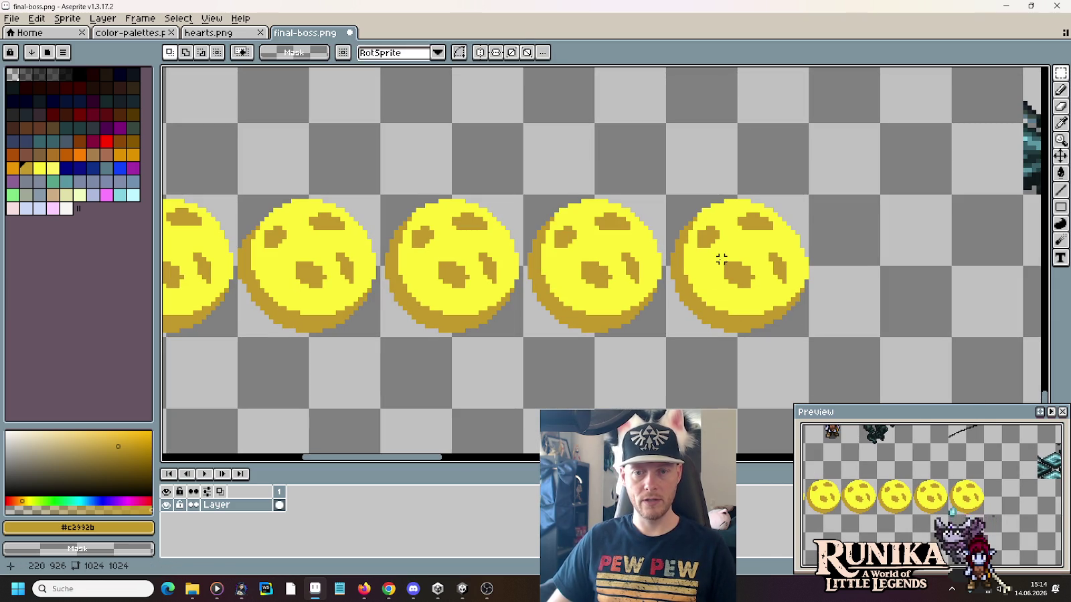
pyautogui.moveTo(717, 254); pyautogui.dragTo(761, 298)
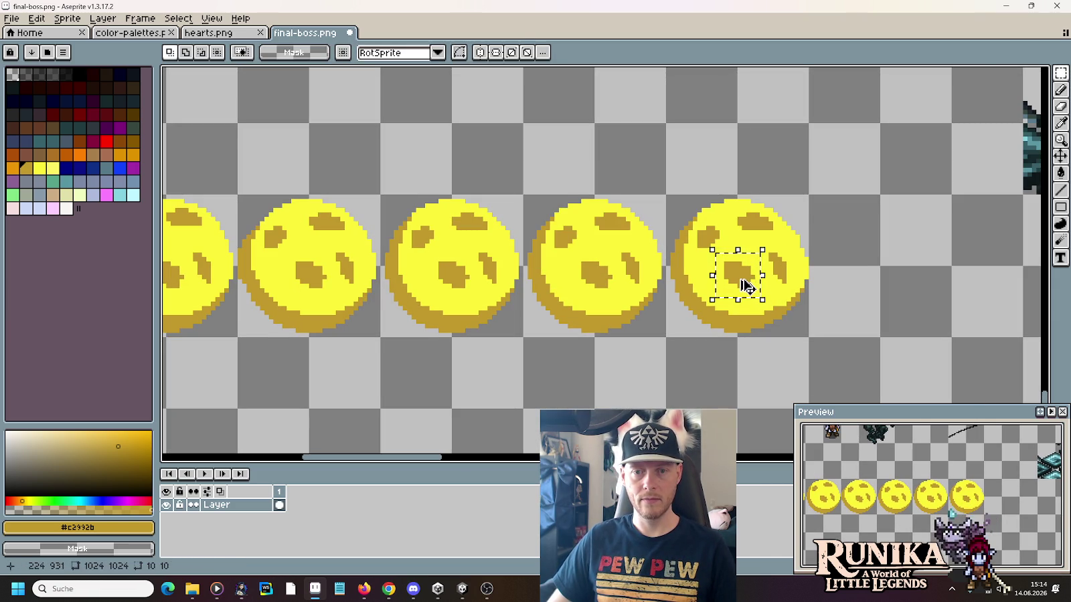
pyautogui.click(747, 286)
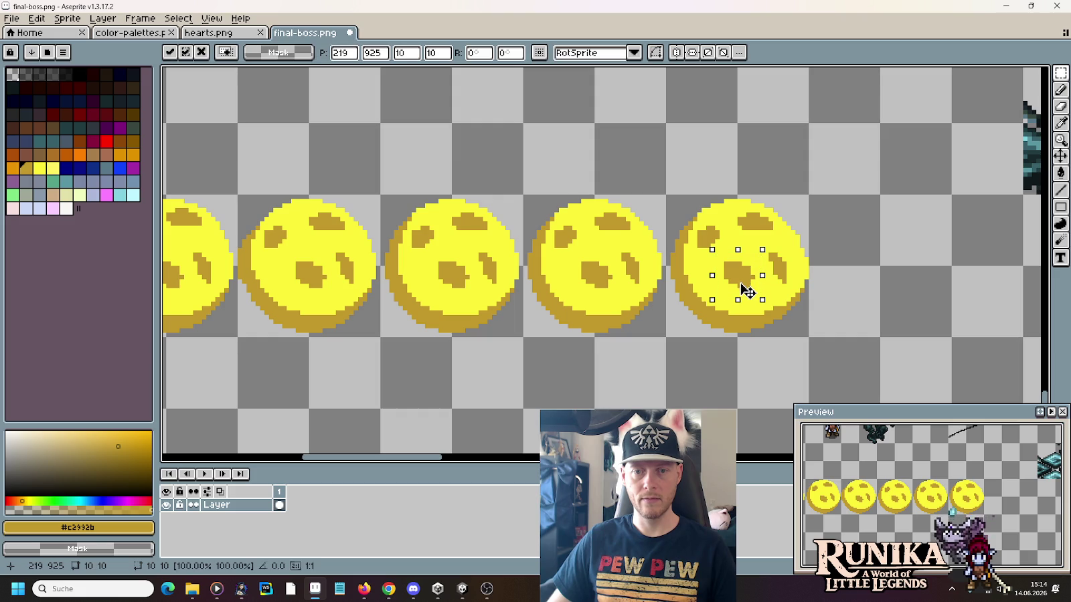
pyautogui.moveTo(659, 313); pyautogui.dragTo(583, 278)
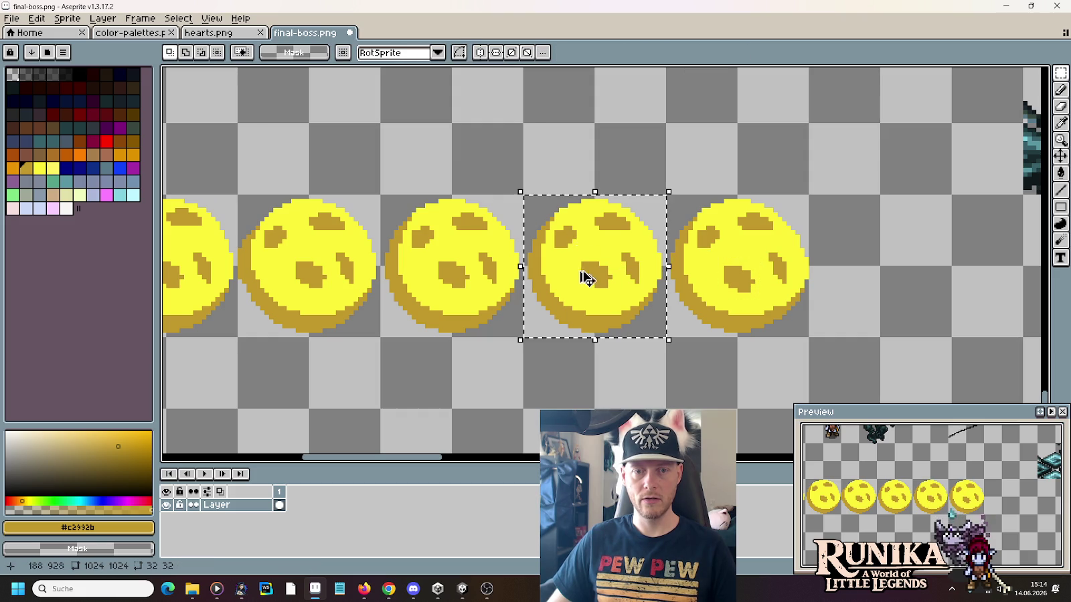
pyautogui.click(755, 282)
# Step: Try shifting the third orb one cell right, then cancel the move
pyautogui.moveTo(472, 282); pyautogui.dragTo(437, 232)
pyautogui.click(437, 232)
pyautogui.moveTo(477, 281); pyautogui.dragTo(601, 289)
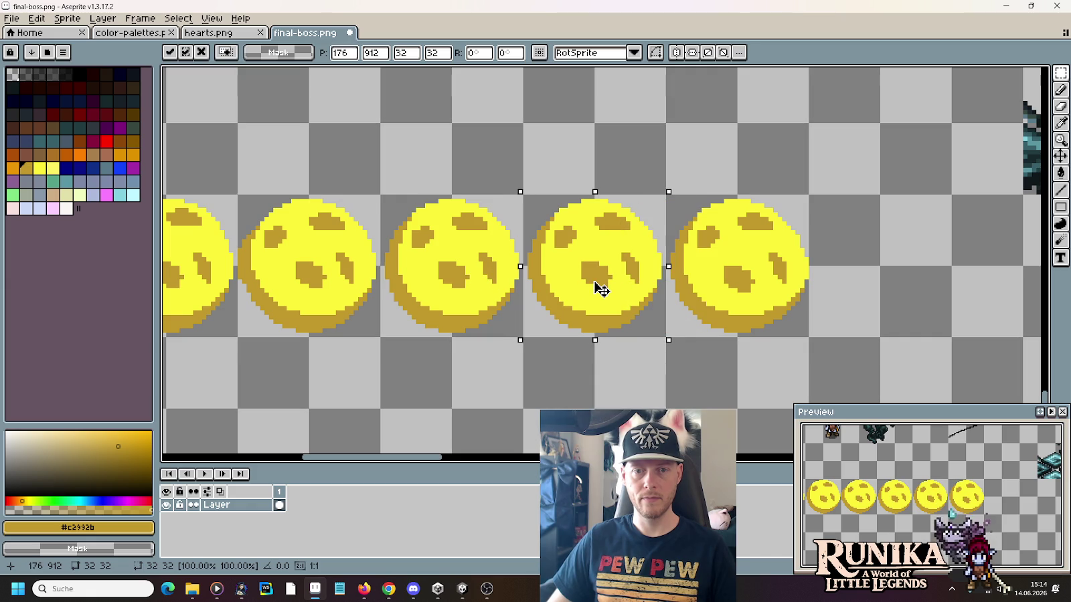
pyautogui.moveTo(610, 281)
pyautogui.mouseDown()
pyautogui.moveTo(598, 210)
pyautogui.moveTo(598, 267)
pyautogui.moveTo(553, 274)
pyautogui.moveTo(633, 275)
pyautogui.mouseUp()
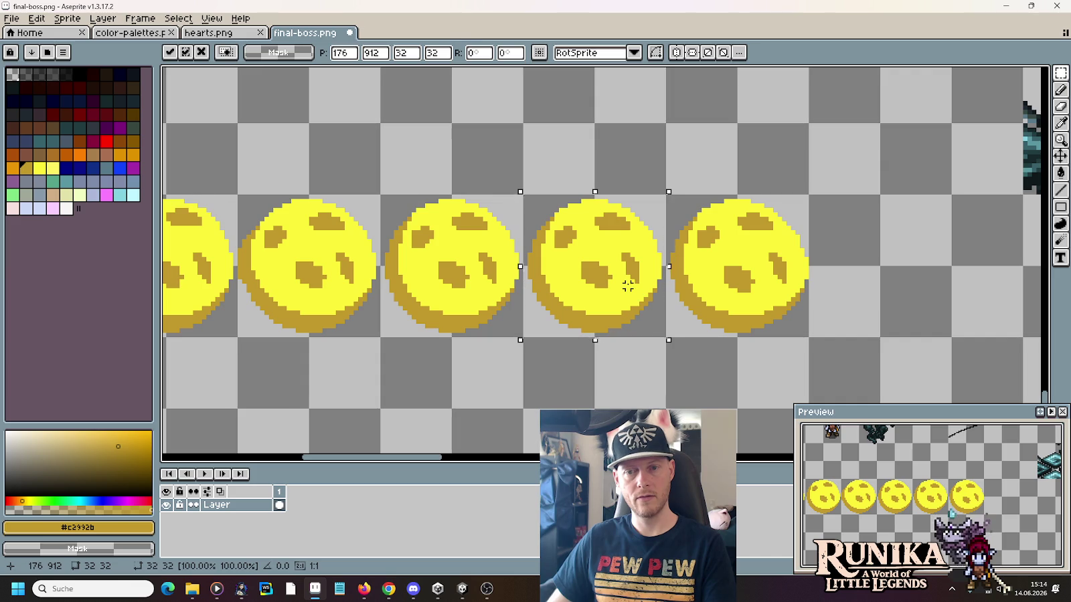
pyautogui.hotkey('ctrl', 'd')
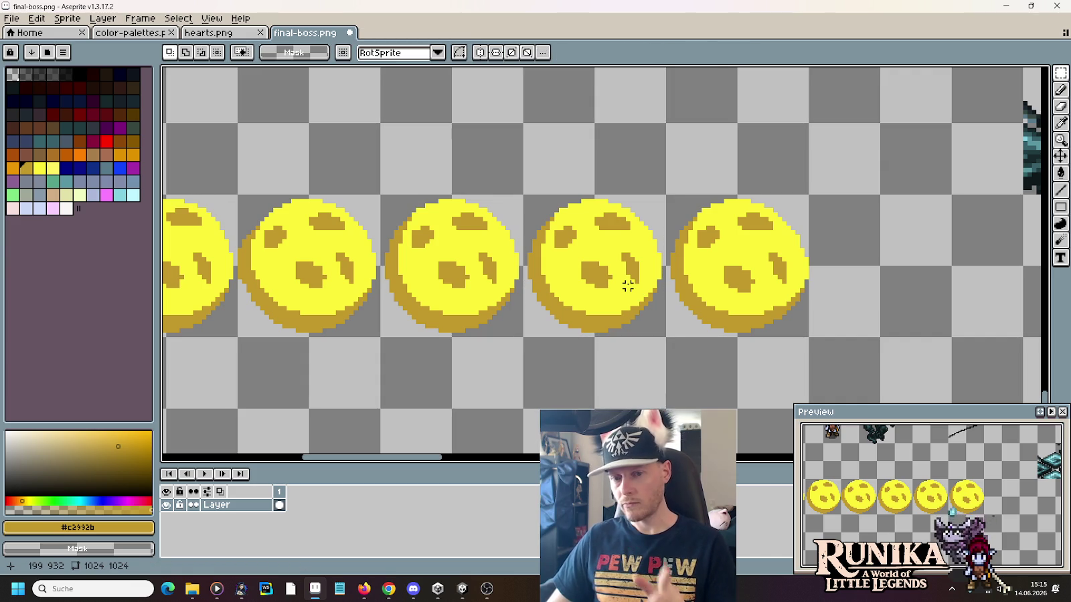
# Step: Reposition the fourth and fifth orbs' spots and copy the third orb into a new slot
pyautogui.moveTo(573, 254)
pyautogui.mouseDown()
pyautogui.moveTo(617, 295)
pyautogui.moveTo(609, 288)
pyautogui.mouseUp()
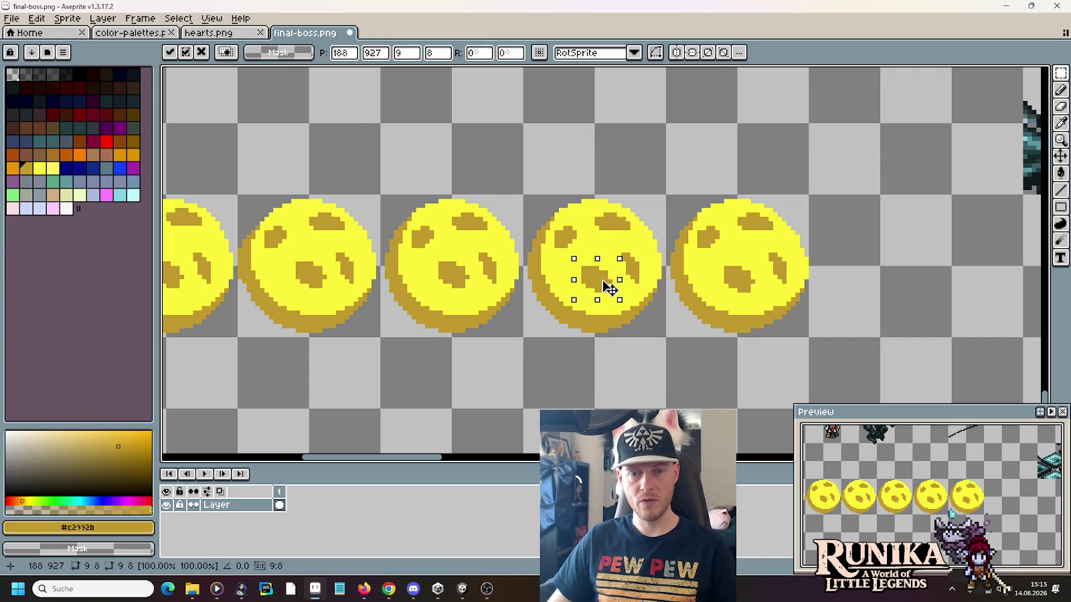
pyautogui.click(691, 294)
pyautogui.moveTo(716, 258)
pyautogui.mouseDown()
pyautogui.moveTo(762, 303)
pyautogui.moveTo(748, 290)
pyautogui.mouseUp()
pyautogui.click(749, 297)
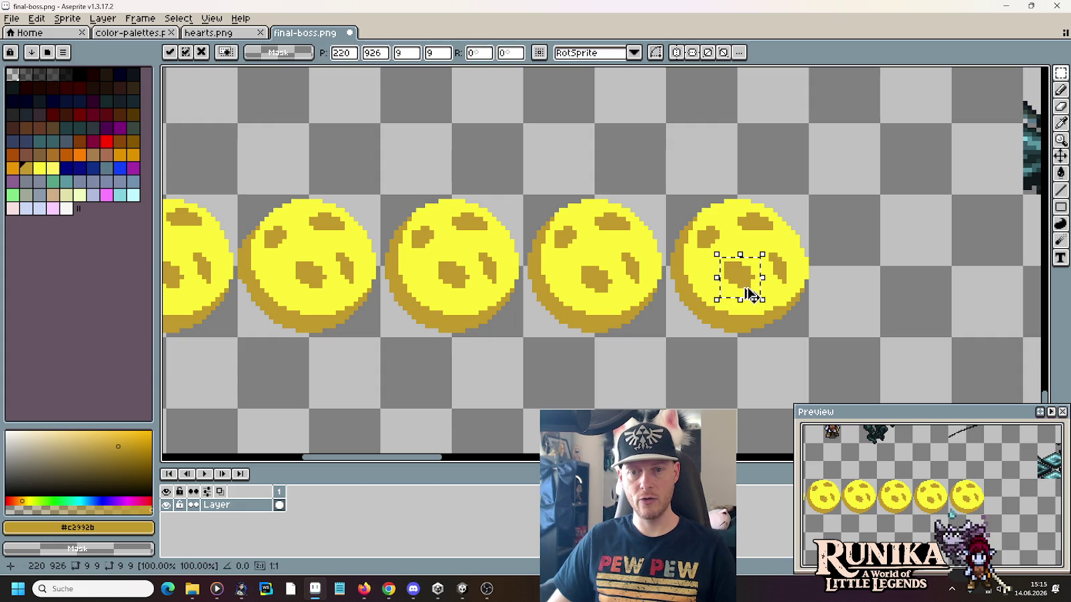
pyautogui.click(792, 271)
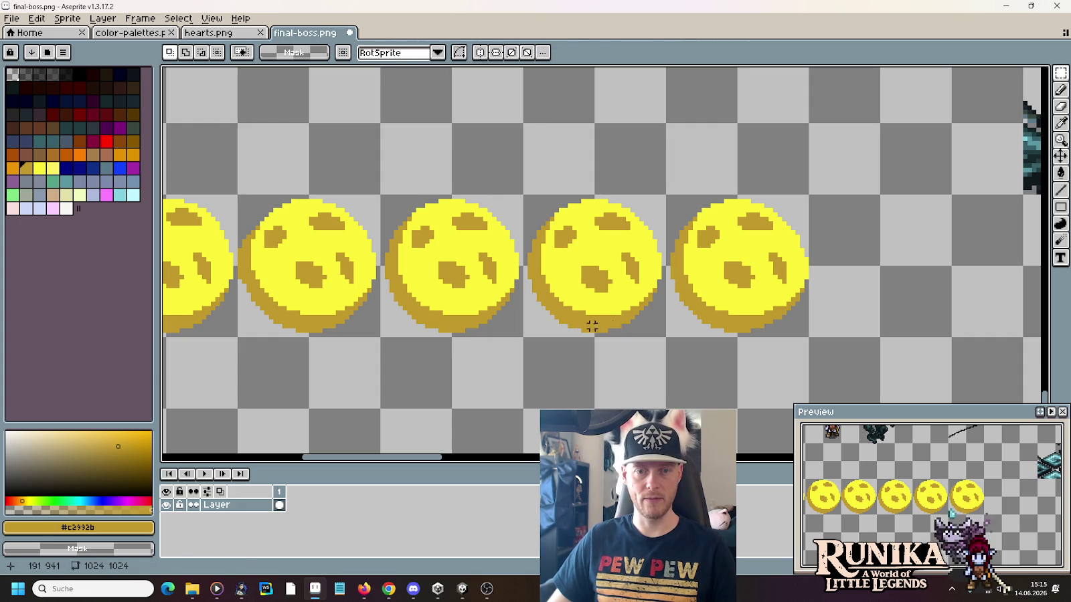
pyautogui.moveTo(519, 333)
pyautogui.mouseDown()
pyautogui.moveTo(430, 254)
pyautogui.moveTo(871, 286)
pyautogui.mouseUp()
pyautogui.click(753, 246)
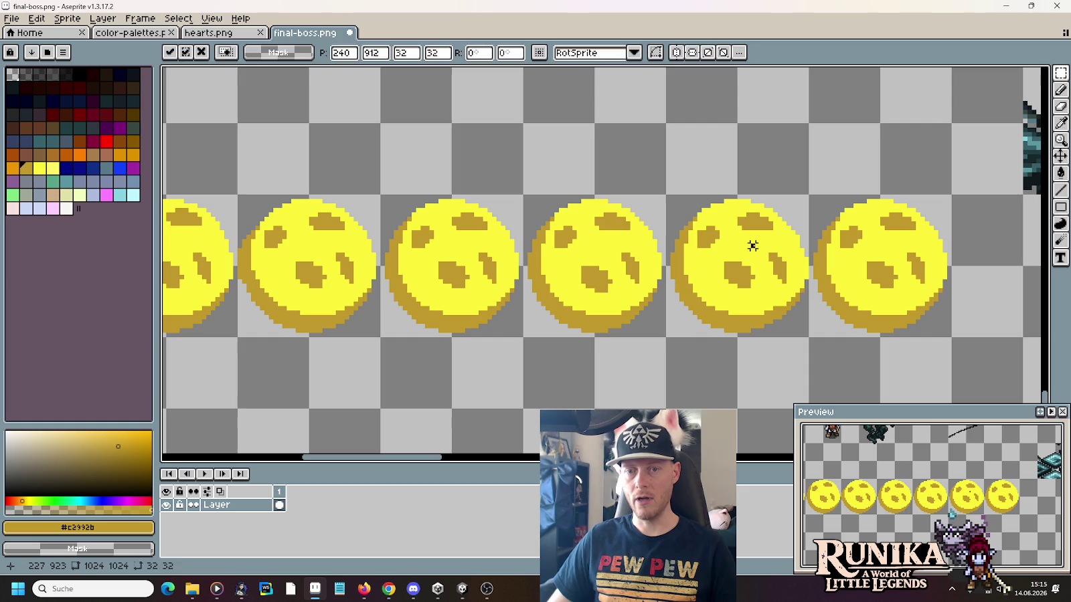
# Step: Select around the rightmost orb's right eye, then eyedrop bright yellow #fbf236 for the Pencil
pyautogui.moveTo(623, 250)
pyautogui.mouseDown()
pyautogui.moveTo(842, 251)
pyautogui.moveTo(789, 250)
pyautogui.mouseUp()
pyautogui.click(870, 301)
pyautogui.scroll(1, 950, 267)
pyautogui.moveTo(892, 241); pyautogui.dragTo(937, 291)
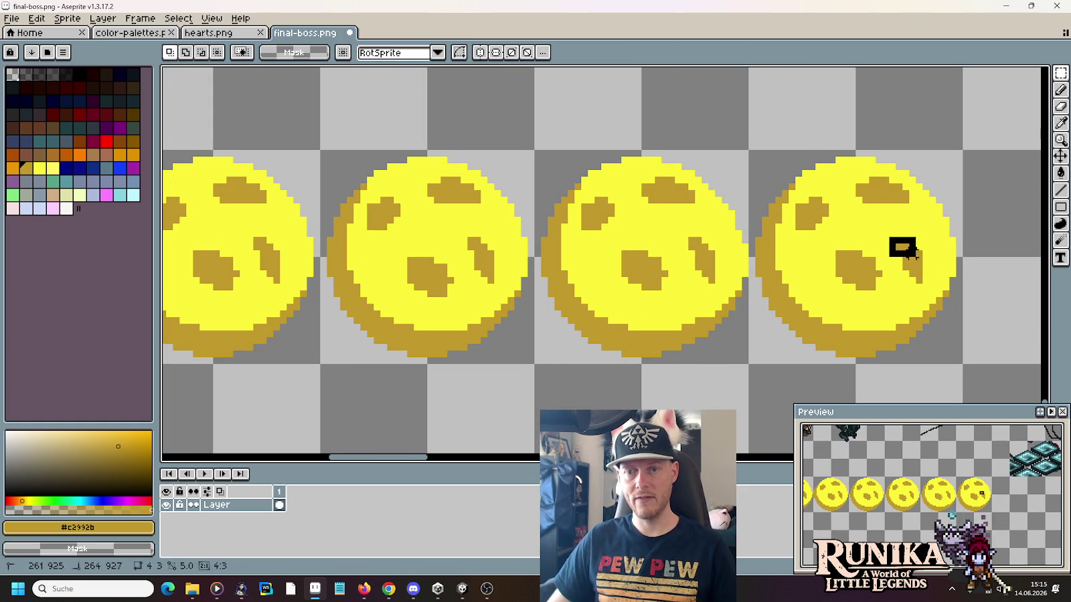
pyautogui.moveTo(890, 228); pyautogui.dragTo(930, 288)
pyautogui.click(951, 273)
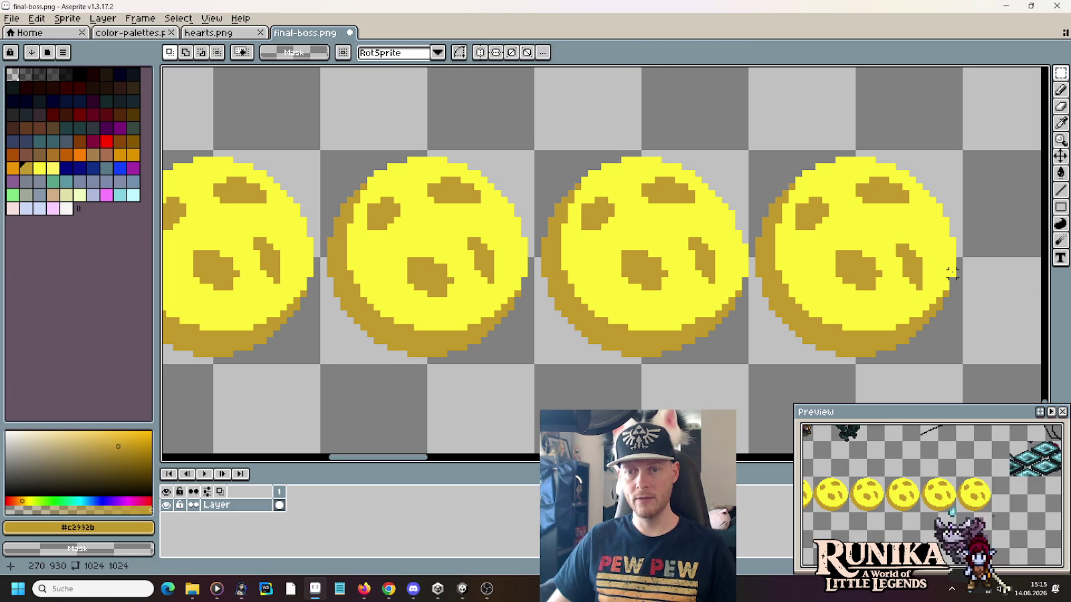
pyautogui.press('b')
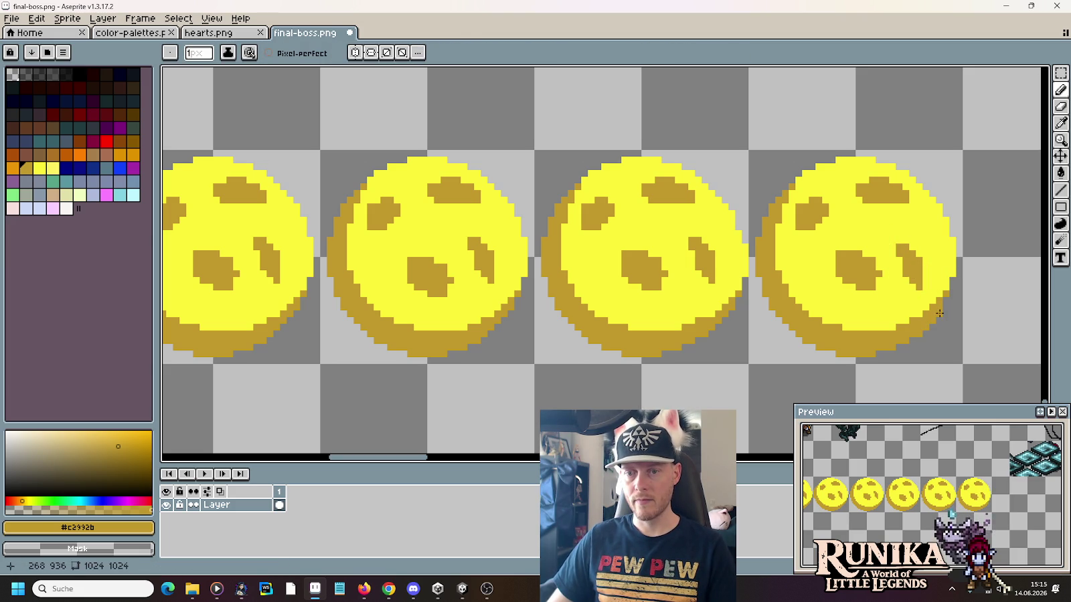
pyautogui.keyDown('alt'); pyautogui.click(943, 292); pyautogui.keyUp('alt')
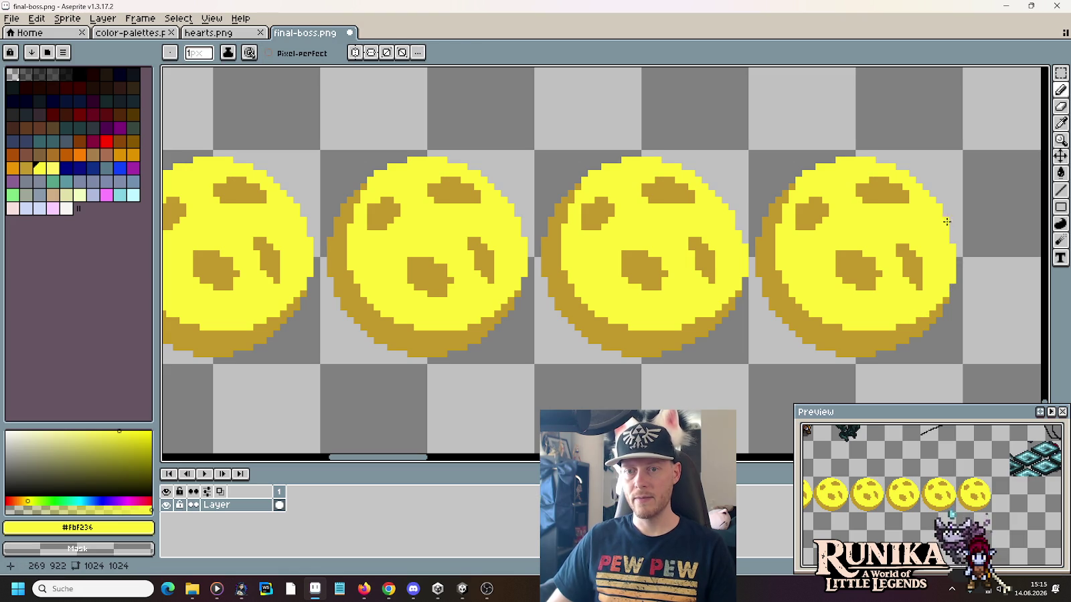
pyautogui.scroll(-1, 939, 207)
pyautogui.scroll(-2, 937, 274)
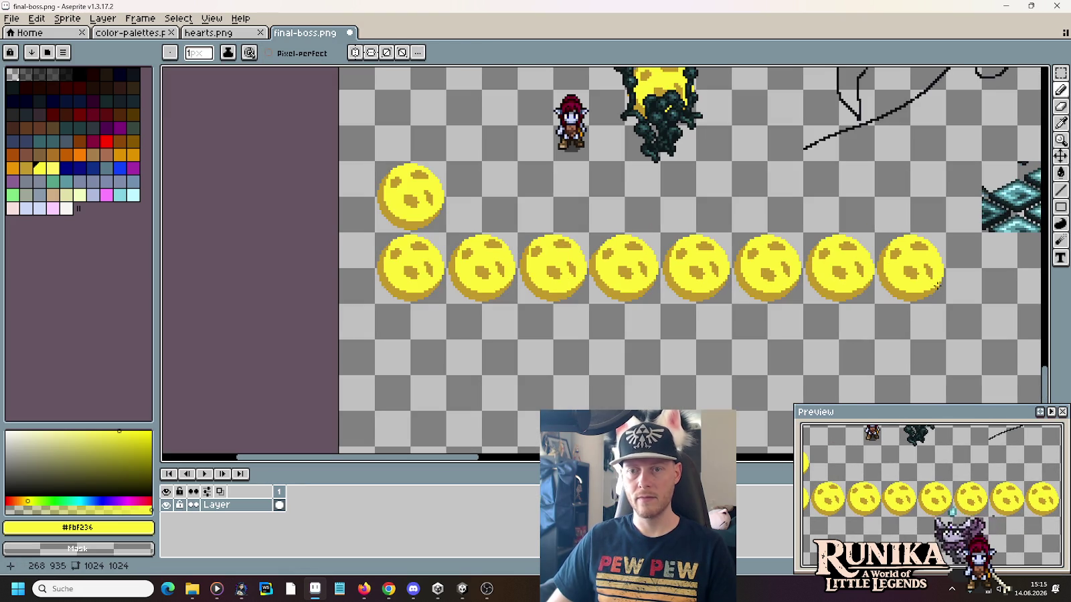
# Step: Copy the first orb into a new 32×32 sprite, Sprite-0001
pyautogui.press('m')
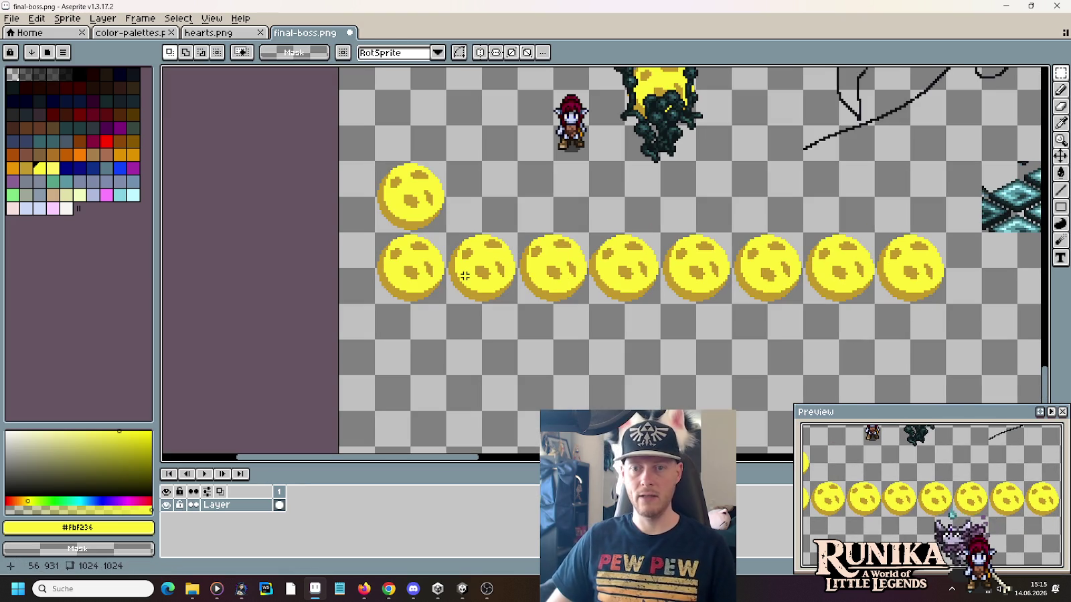
pyautogui.moveTo(447, 305); pyautogui.dragTo(373, 231)
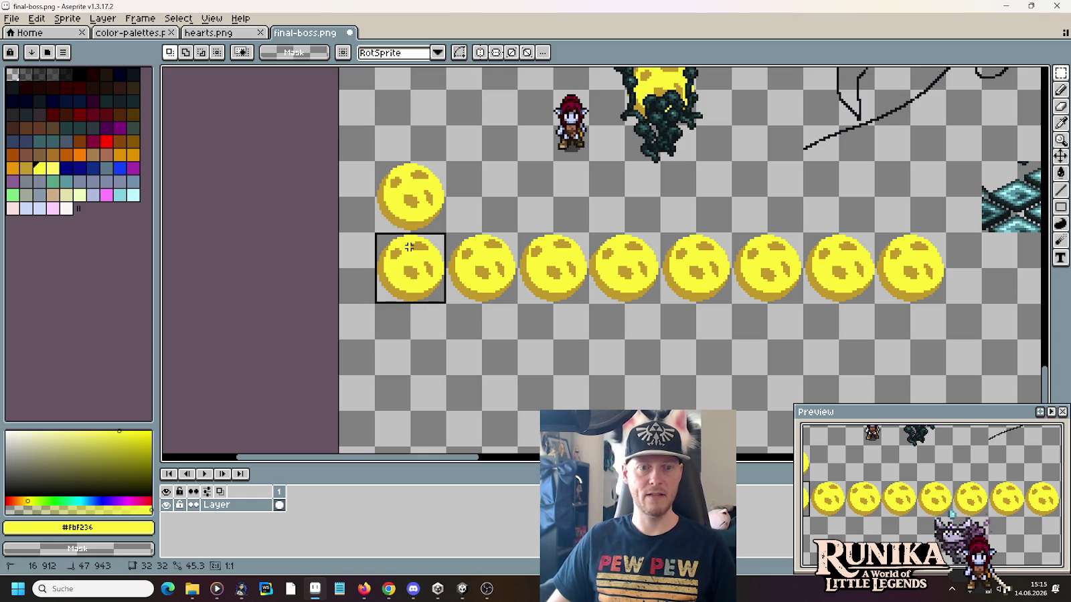
pyautogui.click(11, 18)
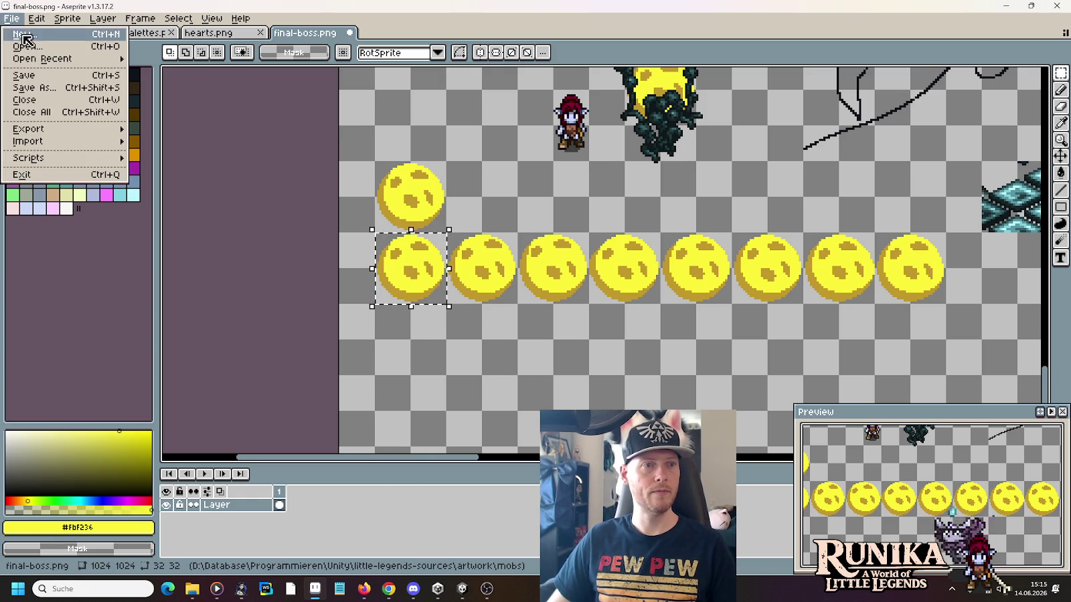
pyautogui.click(23, 30)
pyautogui.click(509, 412)
pyautogui.hotkey('ctrl', 'v')
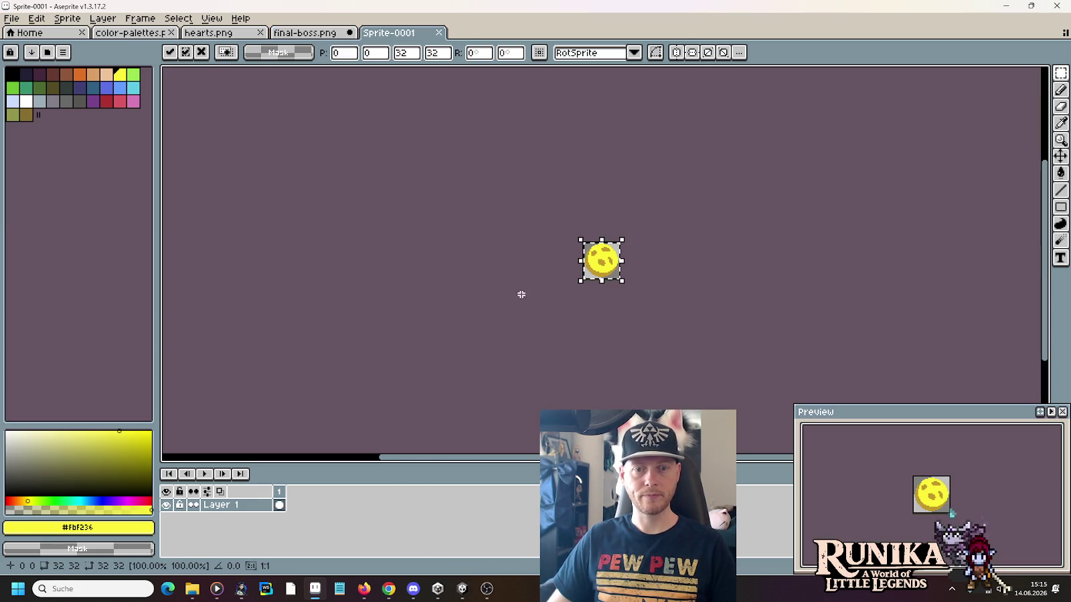
# Step: Paste the second orb into a new empty frame of Sprite-0001
pyautogui.click(304, 32)
pyautogui.moveTo(410, 268); pyautogui.dragTo(481, 268)
pyautogui.click(388, 32)
pyautogui.rightClick(279, 492)
pyautogui.click(297, 508)
pyautogui.hotkey('ctrl', 'v')
# Step: Copy the third orb into Sprite-0001 and add another empty frame
pyautogui.click(294, 34)
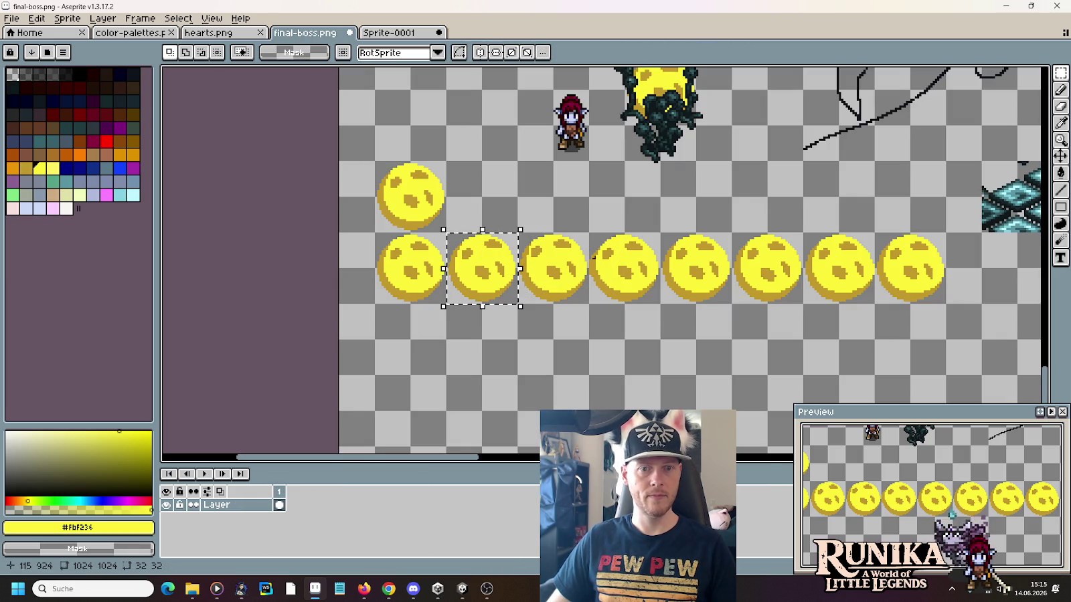
pyautogui.moveTo(589, 305); pyautogui.dragTo(520, 230)
pyautogui.hotkey('ctrl', 'c')
pyautogui.click(389, 32)
pyautogui.hotkey('ctrl', 'v')
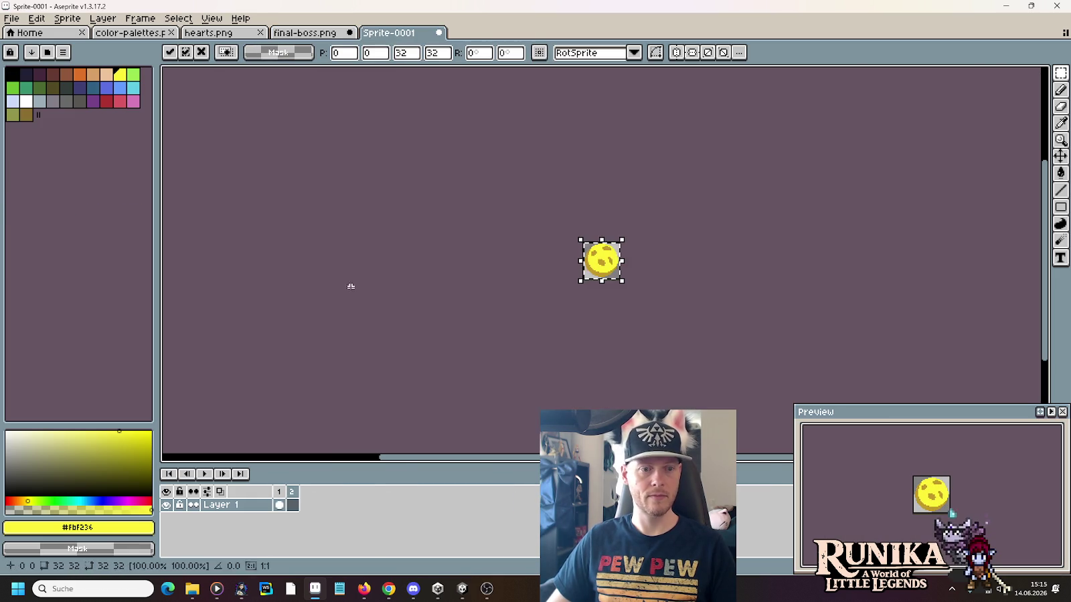
pyautogui.rightClick(293, 492)
pyautogui.click(310, 507)
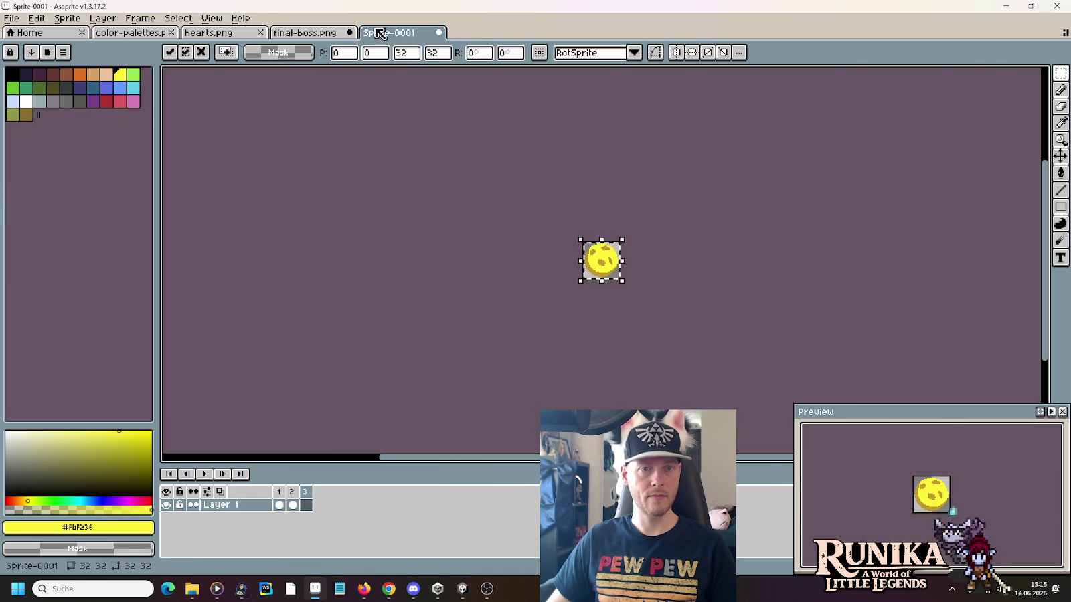
# Step: Paste the fourth orb into Sprite-0001, filling frames 3 and 4
pyautogui.click(305, 32)
pyautogui.moveTo(659, 305); pyautogui.dragTo(591, 230)
pyautogui.hotkey('ctrl', 'c')
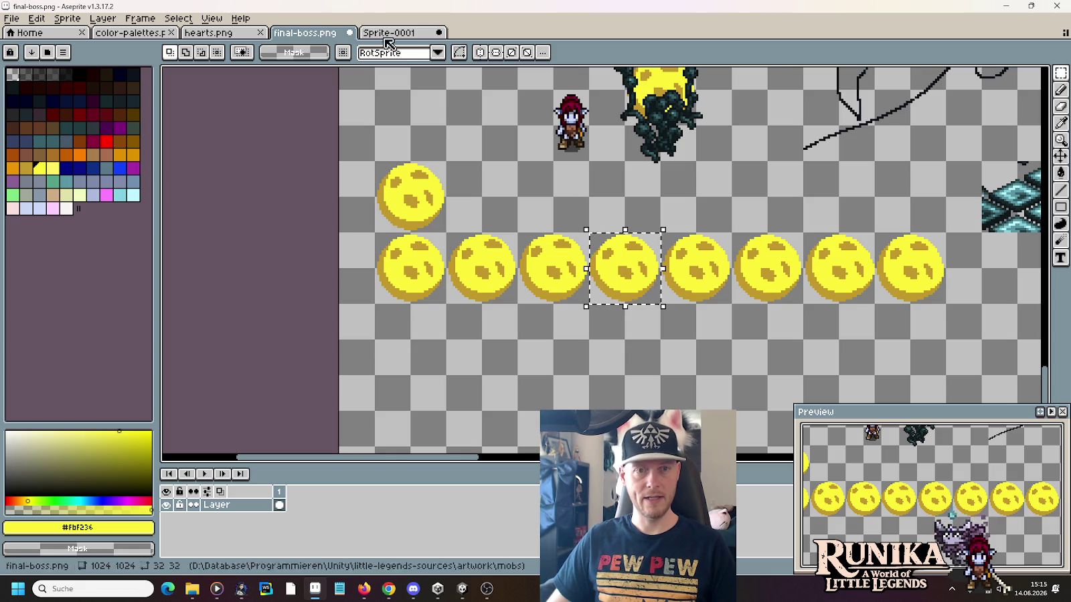
pyautogui.click(380, 33)
pyautogui.hotkey('ctrl', 'v')
pyautogui.rightClick(319, 494)
pyautogui.click(331, 496)
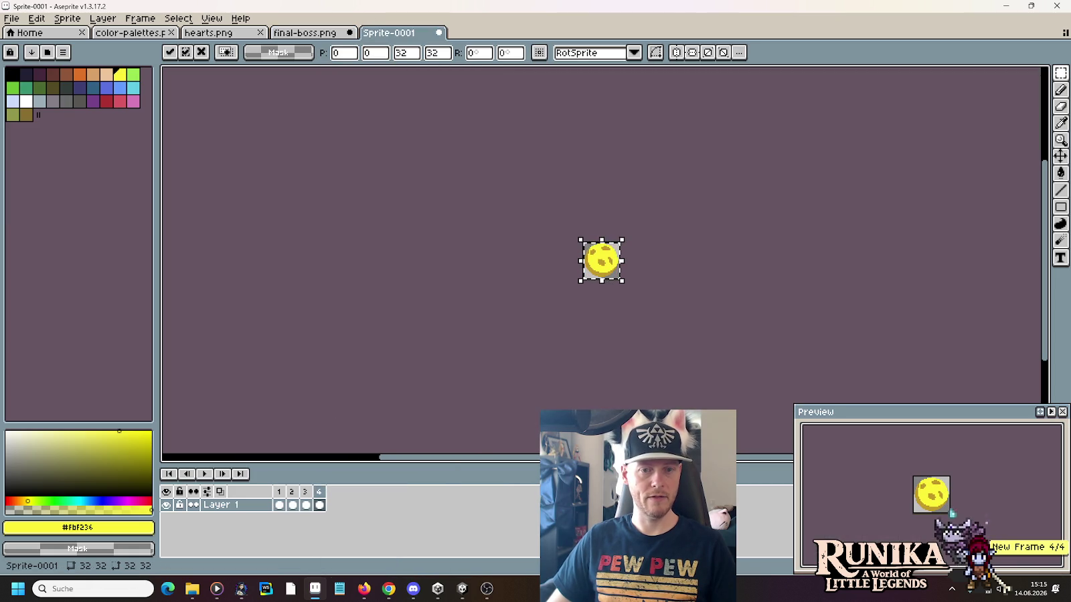
pyautogui.hotkey('ctrl', 'v')
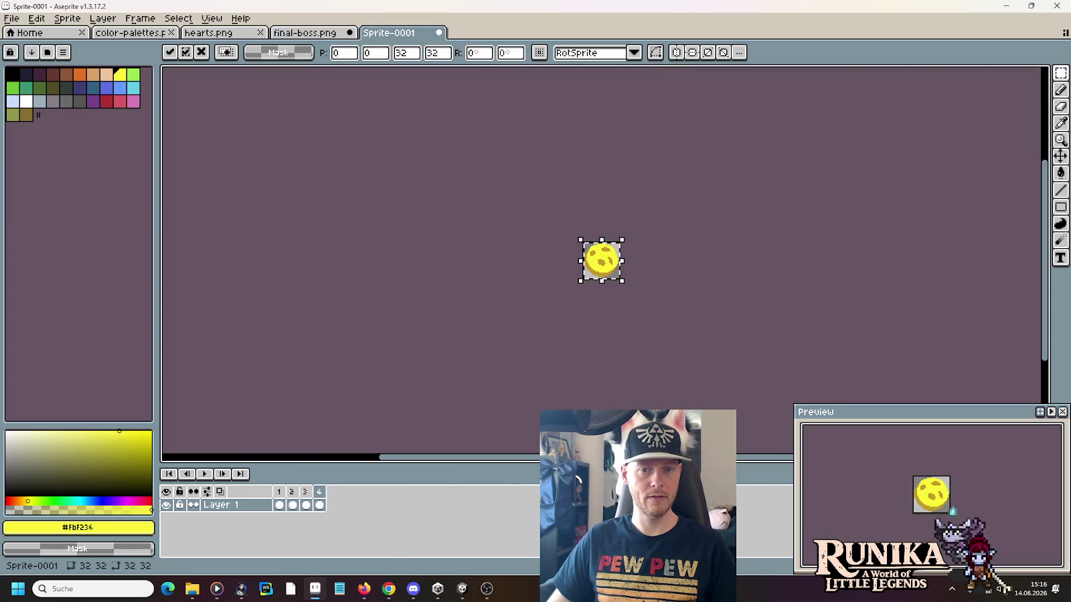
pyautogui.press('Return')
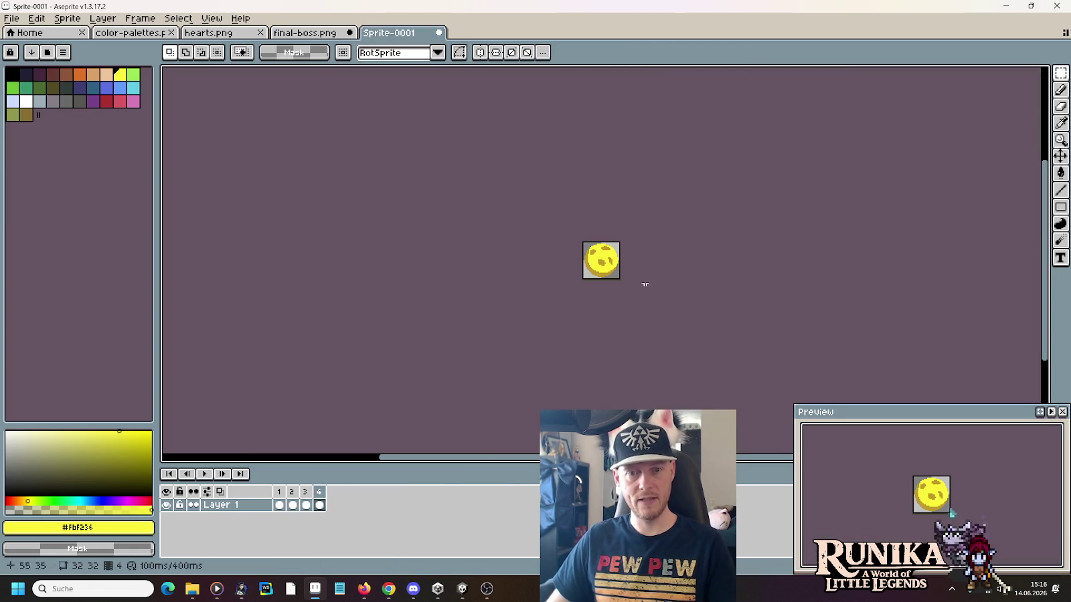
pyautogui.hotkey('ctrl', 'z')
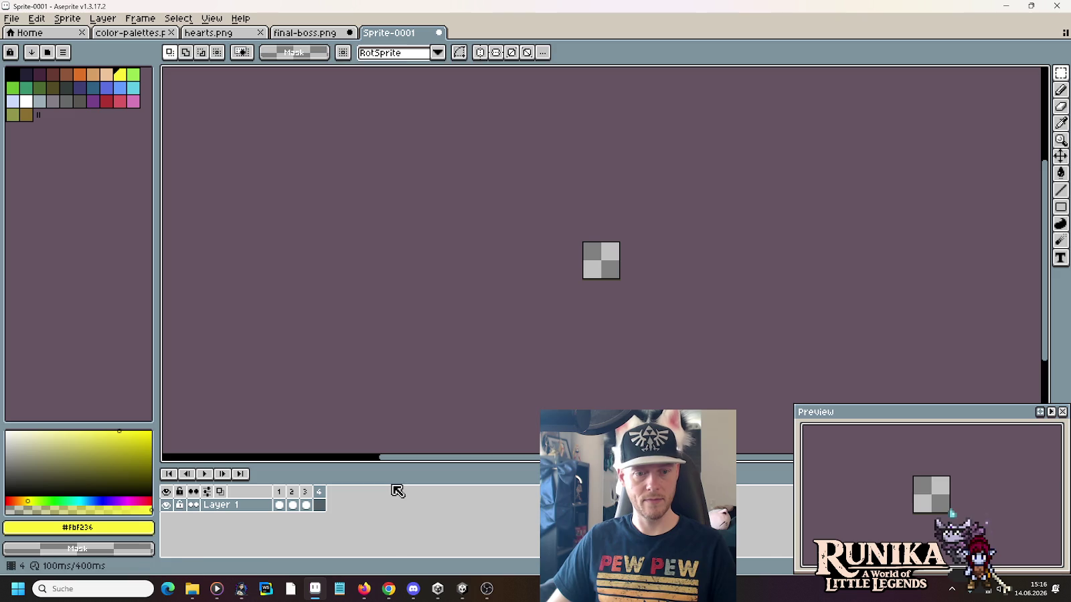
pyautogui.hotkey('ctrl', 'v')
pyautogui.click(430, 382)
# Step: Copy the fifth and sixth orbs into Sprite-0001, adding frames 5 and 6
pyautogui.click(339, 33)
pyautogui.moveTo(707, 291); pyautogui.dragTo(685, 265)
pyautogui.click(390, 33)
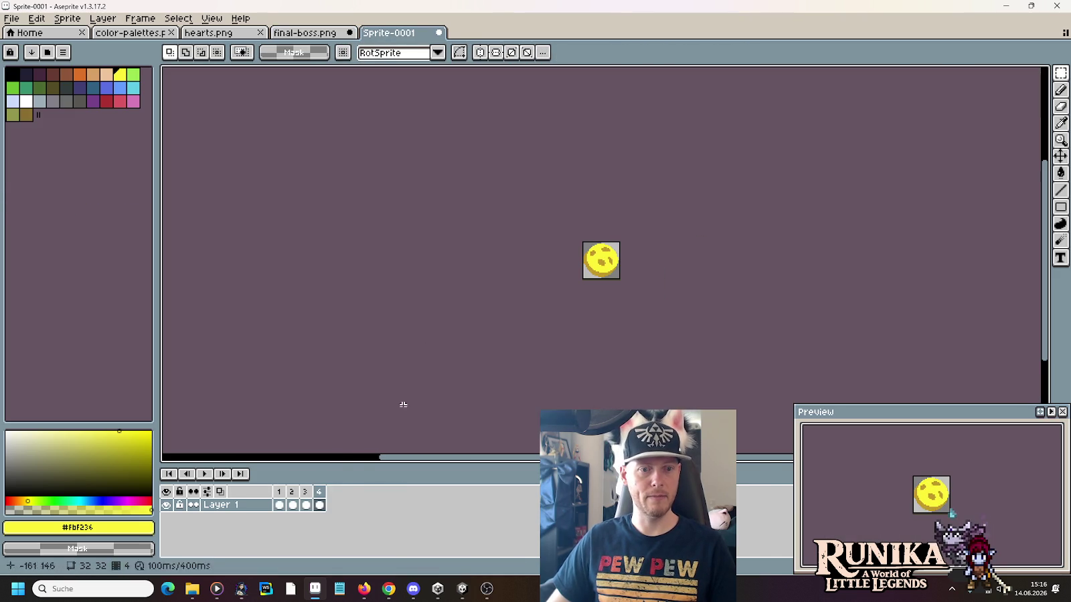
pyautogui.rightClick(328, 494)
pyautogui.click(341, 509)
pyautogui.click(304, 33)
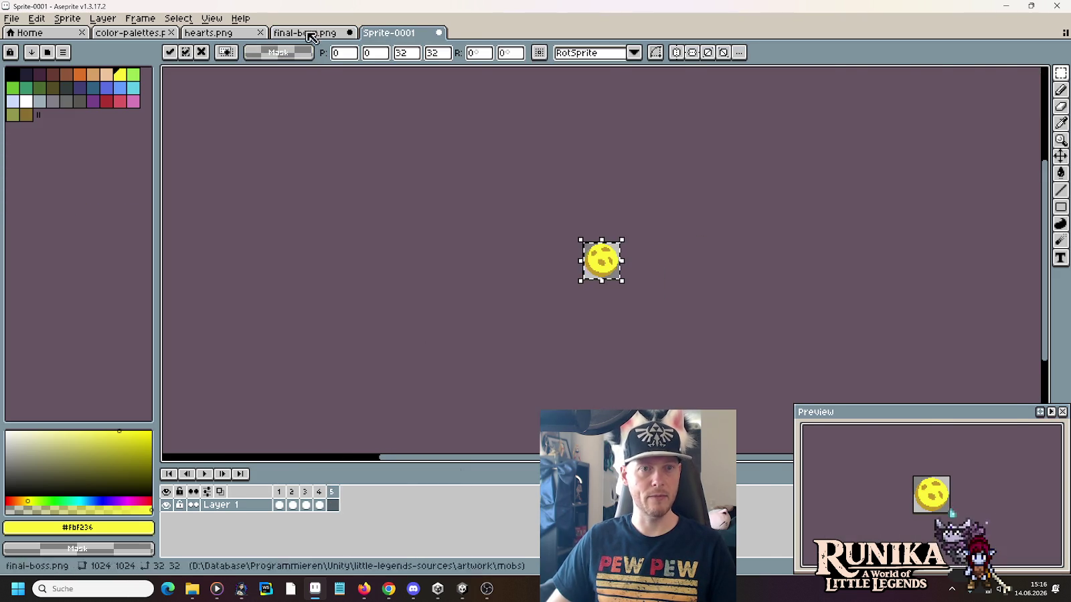
pyautogui.moveTo(736, 235); pyautogui.dragTo(799, 304)
pyautogui.hotkey('ctrl', 'c')
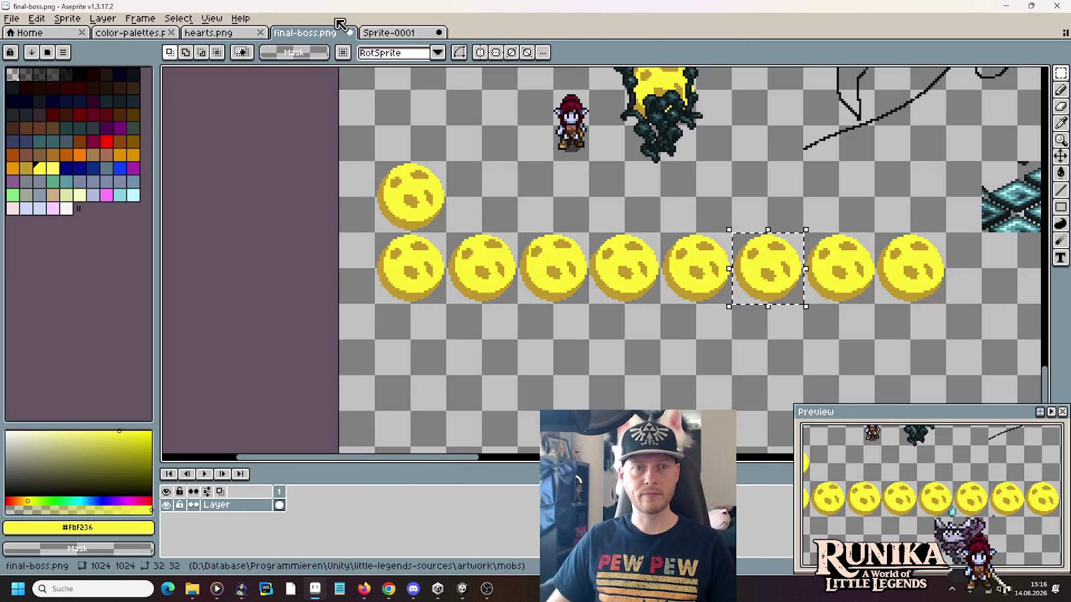
pyautogui.click(398, 33)
pyautogui.hotkey('ctrl', 'v')
pyautogui.rightClick(332, 492)
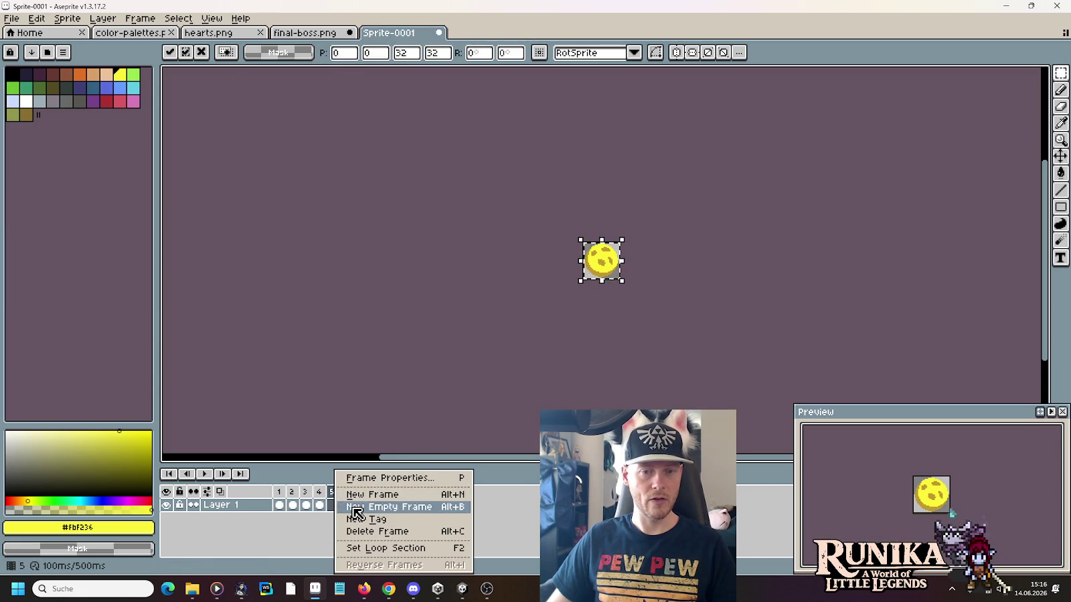
pyautogui.click(349, 508)
# Step: Copy the seventh orb into frame 6 and add empty frame 7
pyautogui.click(305, 33)
pyautogui.moveTo(876, 305); pyautogui.dragTo(803, 231)
pyautogui.hotkey('ctrl', 'c')
pyautogui.click(399, 33)
pyautogui.hotkey('ctrl', 'v')
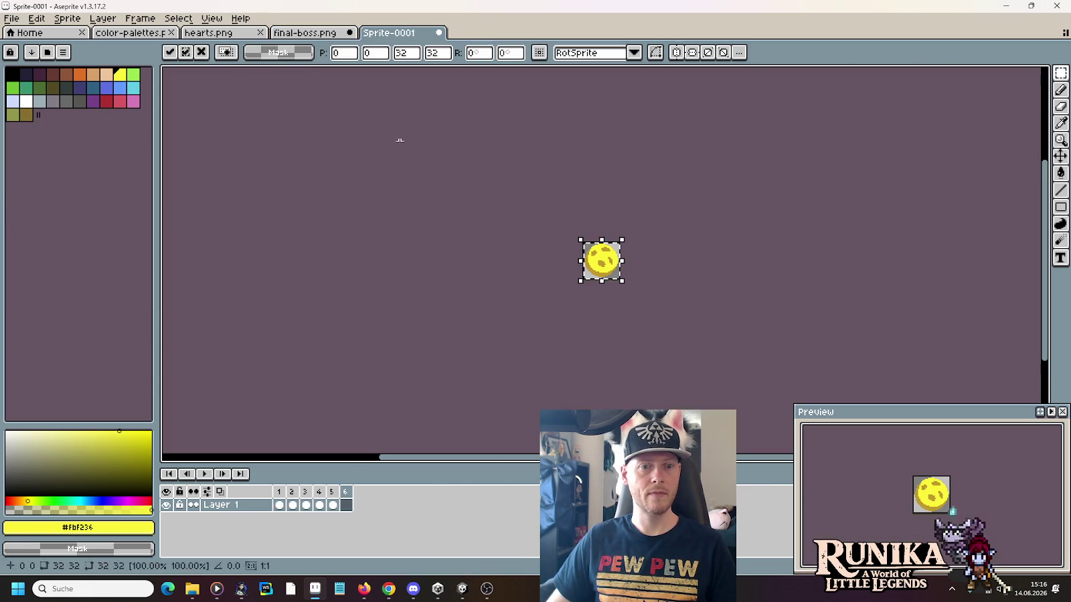
pyautogui.rightClick(345, 492)
pyautogui.click(375, 507)
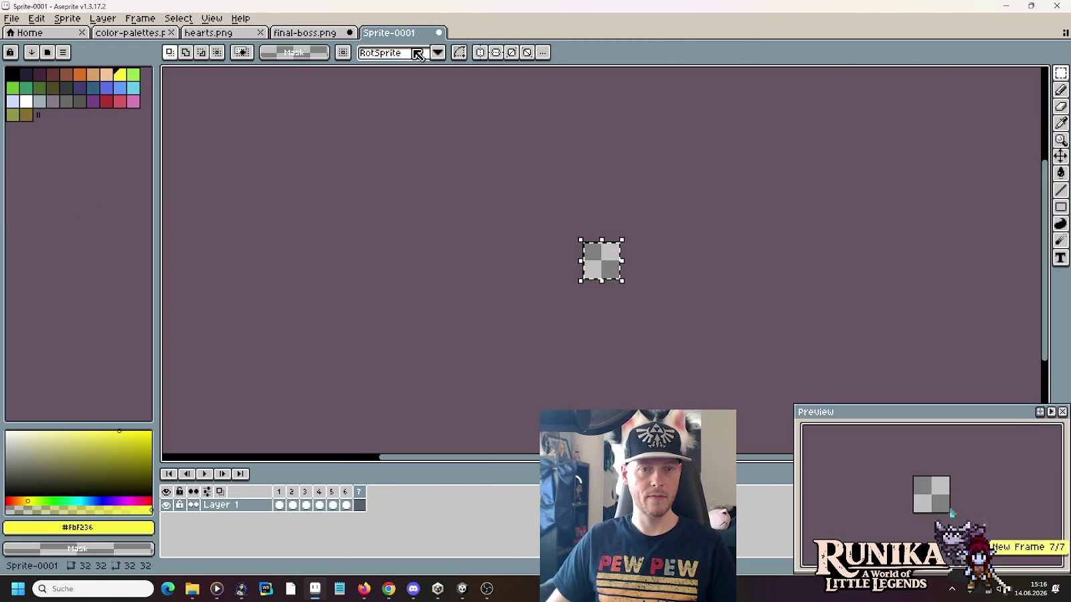
# Step: Copy the eighth orb into Sprite-0001's frames 7 and 8
pyautogui.click(314, 33)
pyautogui.moveTo(947, 305); pyautogui.dragTo(875, 231)
pyautogui.hotkey('ctrl', 'c')
pyautogui.click(398, 33)
pyautogui.hotkey('ctrl', 'v')
pyautogui.rightClick(359, 492)
pyautogui.click(389, 507)
pyautogui.hotkey('ctrl', 'v')
pyautogui.press('Return')
pyautogui.scroll(3, 633, 275)
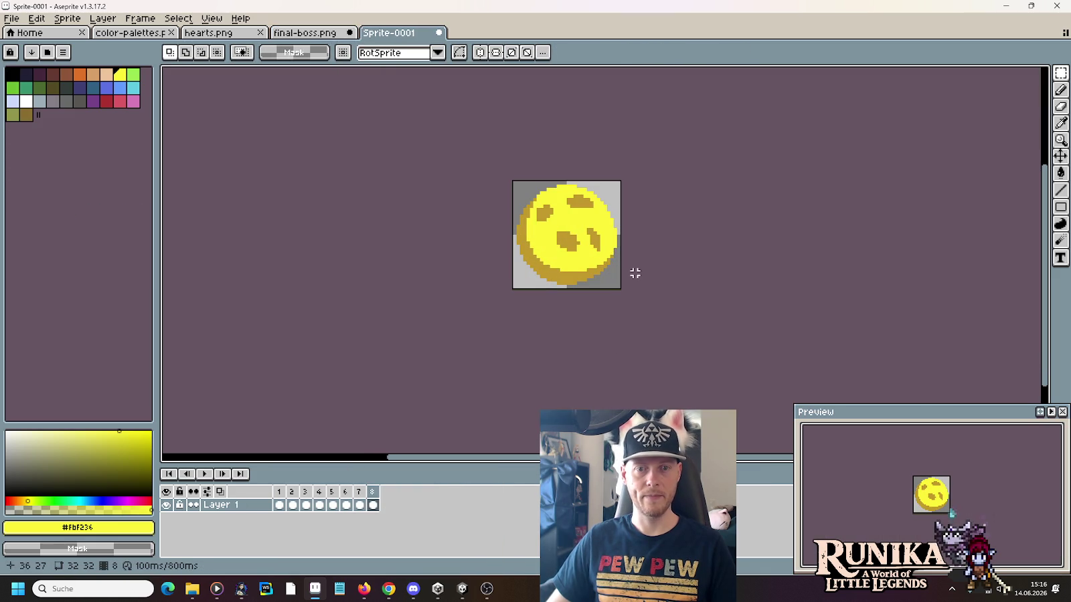
# Step: Preview the orb animation and set frame 5's duration to 850 ms
pyautogui.click(203, 474)
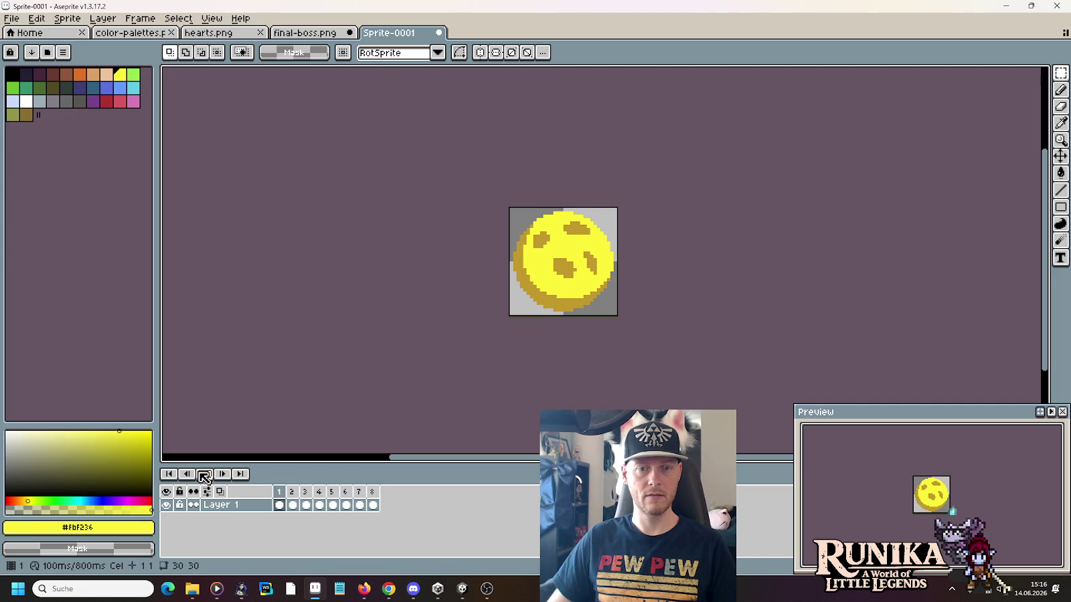
pyautogui.click(338, 504)
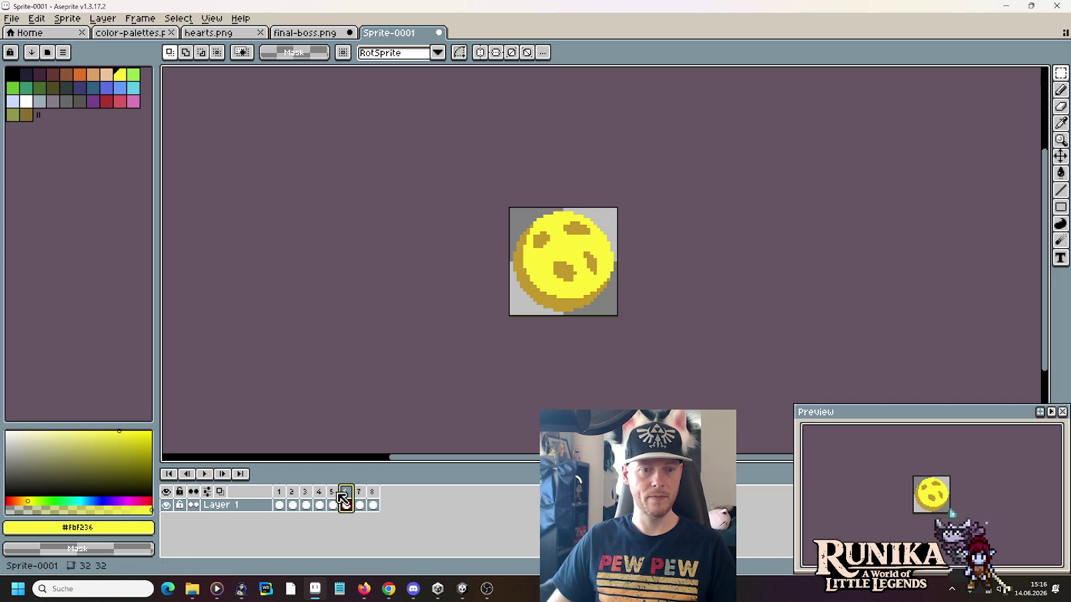
pyautogui.rightClick(336, 501)
pyautogui.click(351, 478)
pyautogui.write('850')
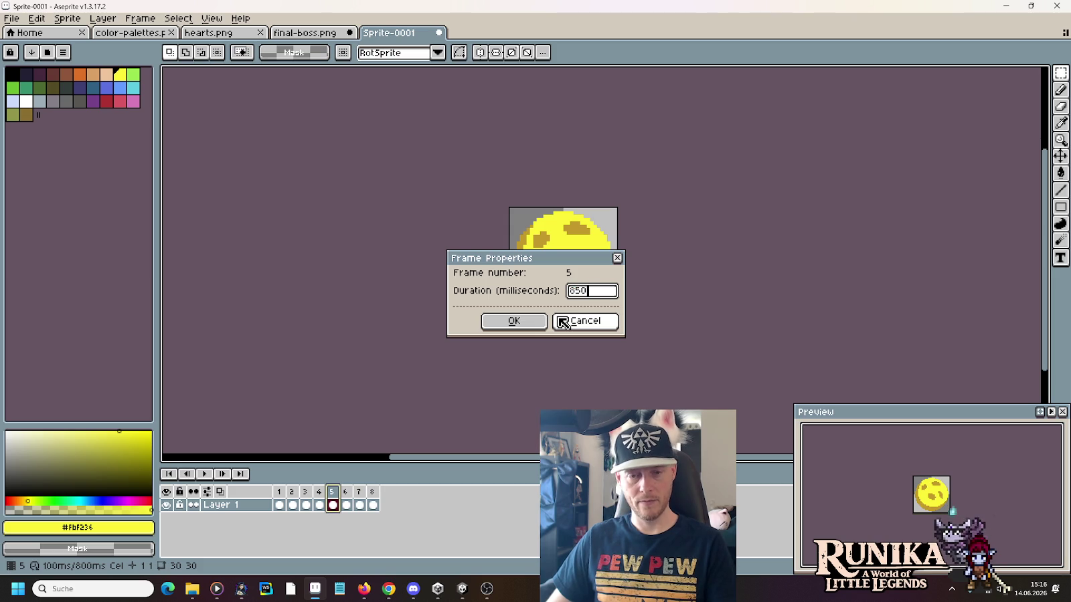
pyautogui.press('Return')
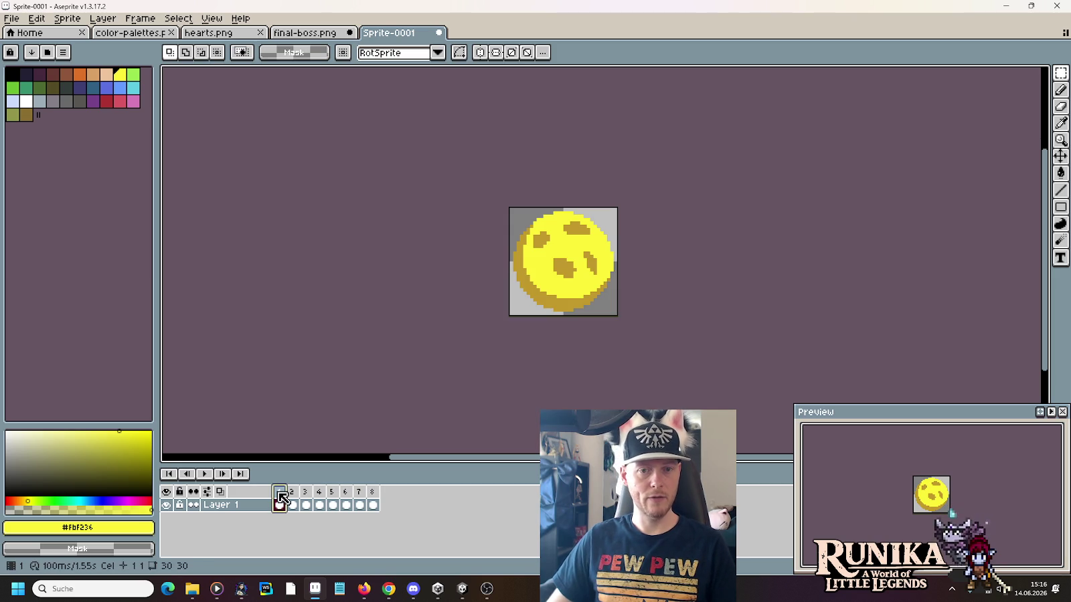
# Step: Set frame 1's duration to 850 ms as well
pyautogui.rightClick(282, 497)
pyautogui.click(337, 477)
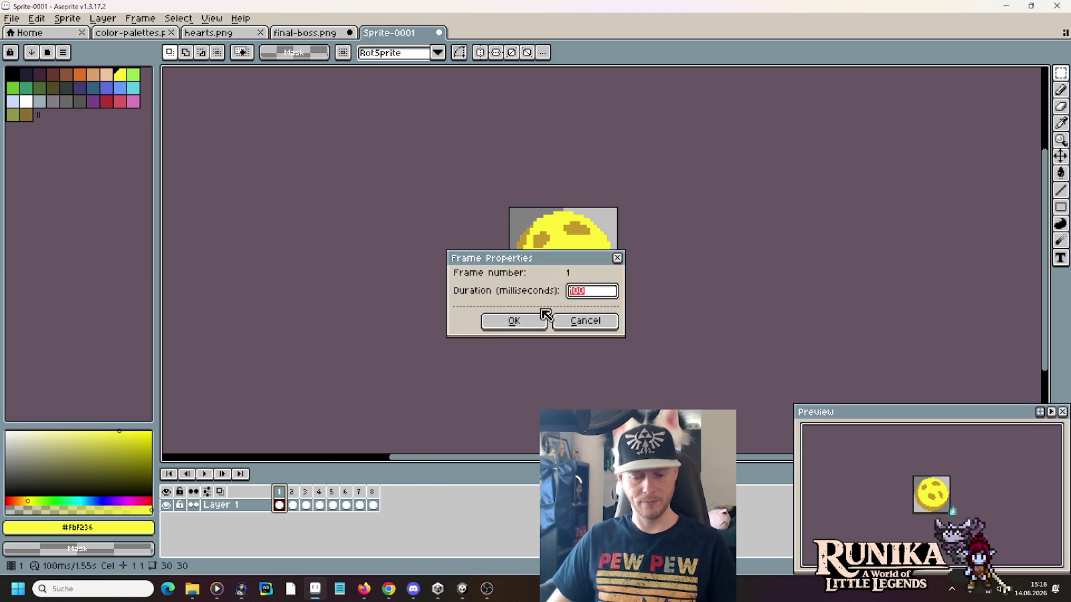
pyautogui.write('0')
pyautogui.press('Return')
pyautogui.scroll(-4, 590, 372)
pyautogui.scroll(4, 592, 375)
pyautogui.scroll(-2, 592, 375)
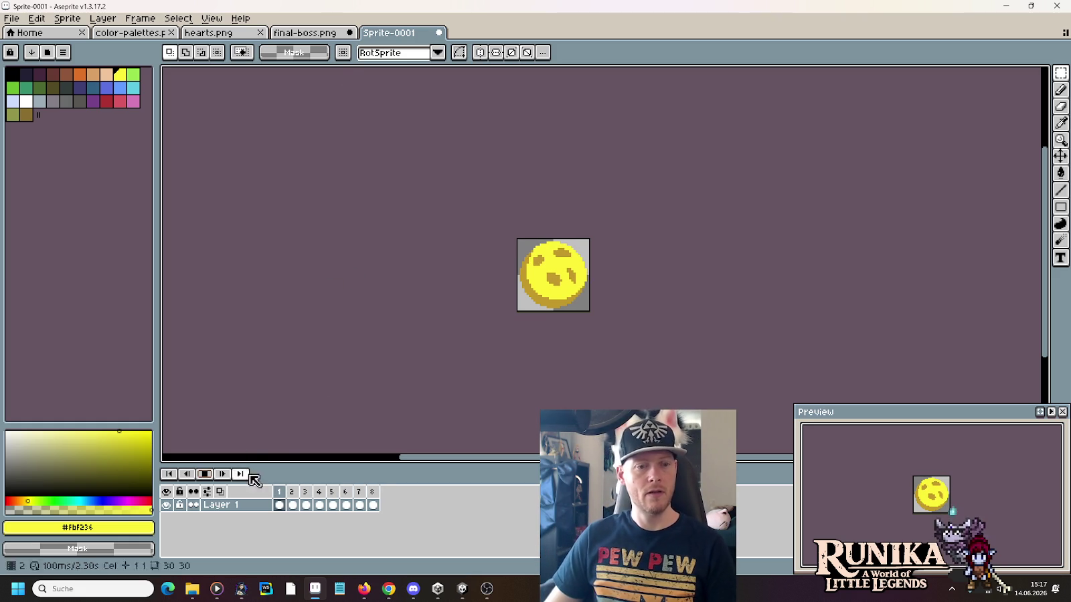
pyautogui.click(304, 32)
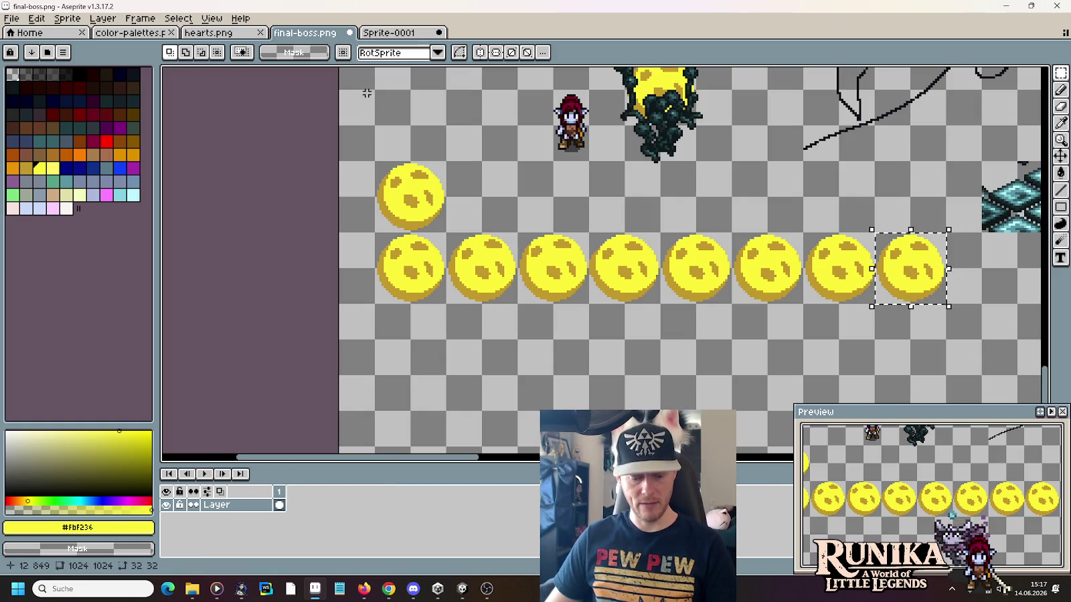
# Step: Eyedrop dark gold #c2992b and pencil a pixel on the upper orb's lower-left rim
pyautogui.scroll(5, 390, 210)
pyautogui.press('i')
pyautogui.click(447, 188)
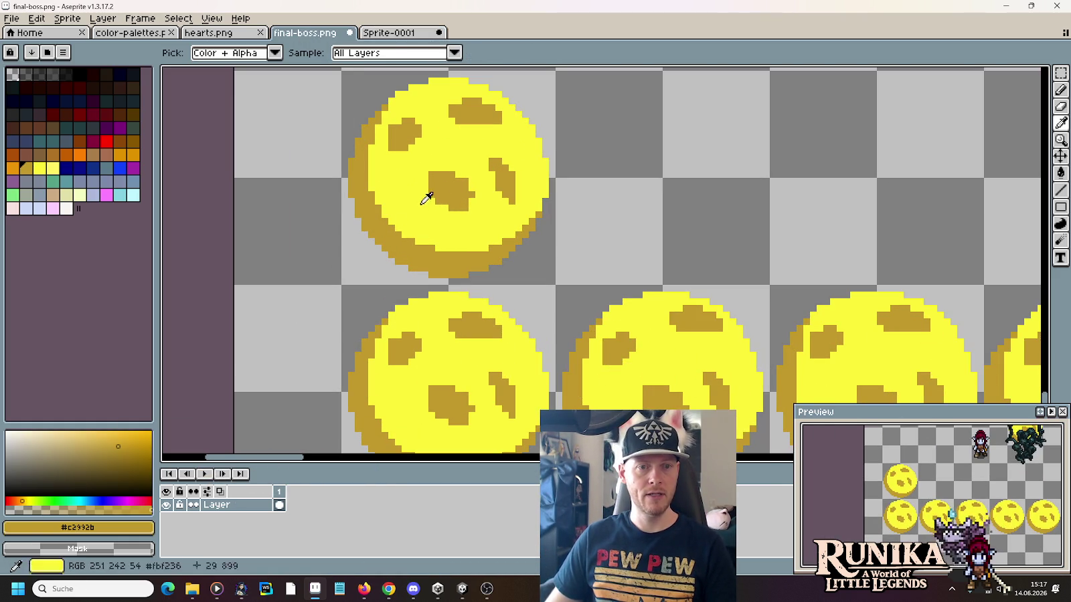
pyautogui.press('b')
pyautogui.press('i')
pyautogui.press('b')
pyautogui.press('i')
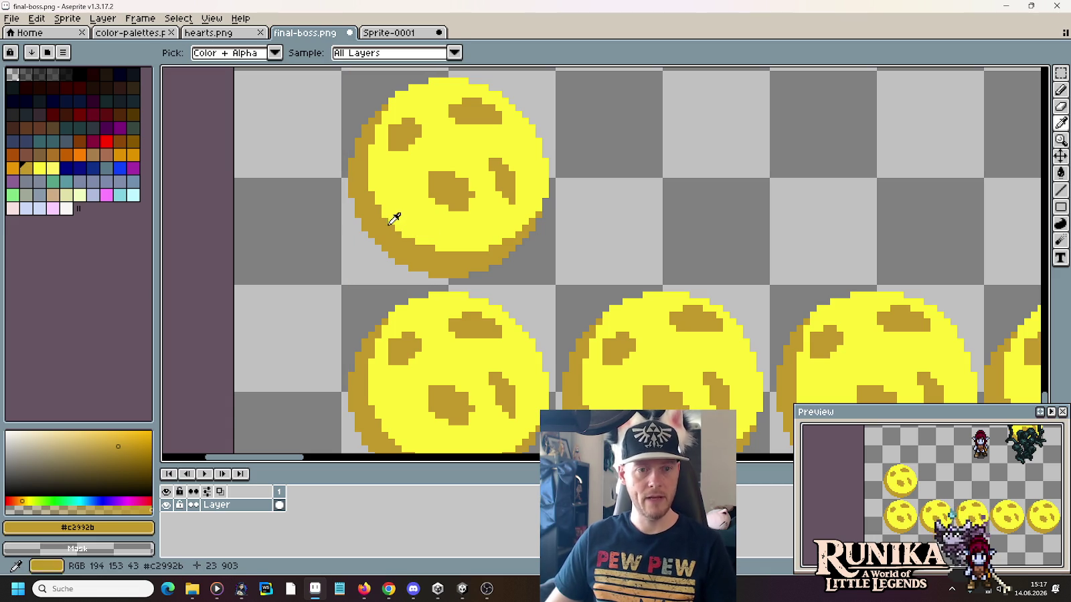
pyautogui.press('b')
pyautogui.click(394, 226)
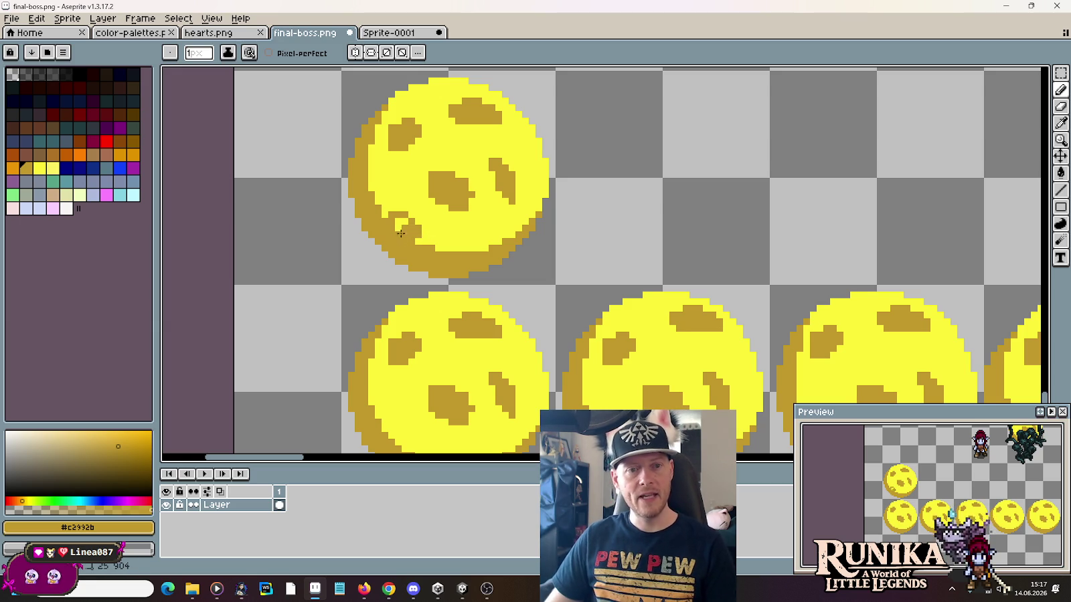
# Step: Glance at Sprite-0001, then return to inspect final-boss.png's orbs
pyautogui.scroll(-2, 403, 245)
pyautogui.click(387, 32)
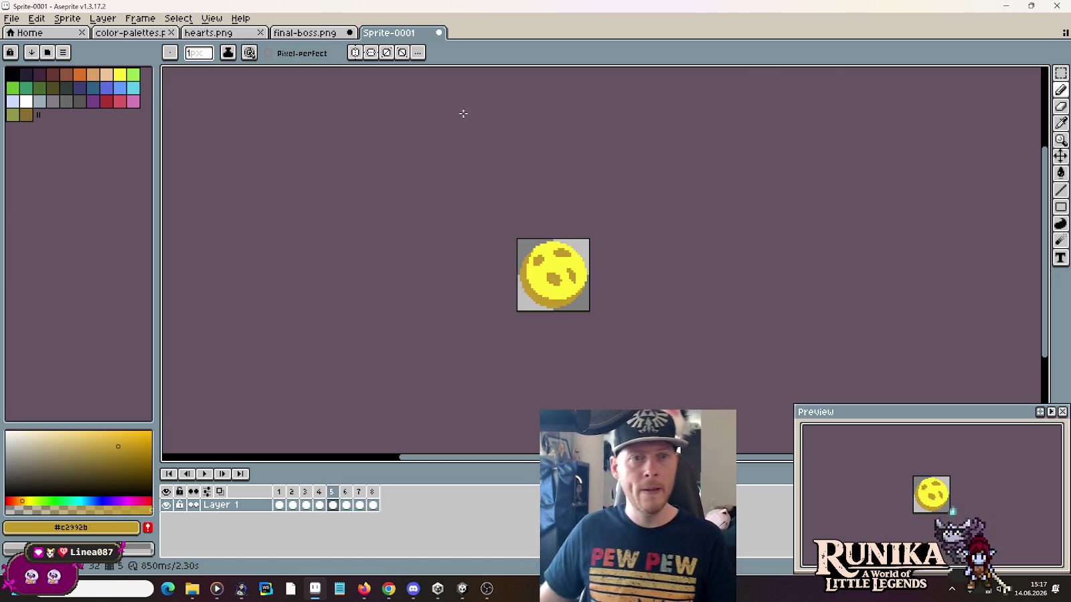
pyautogui.click(321, 32)
pyautogui.scroll(-1, 469, 180)
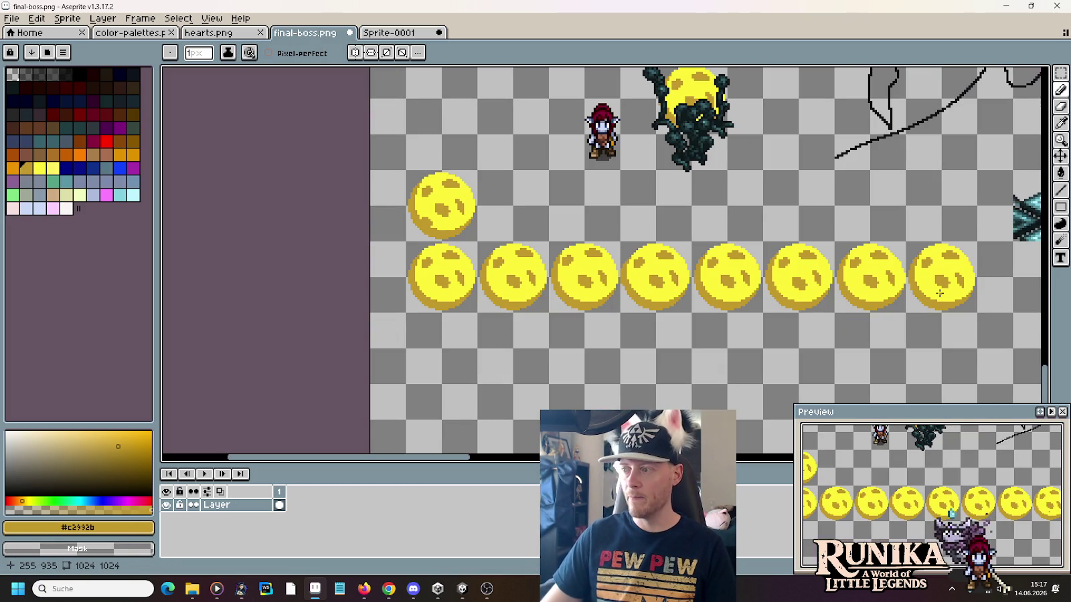
pyautogui.scroll(2, 430, 232)
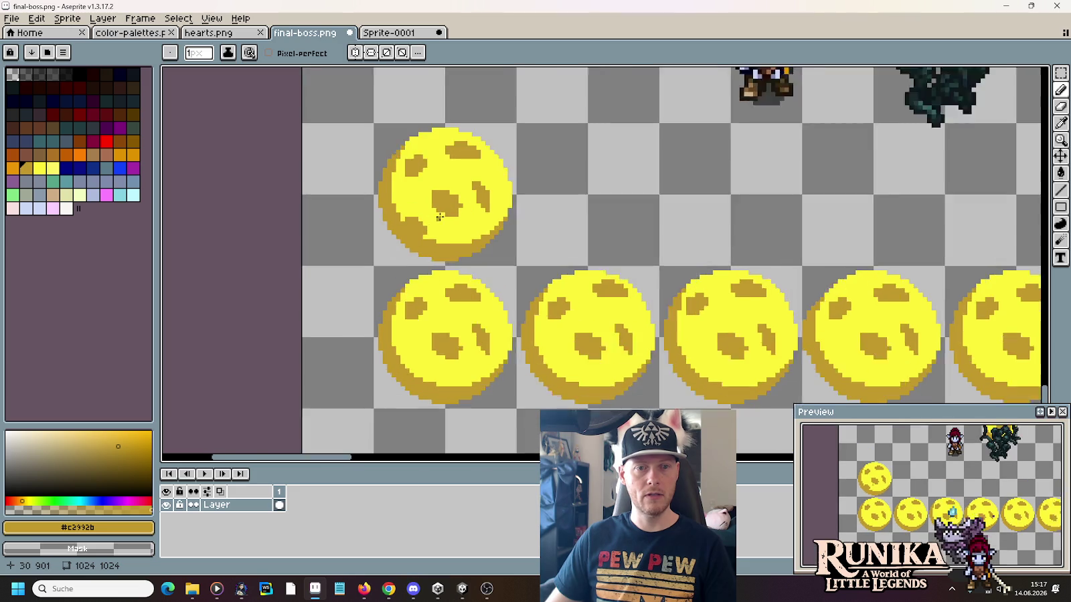
pyautogui.scroll(1, 430, 232)
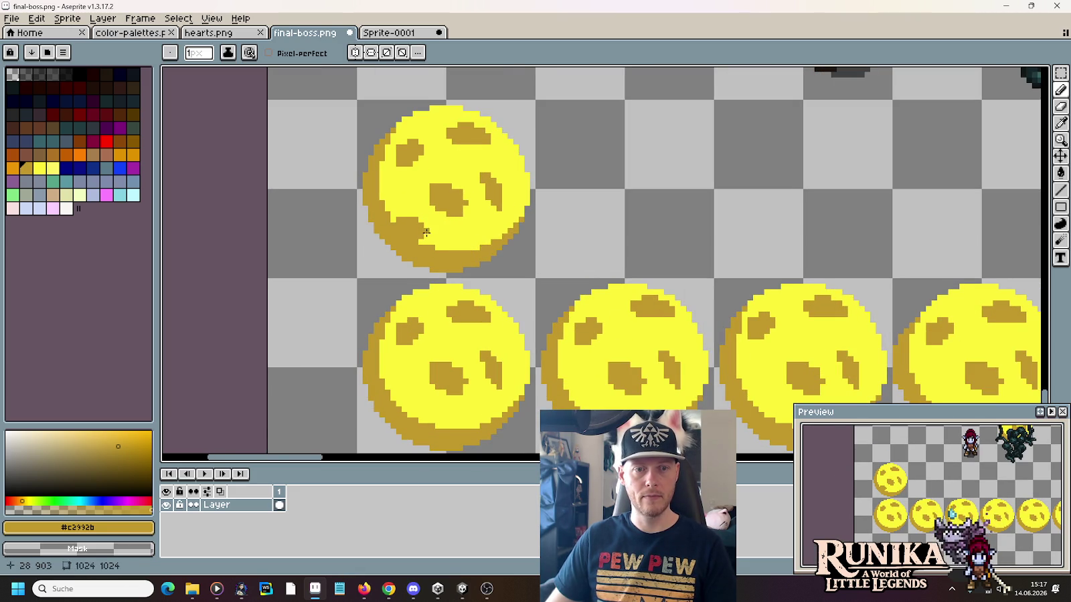
pyautogui.scroll(-1, 486, 256)
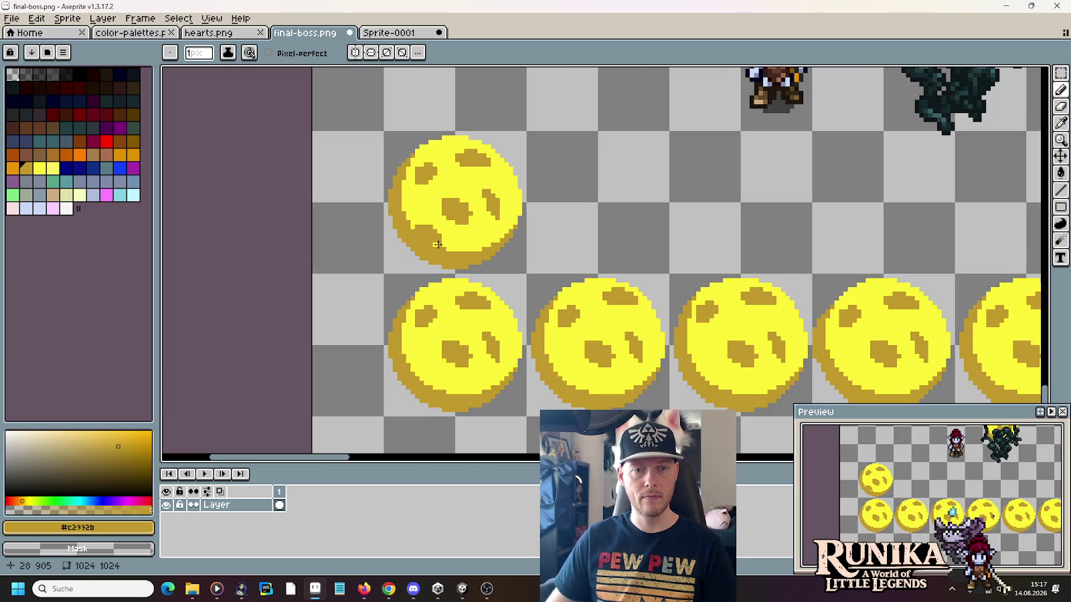
pyautogui.scroll(-1, 545, 245)
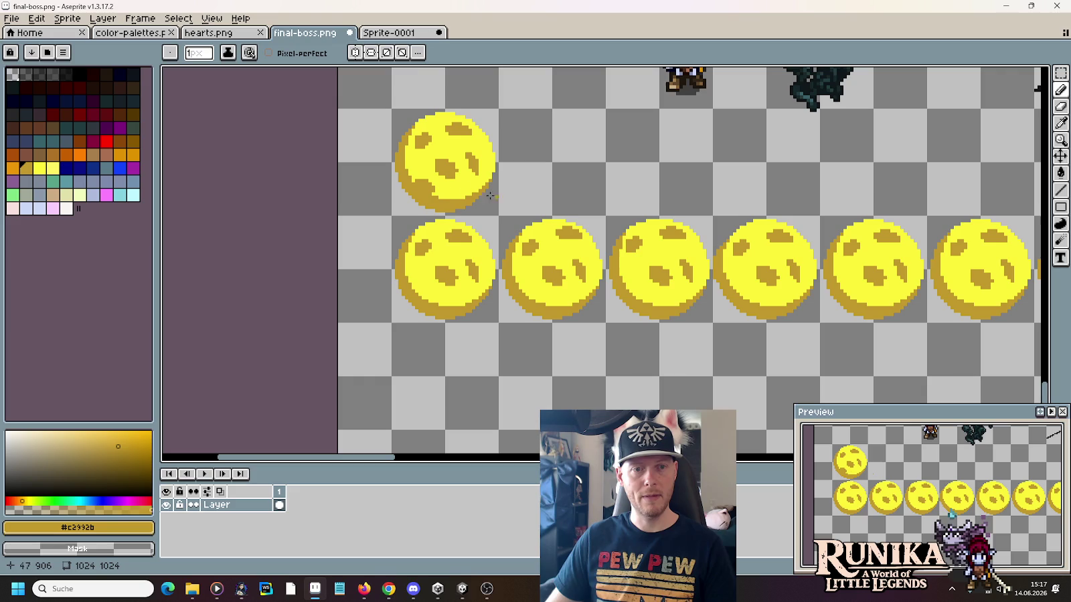
pyautogui.press('m')
pyautogui.scroll(2, 411, 185)
# Step: Copy the top orb's 7x7 dark gold rim patch onto the first and third orbs below
pyautogui.moveTo(419, 185); pyautogui.dragTo(452, 218)
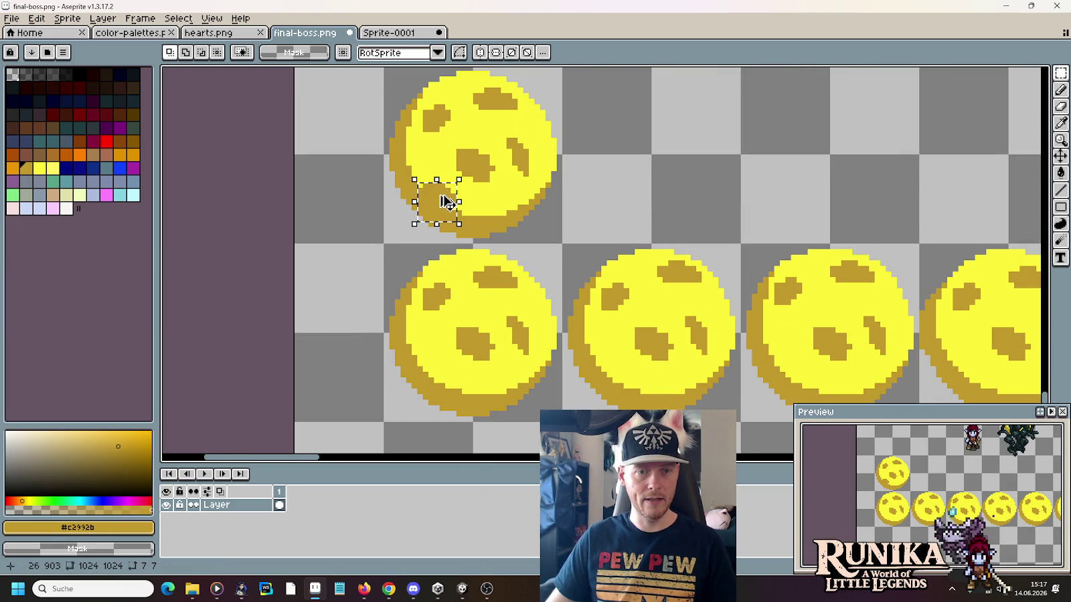
pyautogui.moveTo(444, 204)
pyautogui.mouseDown()
pyautogui.moveTo(519, 330)
pyautogui.moveTo(497, 394)
pyautogui.moveTo(442, 370)
pyautogui.moveTo(442, 381)
pyautogui.moveTo(813, 389)
pyautogui.moveTo(788, 375)
pyautogui.mouseUp()
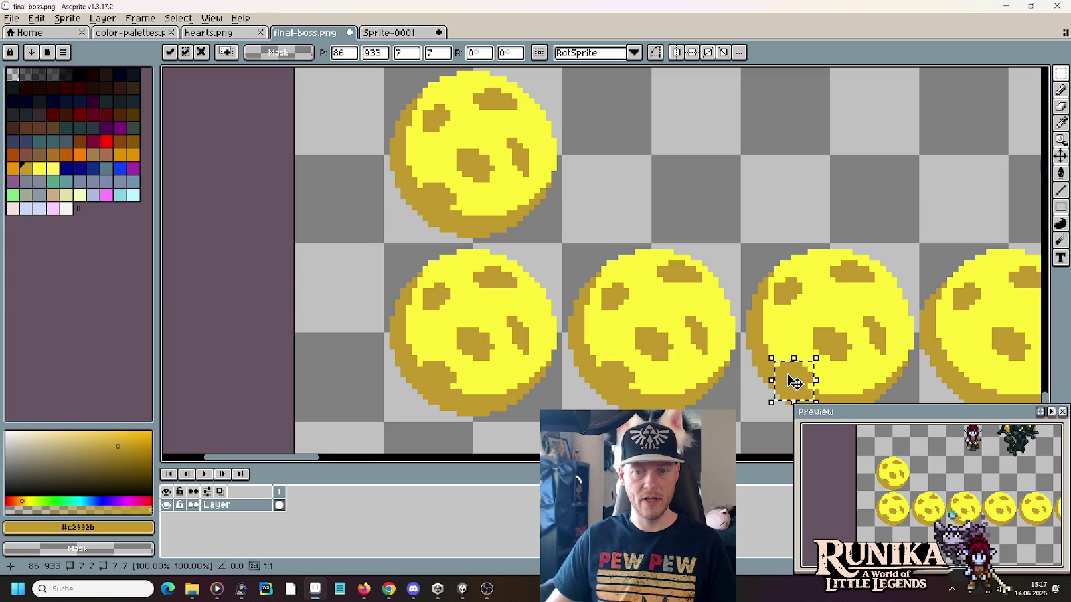
pyautogui.scroll(1, 517, 296)
pyautogui.moveTo(411, 309)
pyautogui.mouseDown()
pyautogui.moveTo(645, 327)
pyautogui.moveTo(616, 305)
pyautogui.moveTo(837, 310)
pyautogui.moveTo(825, 298)
pyautogui.mouseUp()
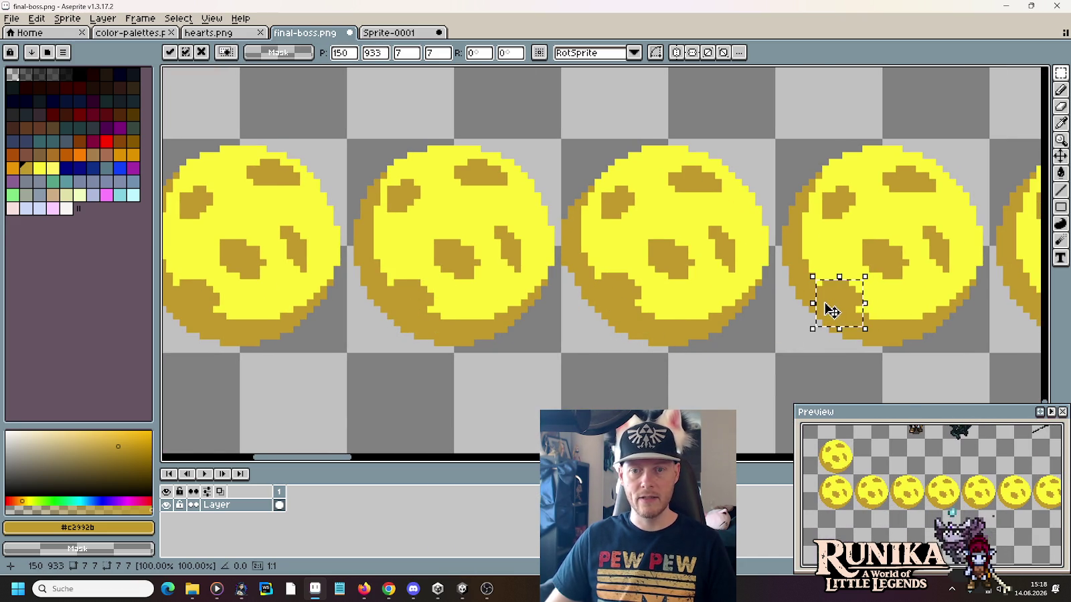
# Step: Stamp the rim patch onto the remaining orbs along the row and commit the placement
pyautogui.hscroll(4, 824, 298)
pyautogui.moveTo(594, 304)
pyautogui.mouseDown()
pyautogui.moveTo(682, 314)
pyautogui.moveTo(767, 306)
pyautogui.mouseUp()
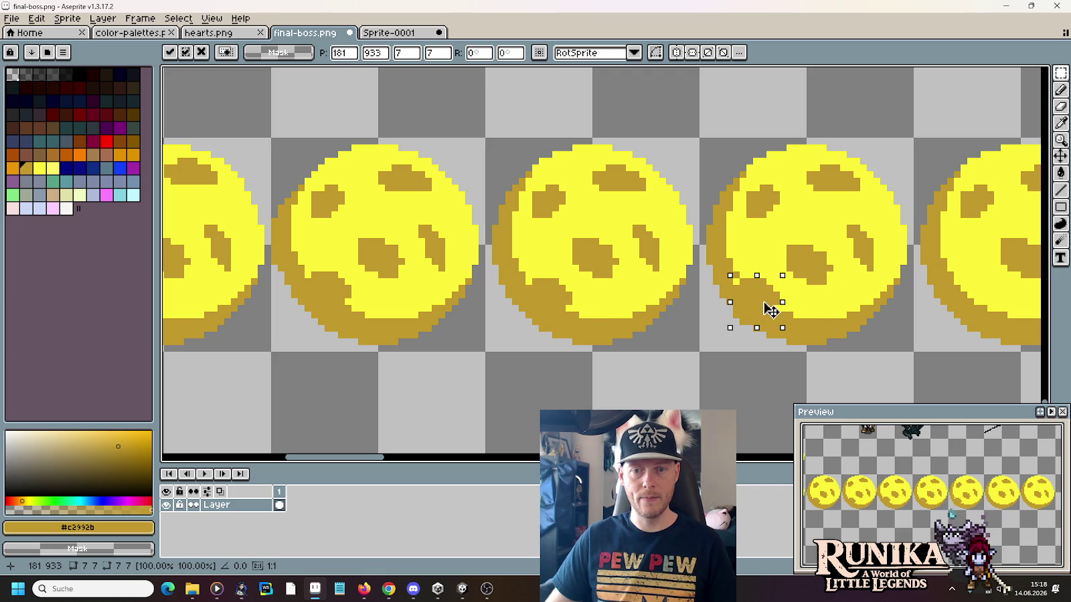
pyautogui.hscroll(4, 767, 306)
pyautogui.moveTo(577, 309)
pyautogui.mouseDown()
pyautogui.moveTo(817, 315)
pyautogui.moveTo(789, 310)
pyautogui.moveTo(1049, 339)
pyautogui.moveTo(803, 304)
pyautogui.mouseUp()
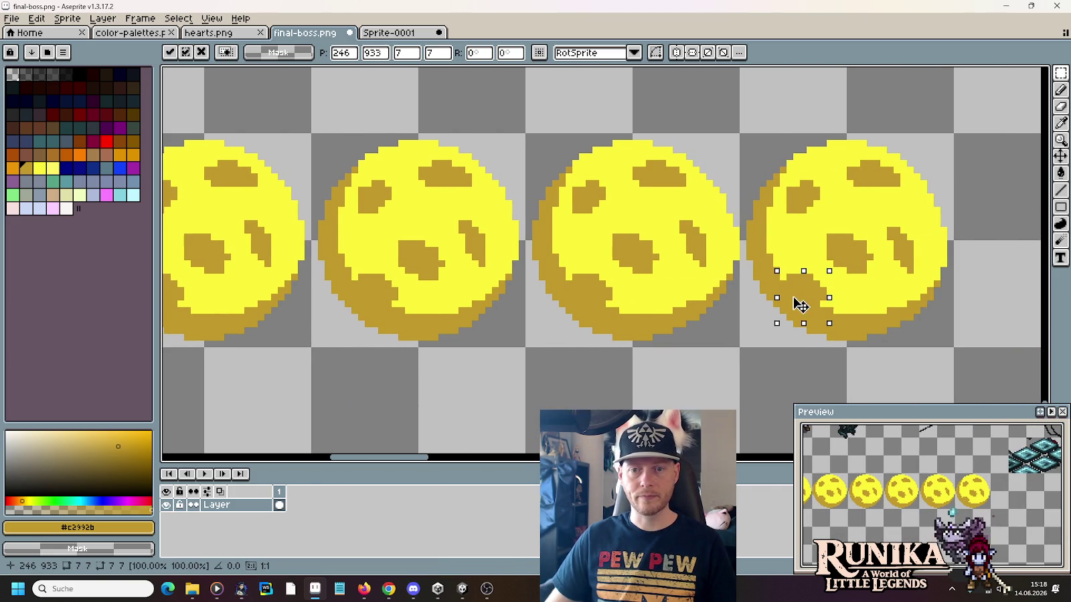
pyautogui.press('Return')
pyautogui.scroll(-1, 648, 302)
pyautogui.scroll(-2, 648, 303)
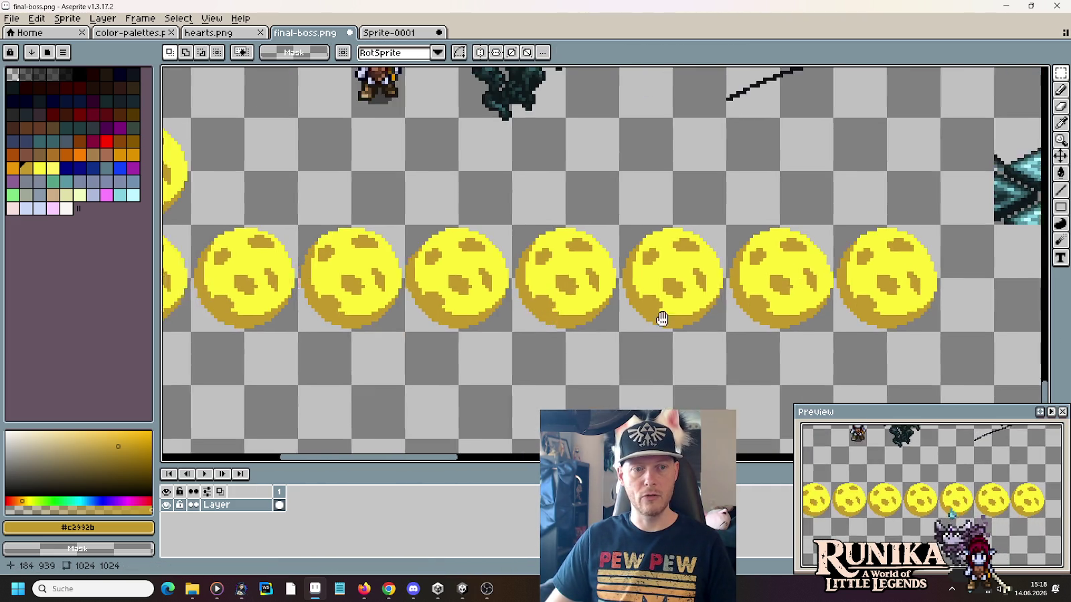
pyautogui.scroll(-2, 642, 308)
pyautogui.moveTo(614, 326); pyautogui.dragTo(653, 322)
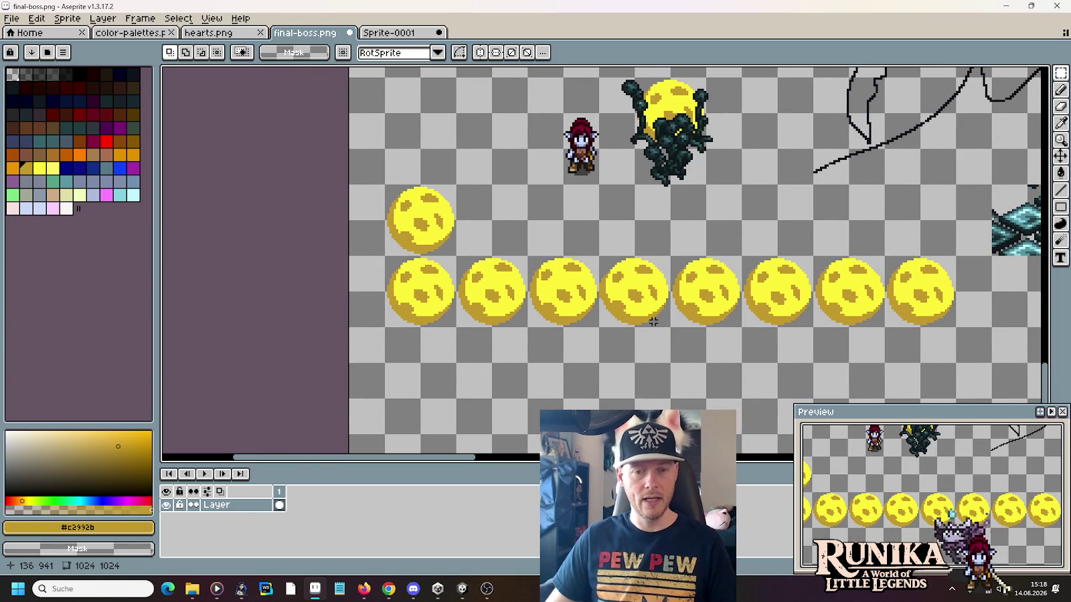
pyautogui.scroll(1, 363, 268)
pyautogui.scroll(1, 567, 289)
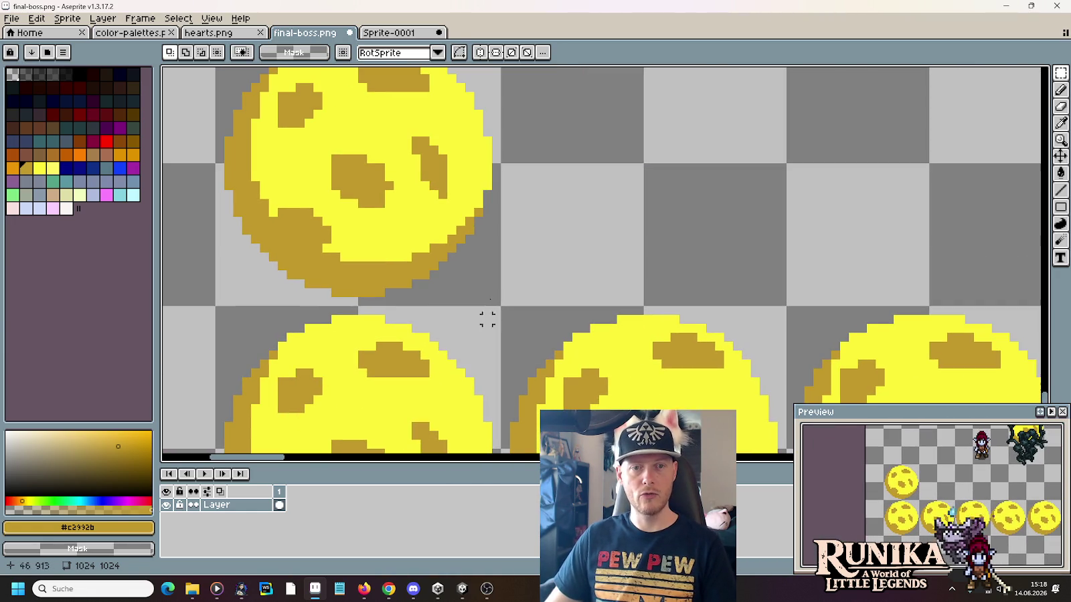
# Step: Place a bright yellow test pixel beside the top orb and sample the dark and mid gold shades
pyautogui.press('b')
pyautogui.keyDown('alt'); pyautogui.click(490, 163); pyautogui.keyUp('alt')
pyautogui.click(666, 199)
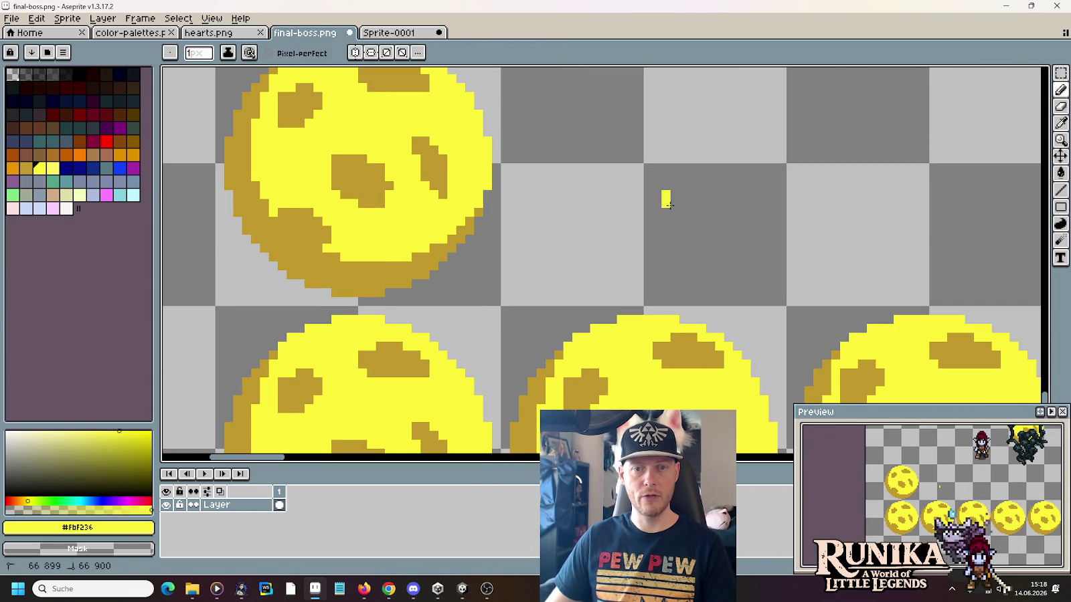
pyautogui.press('i')
pyautogui.click(673, 341)
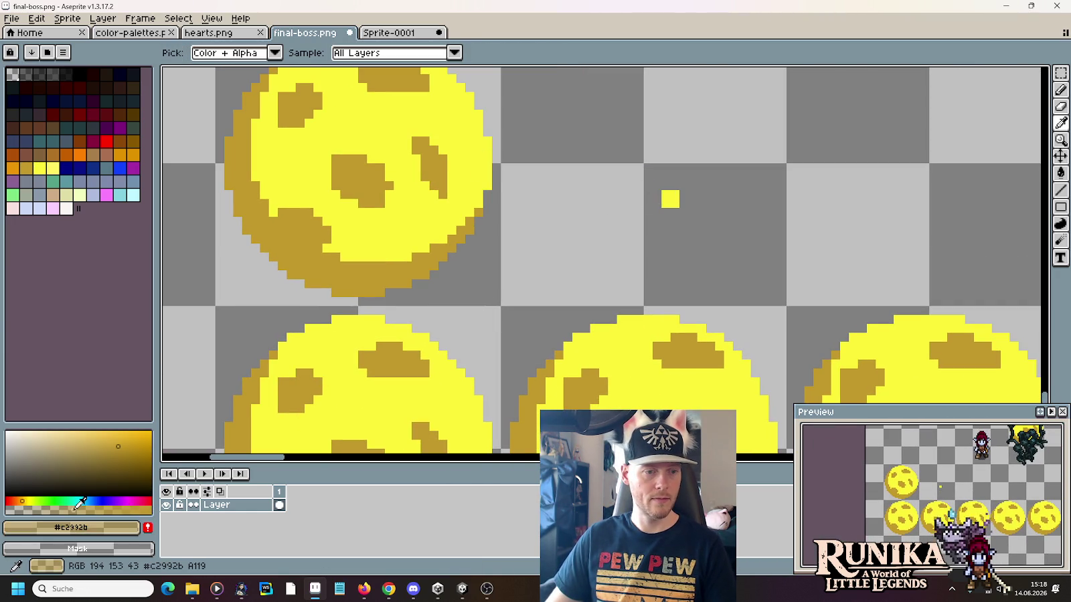
pyautogui.press('b')
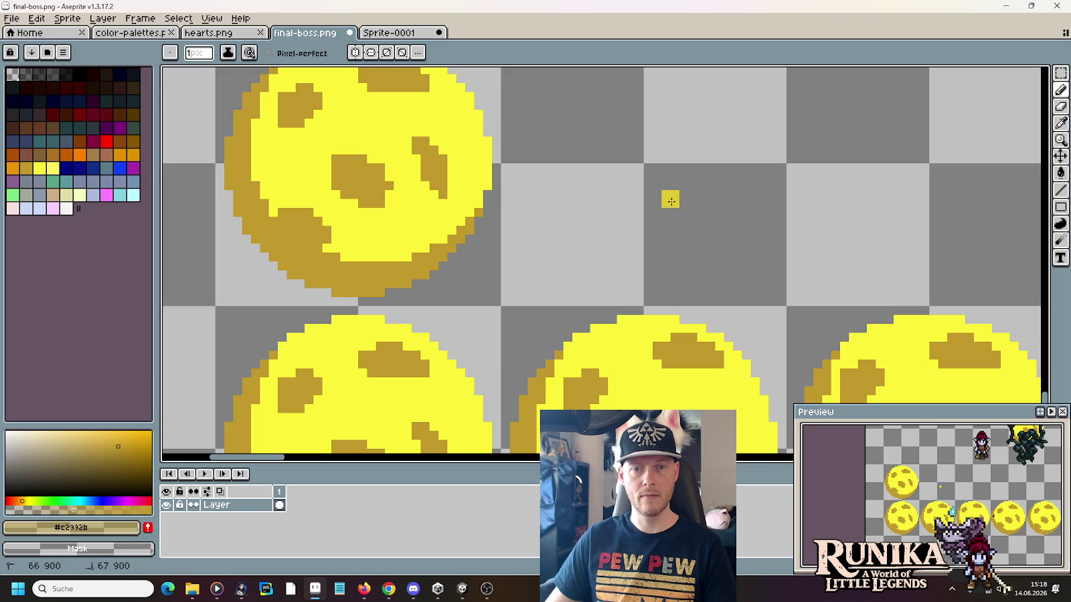
pyautogui.keyDown('alt'); pyautogui.click(671, 201); pyautogui.keyUp('alt')
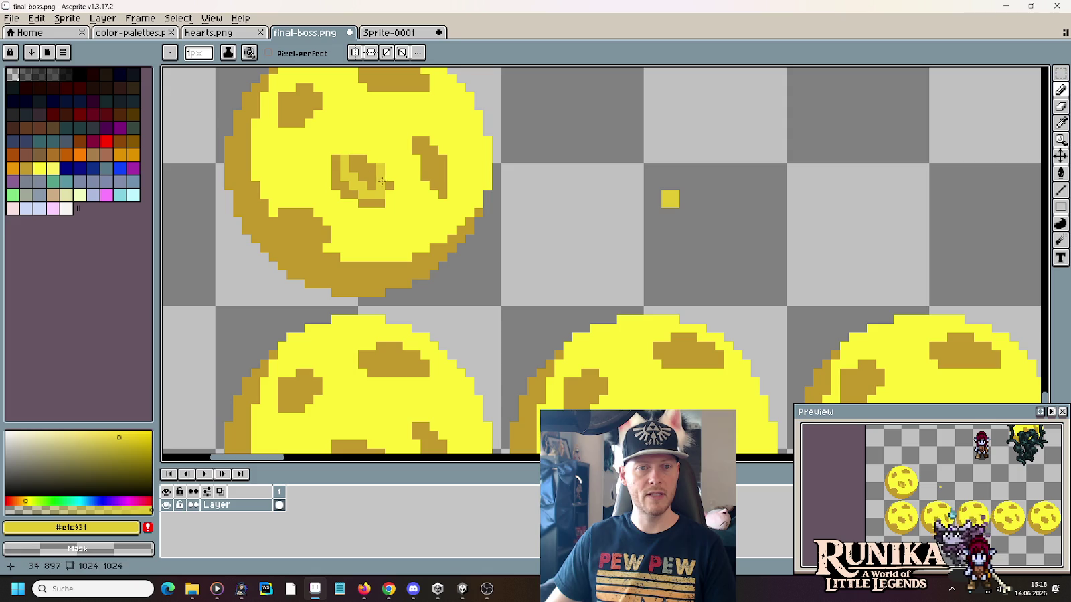
pyautogui.keyDown('alt'); pyautogui.click(337, 182); pyautogui.keyUp('alt')
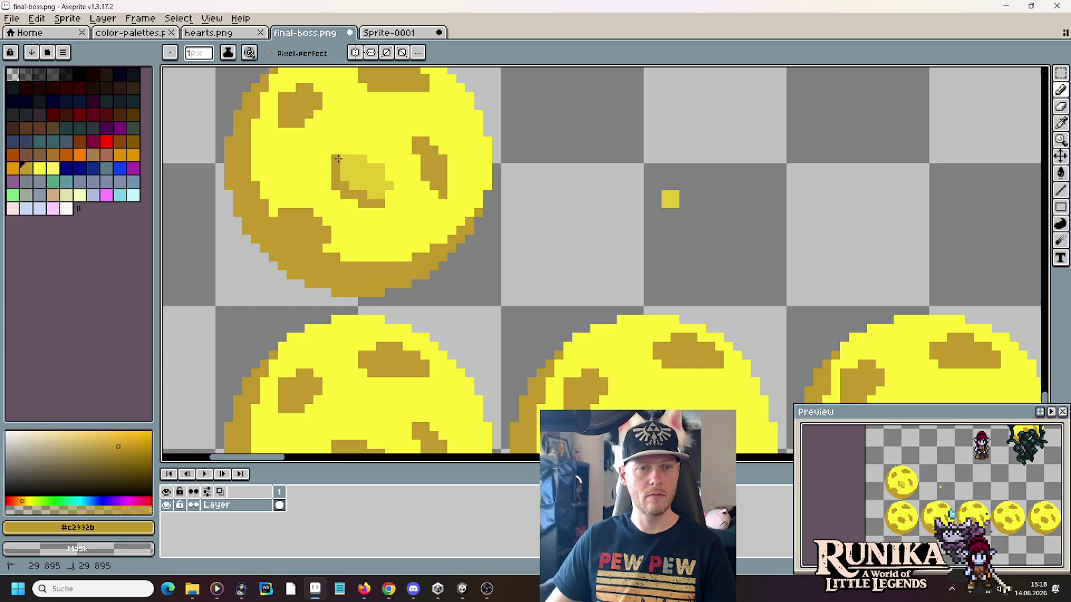
# Step: Lighten the single orb's top dark dent with lighter gold sampled from its centre
pyautogui.scroll(-3, 443, 246)
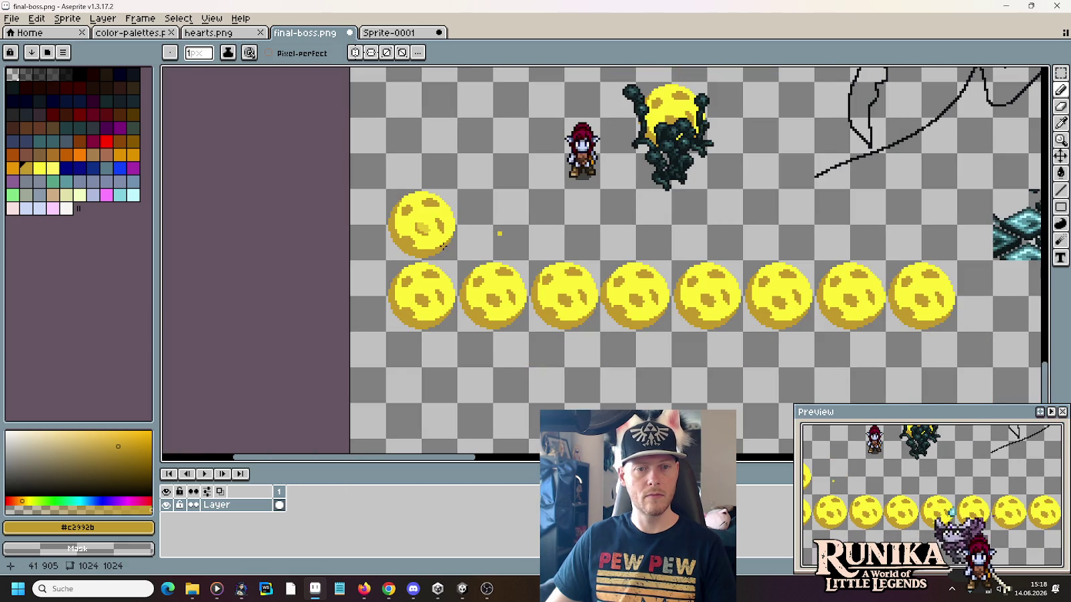
pyautogui.scroll(2, 432, 203)
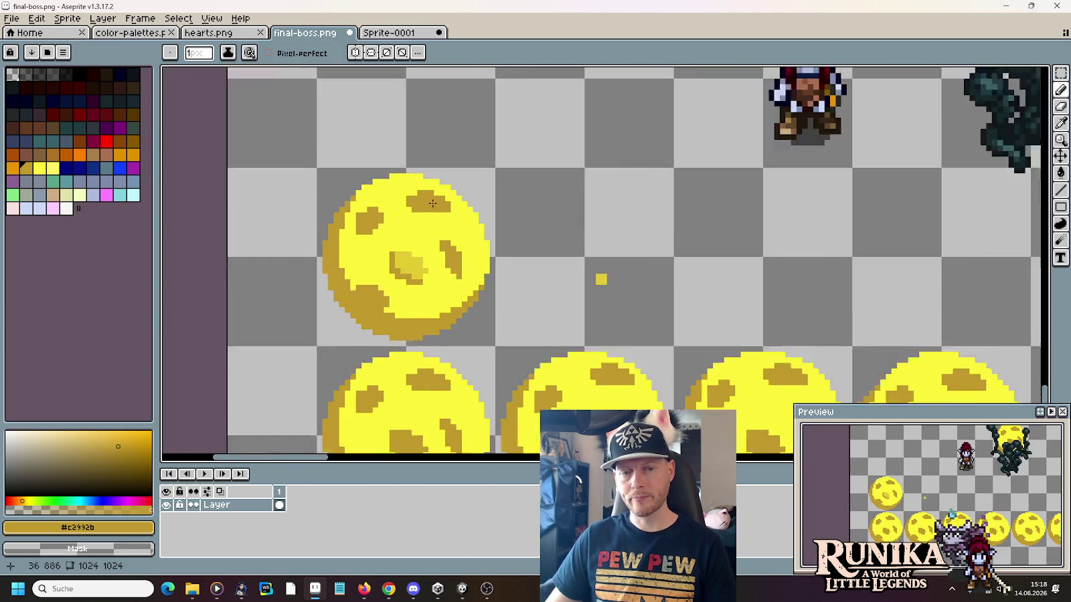
pyautogui.scroll(1, 432, 202)
pyautogui.keyDown('alt'); pyautogui.click(410, 273); pyautogui.keyUp('alt')
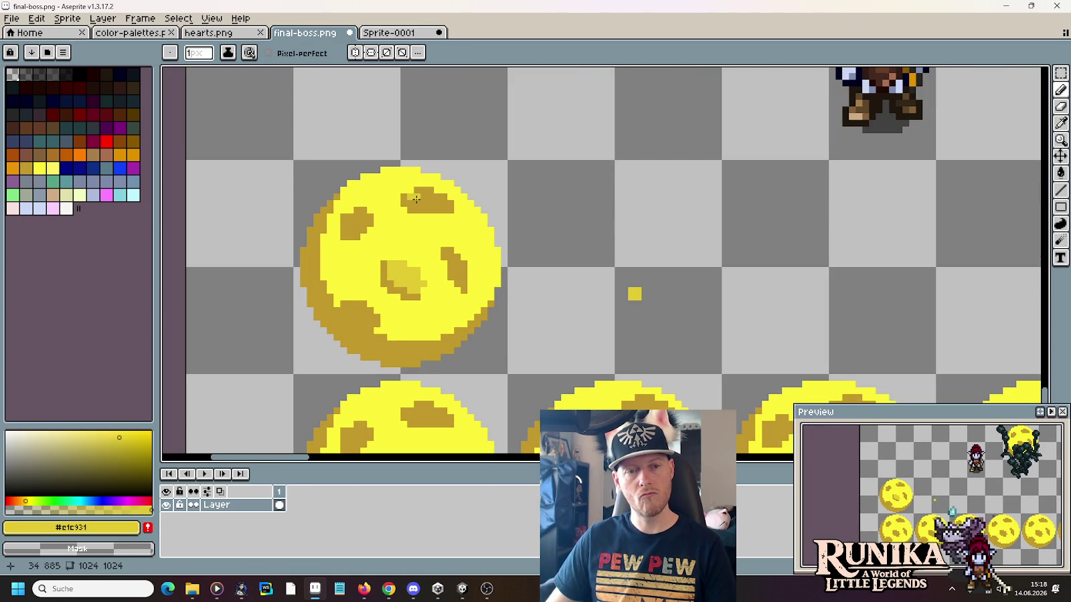
pyautogui.moveTo(442, 202); pyautogui.dragTo(426, 197)
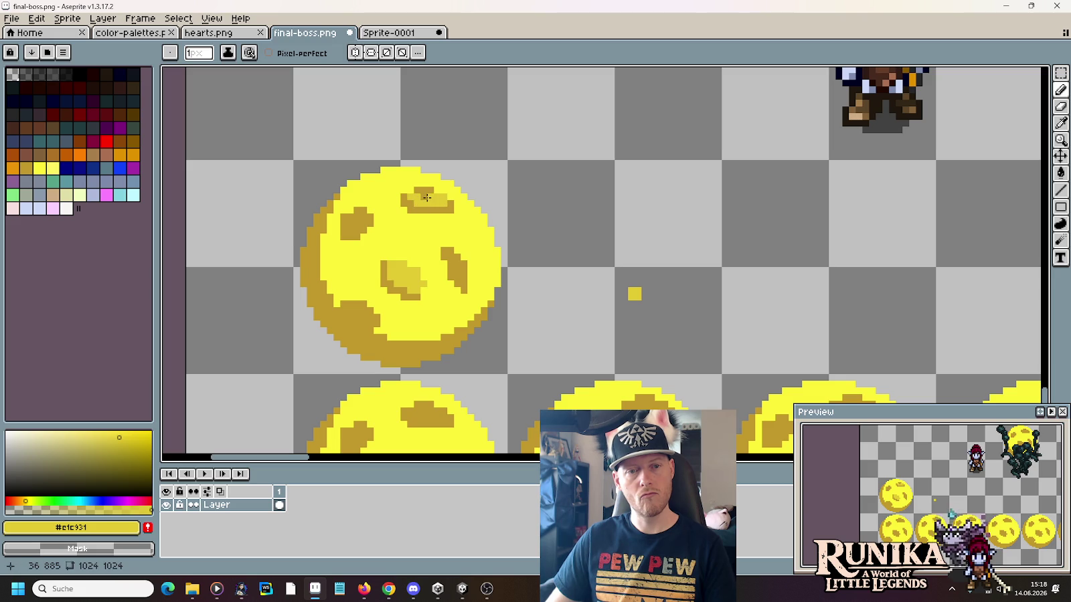
# Step: Paint lighter yellow along the right crater streak and into the upper-left crater
pyautogui.scroll(-1, 479, 227)
pyautogui.scroll(-2, 490, 237)
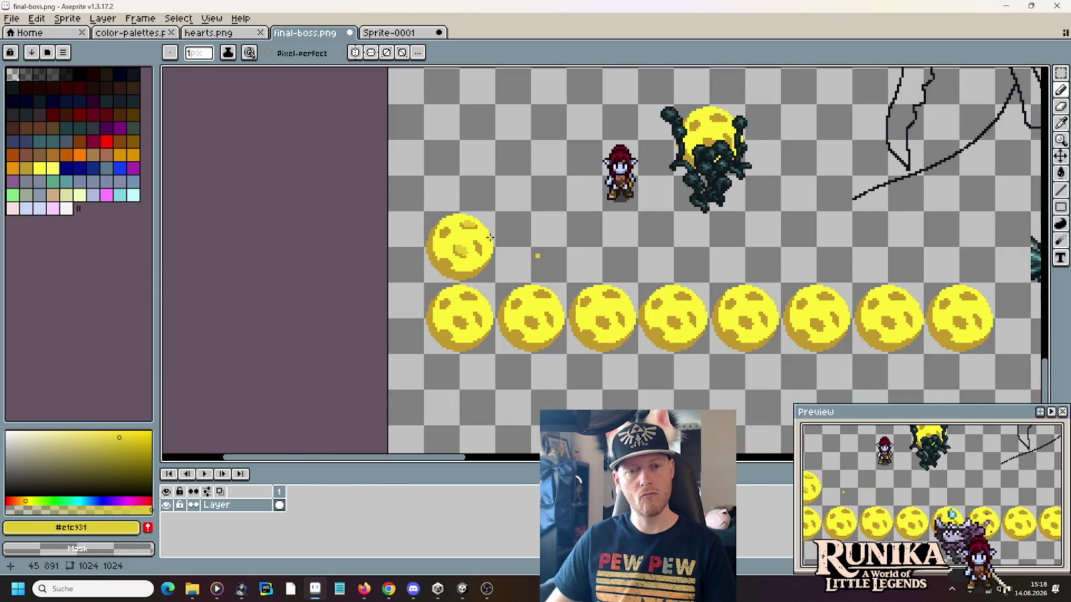
pyautogui.scroll(3, 490, 237)
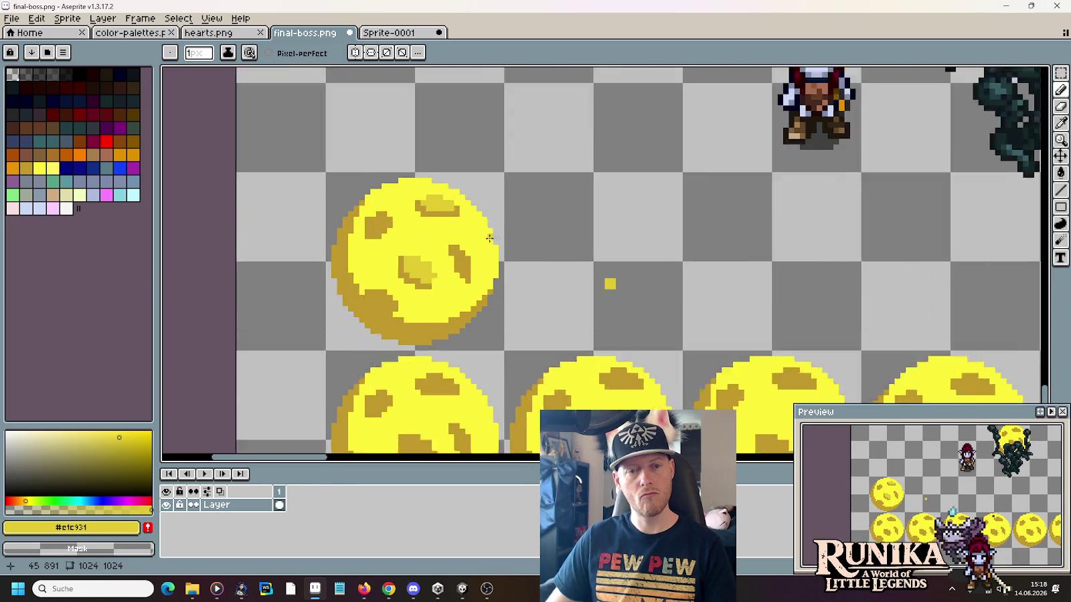
pyautogui.scroll(1, 490, 237)
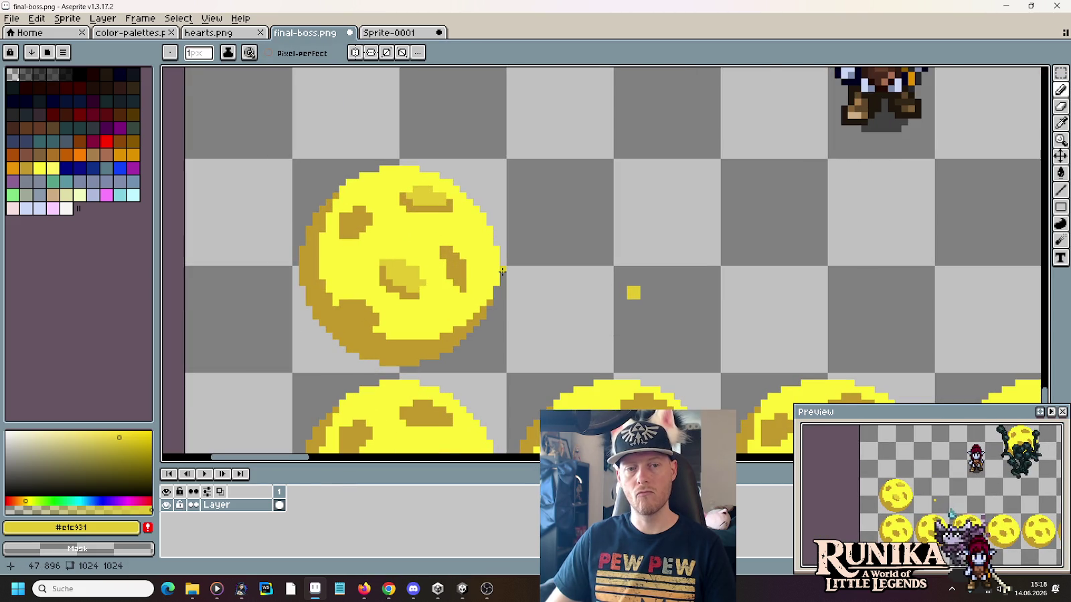
pyautogui.scroll(-2, 501, 271)
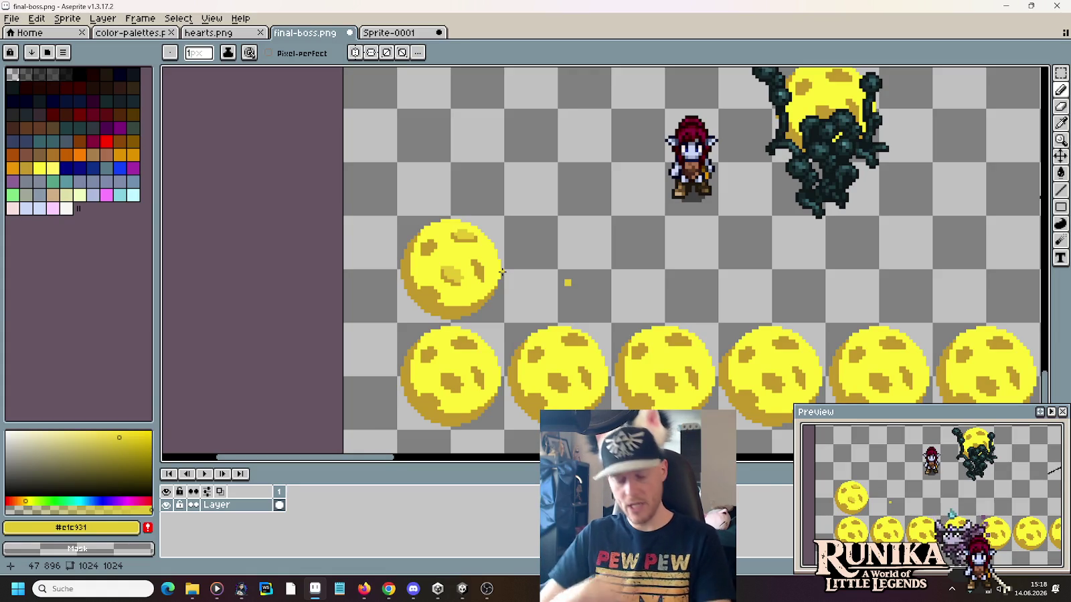
pyautogui.scroll(1, 445, 275)
pyautogui.scroll(1, 445, 275)
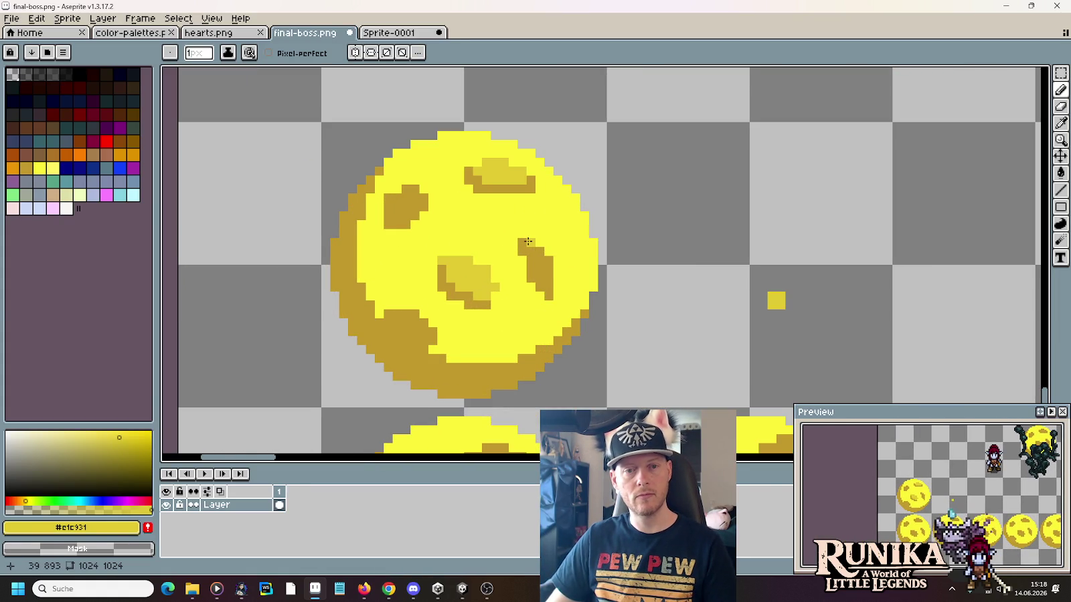
pyautogui.moveTo(538, 264); pyautogui.dragTo(553, 274)
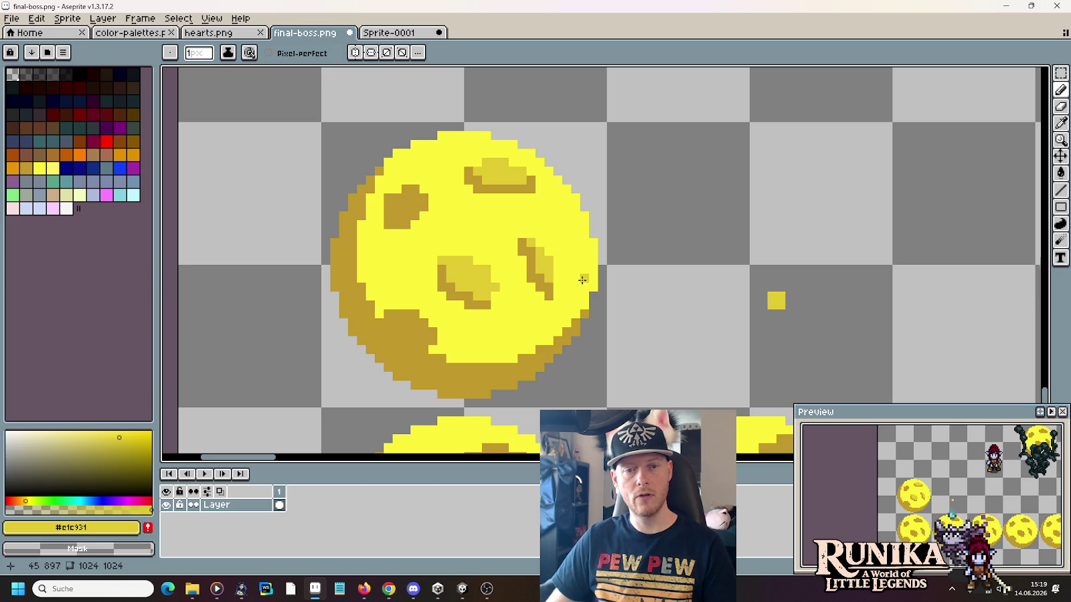
pyautogui.moveTo(391, 217)
pyautogui.mouseDown()
pyautogui.moveTo(396, 200)
pyautogui.moveTo(412, 198)
pyautogui.mouseUp()
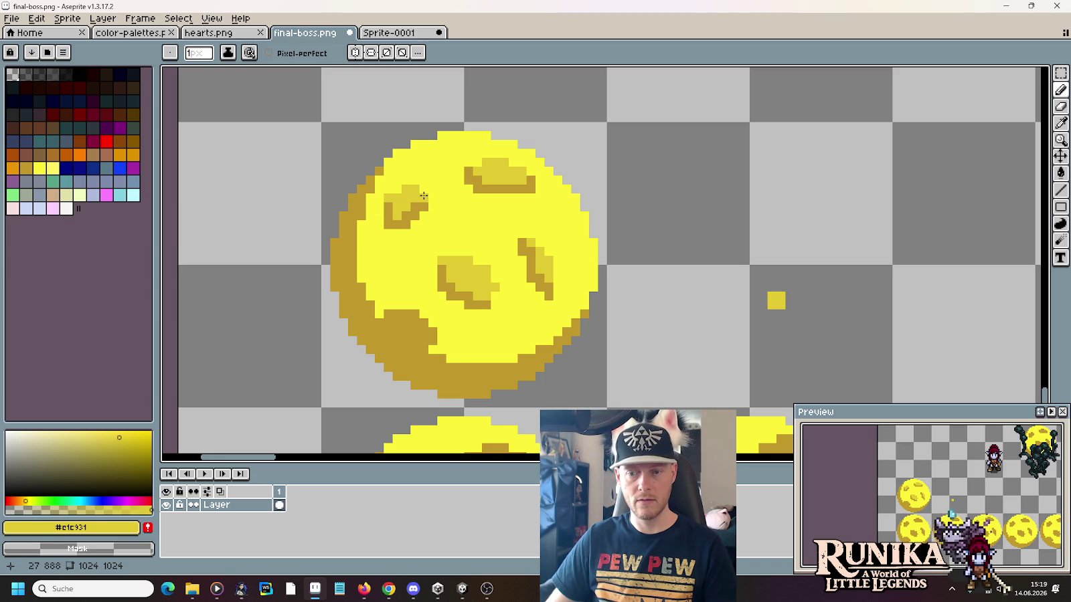
# Step: Eyedrop the darker crater colour from the orb and bring the whole orb row into view
pyautogui.scroll(-1, 435, 200)
pyautogui.scroll(-1, 435, 199)
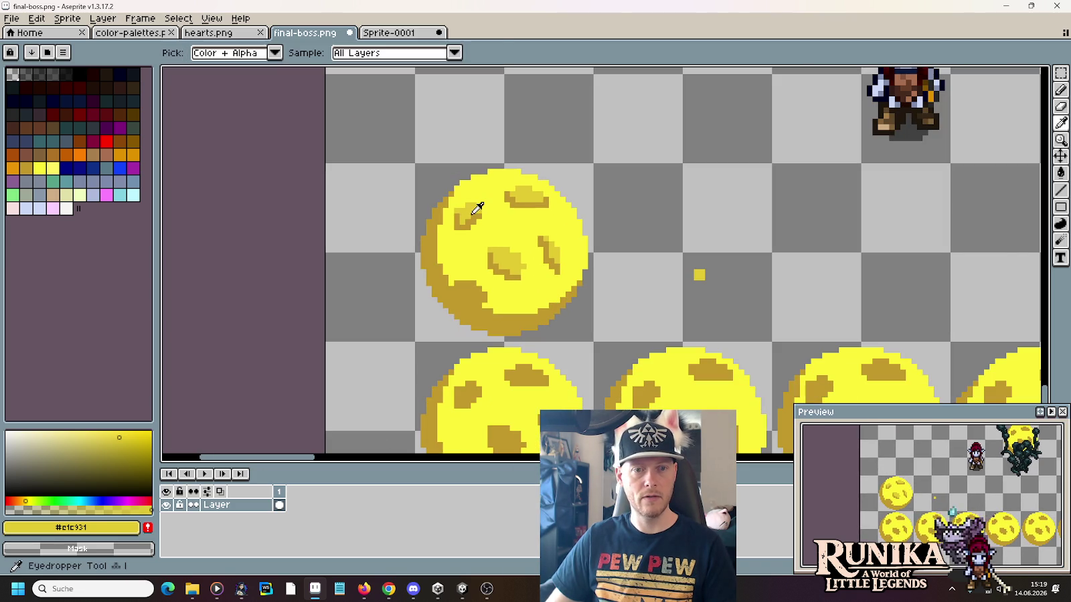
pyautogui.keyDown('alt'); pyautogui.click(476, 213); pyautogui.keyUp('alt')
pyautogui.scroll(-3, 475, 213)
pyautogui.moveTo(636, 274); pyautogui.dragTo(542, 232)
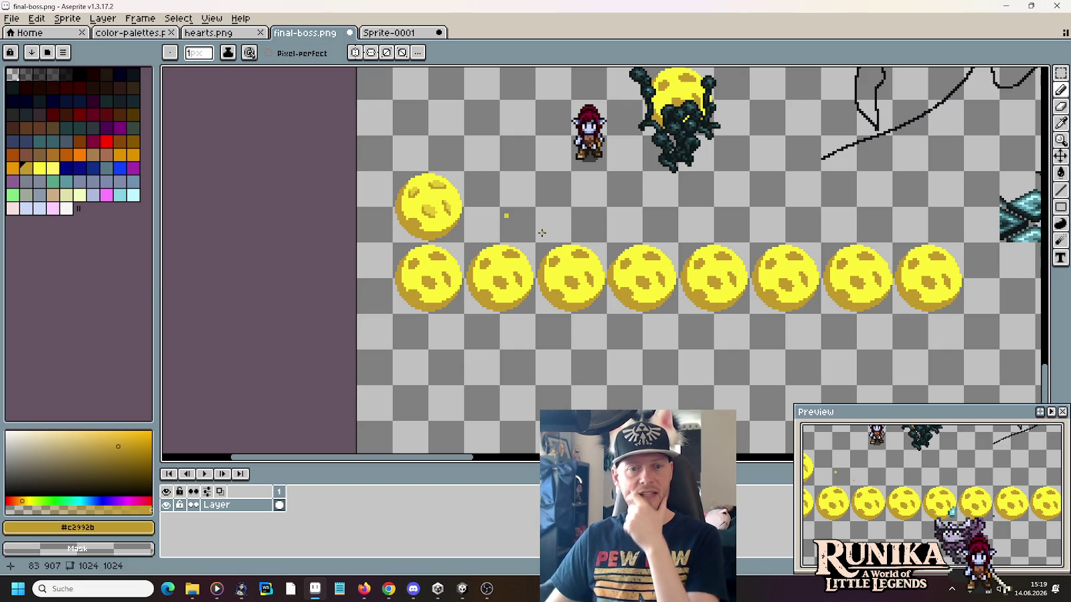
pyautogui.scroll(1, 481, 219)
pyautogui.scroll(1, 479, 217)
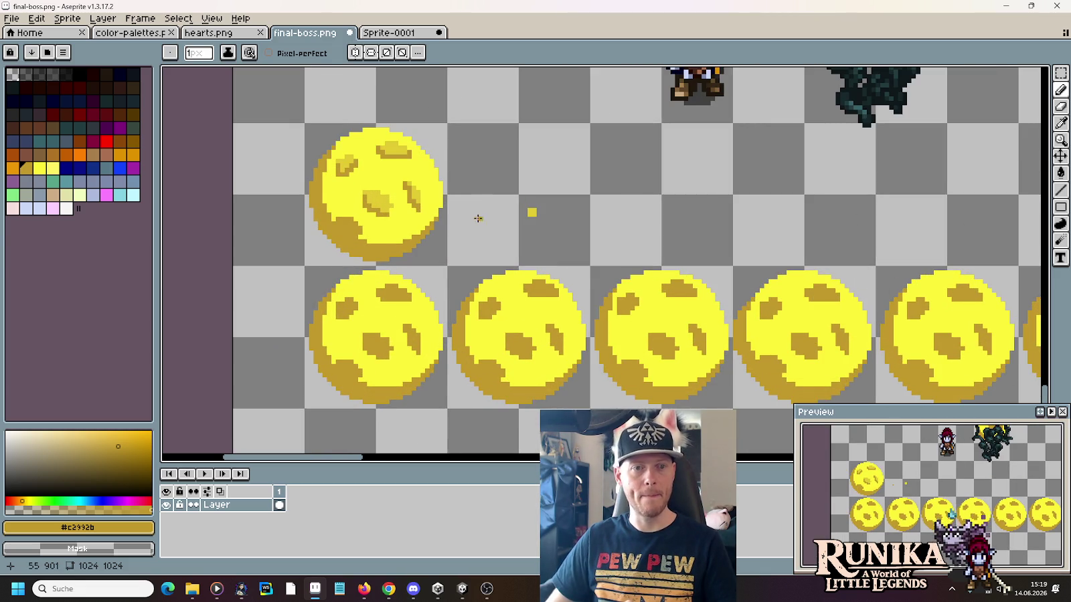
pyautogui.scroll(1, 588, 225)
# Step: Copy the upper orb's top crater highlight with the Rectangular Marquee and drop it in place
pyautogui.press('m')
pyautogui.moveTo(431, 105)
pyautogui.mouseDown()
pyautogui.moveTo(490, 137)
pyautogui.moveTo(471, 336)
pyautogui.moveTo(461, 337)
pyautogui.moveTo(897, 337)
pyautogui.moveTo(310, 238)
pyautogui.moveTo(532, 249)
pyautogui.moveTo(961, 245)
pyautogui.mouseUp()
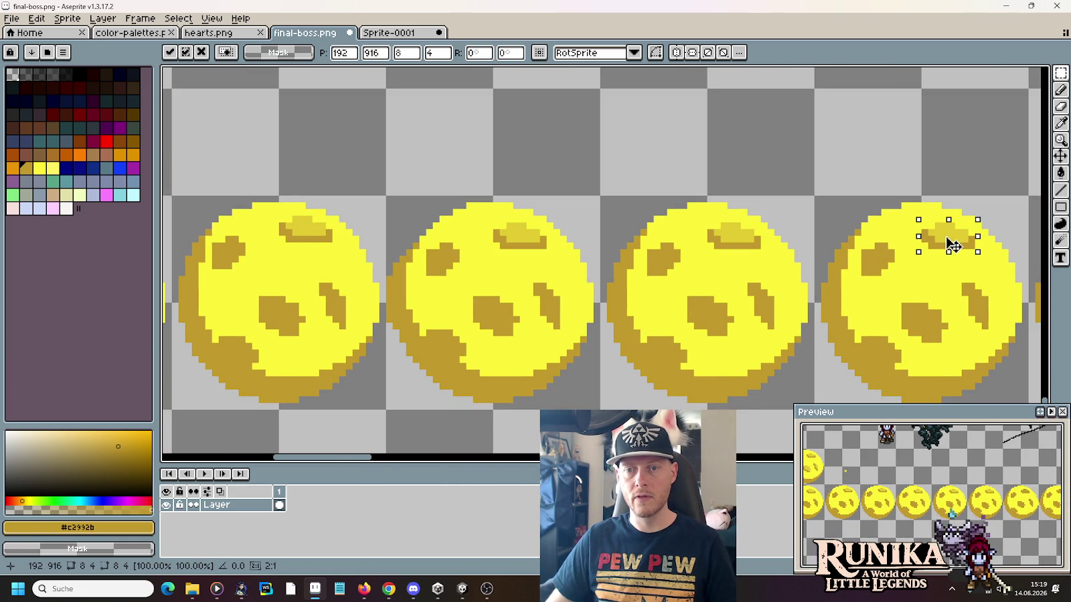
pyautogui.click(609, 227)
pyautogui.scroll(-1, 382, 179)
pyautogui.moveTo(841, 203)
pyautogui.mouseDown()
pyautogui.moveTo(890, 336)
pyautogui.moveTo(950, 357)
pyautogui.mouseUp()
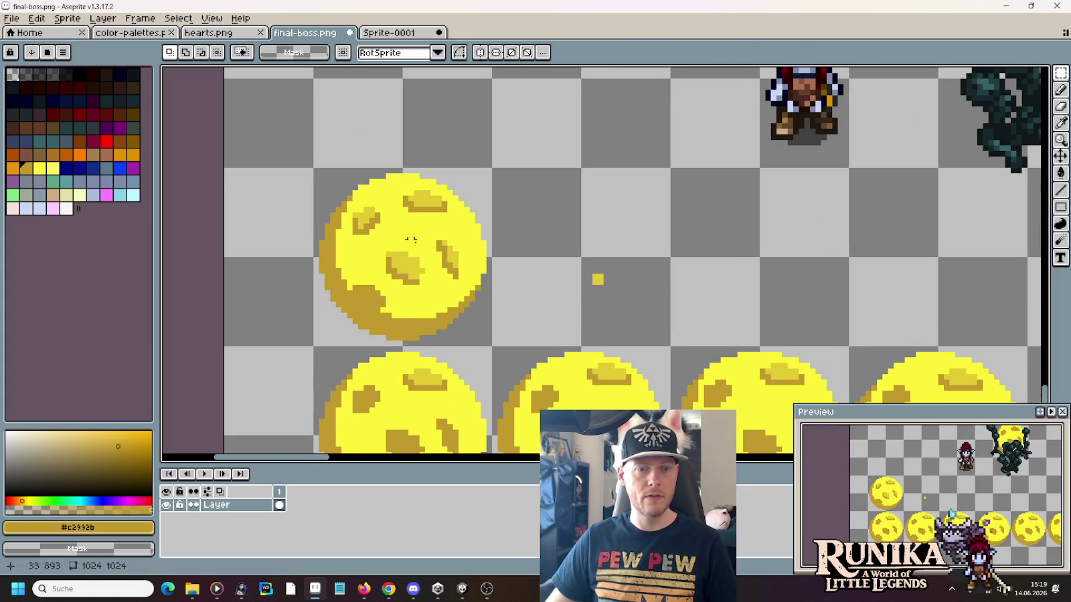
# Step: Copy the top orb's streak highlight onto the first orbs in the row below
pyautogui.moveTo(438, 237); pyautogui.dragTo(461, 284)
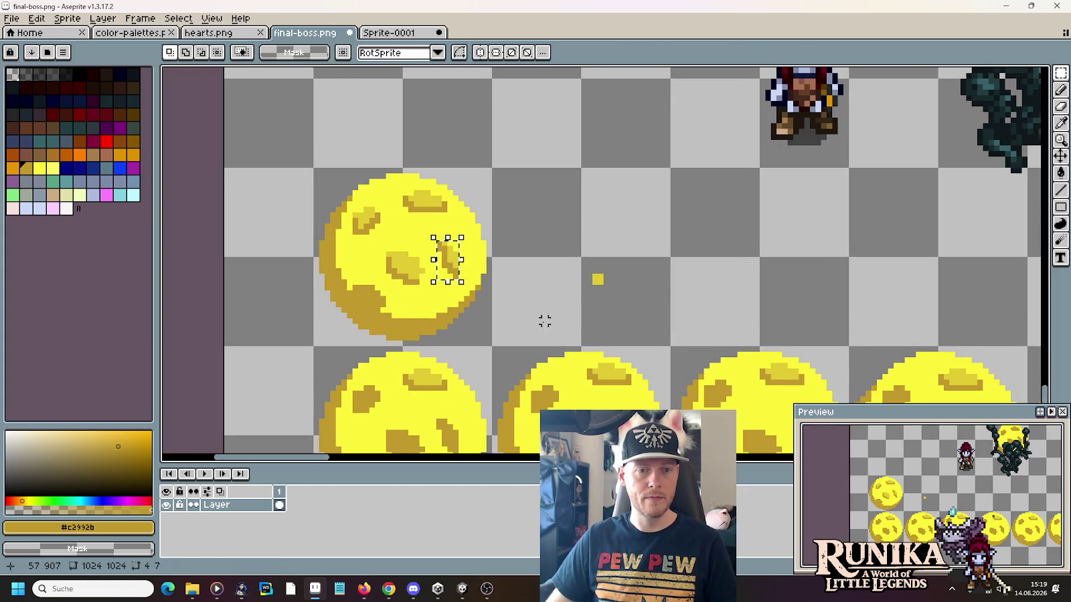
pyautogui.moveTo(544, 318); pyautogui.dragTo(516, 176)
pyautogui.moveTo(423, 134)
pyautogui.mouseDown()
pyautogui.moveTo(593, 302)
pyautogui.moveTo(955, 287)
pyautogui.moveTo(175, 248)
pyautogui.mouseUp()
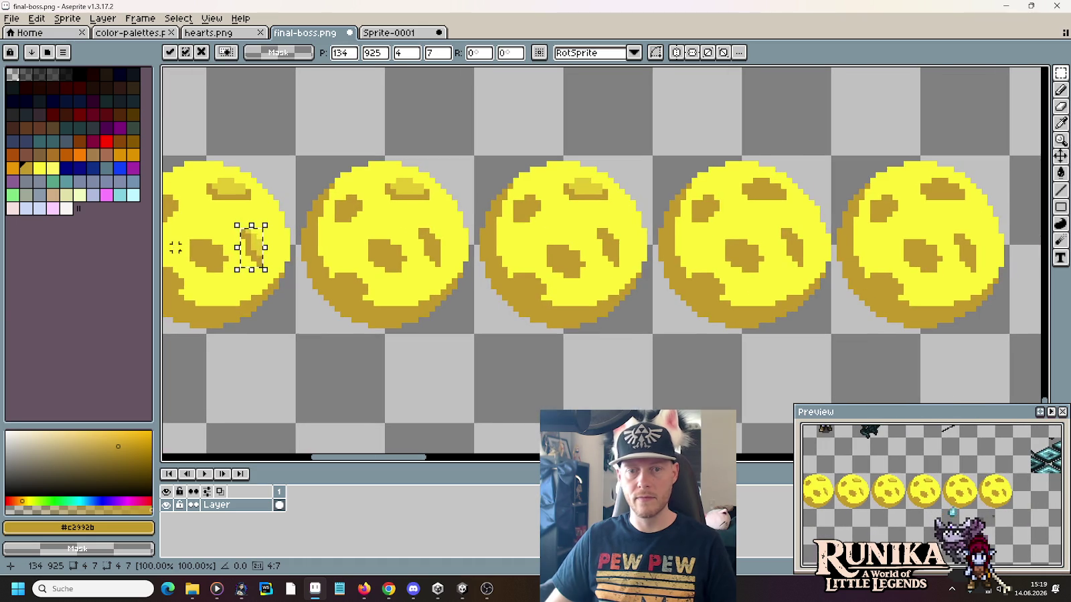
pyautogui.moveTo(259, 251); pyautogui.dragTo(974, 261)
pyautogui.scroll(2, 686, 281)
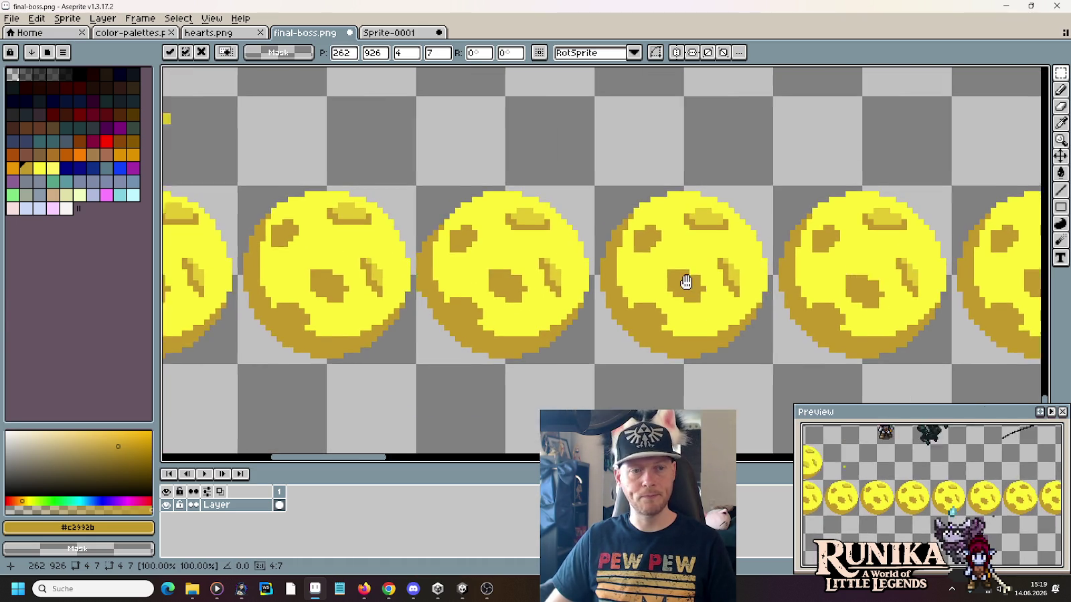
pyautogui.hscroll(-2, 670, 267)
pyautogui.hscroll(-2, 661, 255)
# Step: Copy the upper-left crater highlight onto the third orb and two orbs further right
pyautogui.moveTo(432, 92)
pyautogui.mouseDown()
pyautogui.moveTo(591, 296)
pyautogui.moveTo(806, 286)
pyautogui.mouseUp()
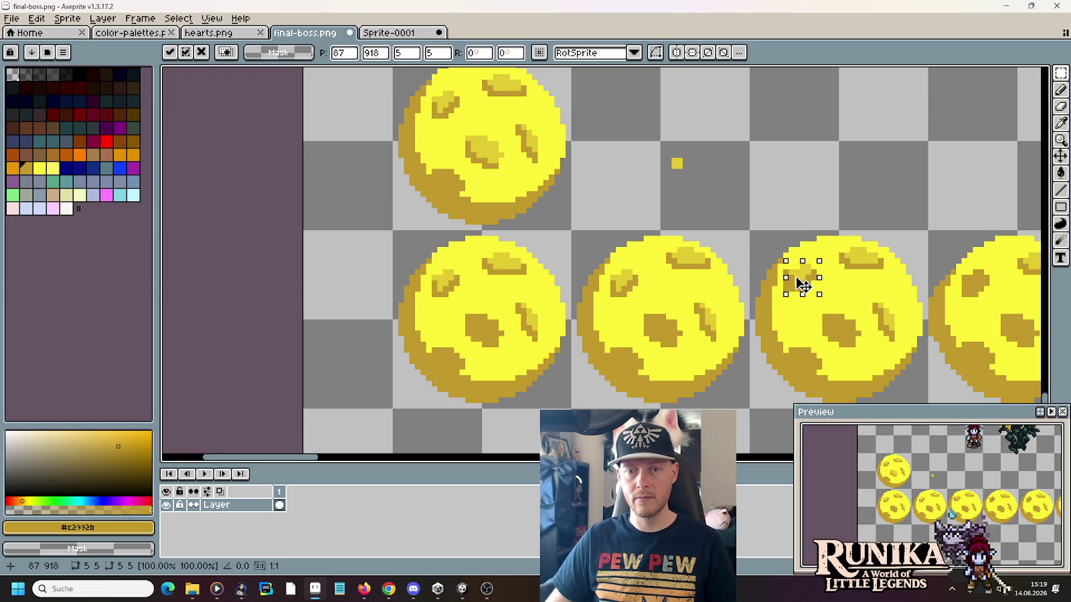
pyautogui.moveTo(803, 284)
pyautogui.mouseDown()
pyautogui.moveTo(323, 258)
pyautogui.moveTo(239, 241)
pyautogui.moveTo(415, 256)
pyautogui.moveTo(781, 246)
pyautogui.moveTo(518, 271)
pyautogui.moveTo(867, 270)
pyautogui.mouseUp()
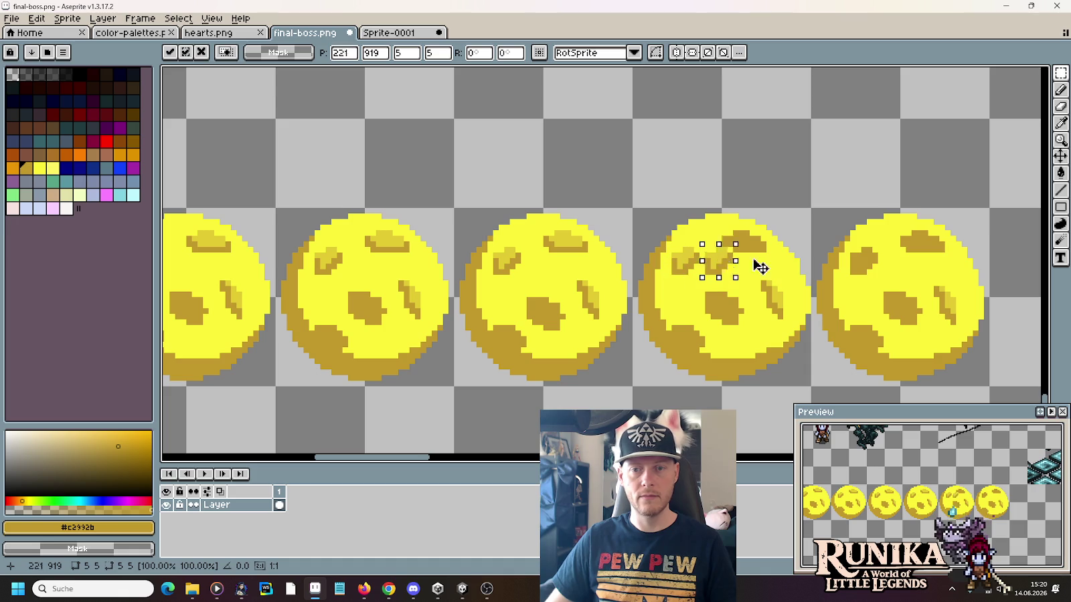
pyautogui.hscroll(-6, 402, 281)
pyautogui.hscroll(-3, 522, 231)
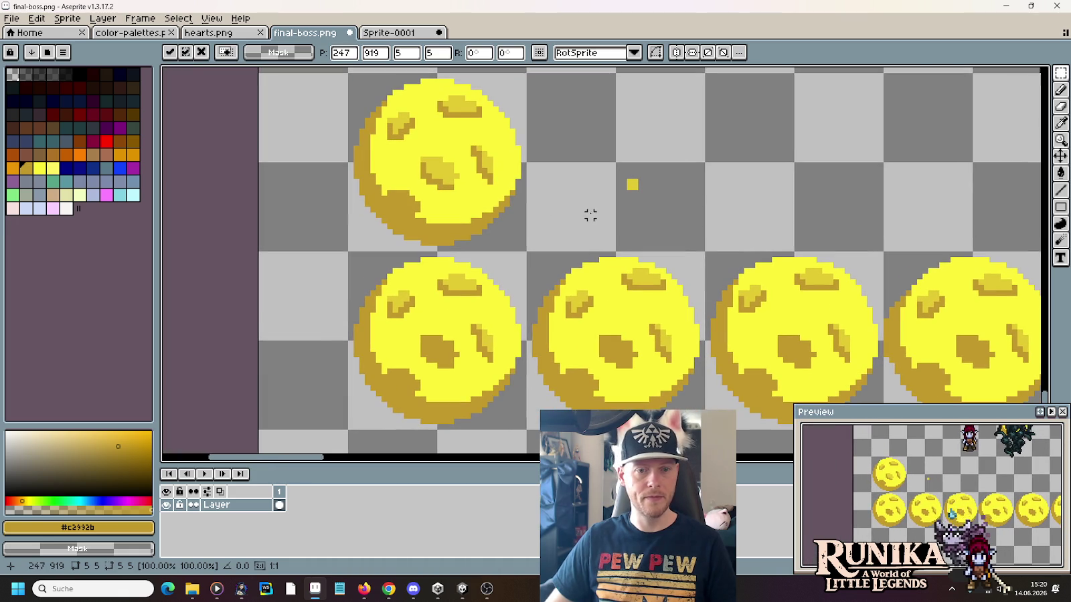
pyautogui.moveTo(422, 159)
pyautogui.mouseDown()
pyautogui.moveTo(460, 195)
pyautogui.moveTo(437, 365)
pyautogui.moveTo(795, 365)
pyautogui.mouseUp()
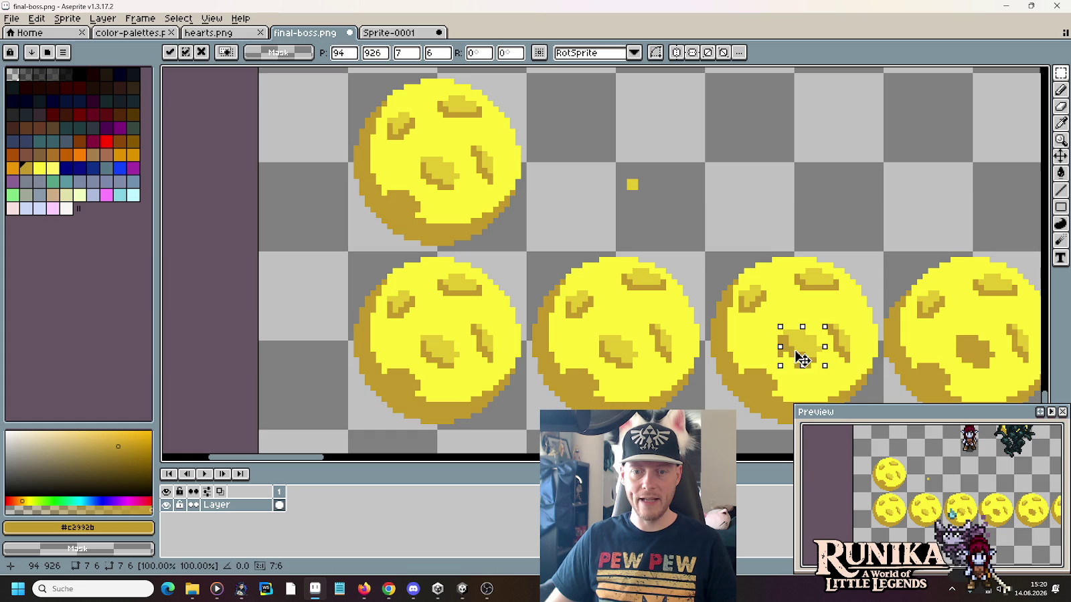
pyautogui.moveTo(686, 319); pyautogui.dragTo(223, 207)
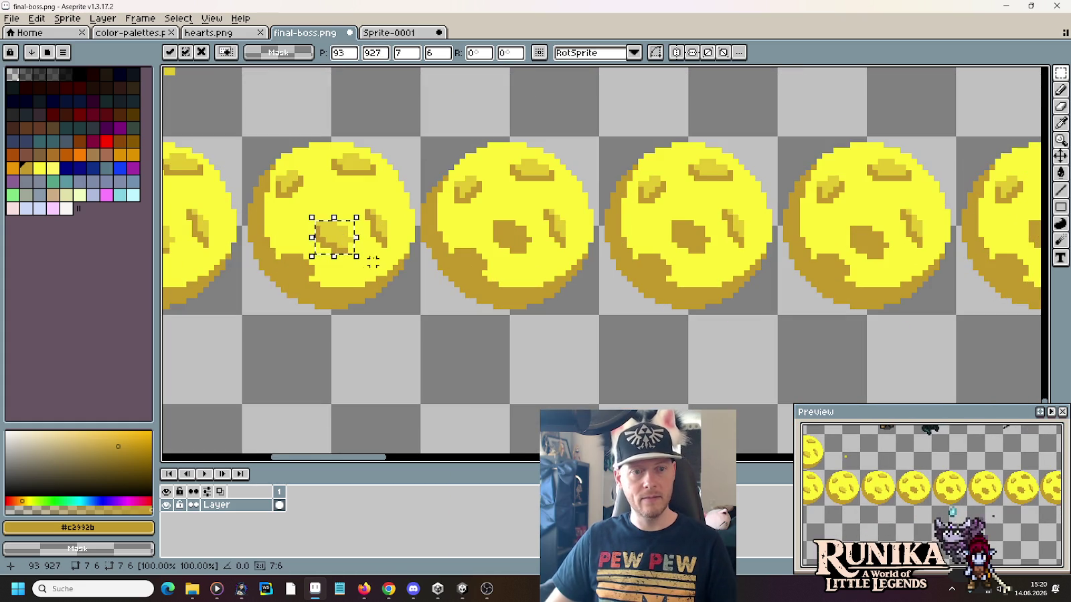
pyautogui.moveTo(335, 239)
pyautogui.mouseDown()
pyautogui.moveTo(692, 257)
pyautogui.moveTo(865, 311)
pyautogui.mouseUp()
# Step: Copy the middle crater highlight onto the fourth orb and place the final copy
pyautogui.scroll(1, 439, 145)
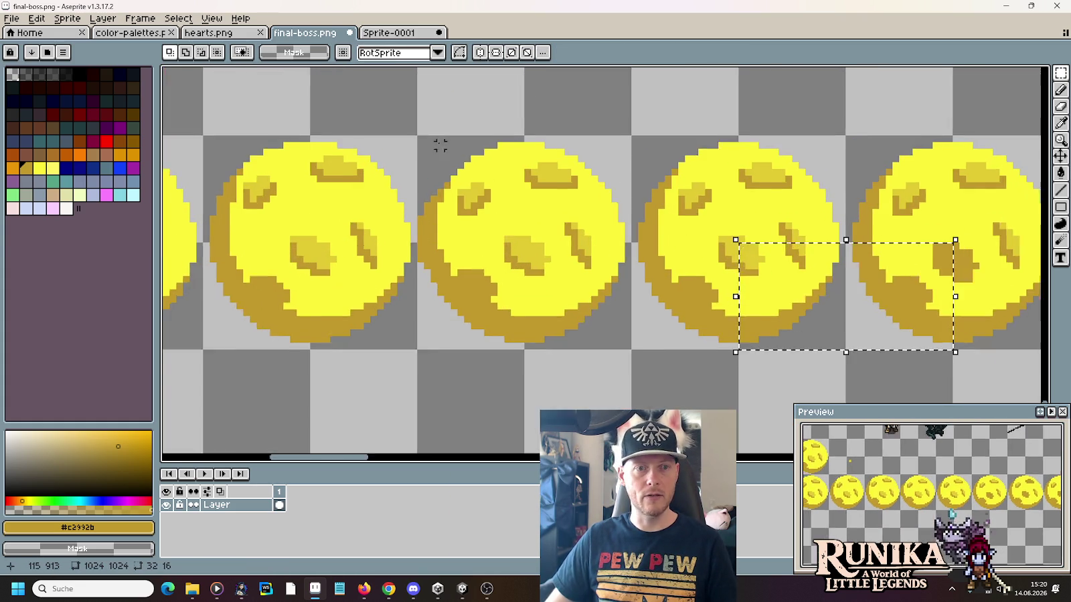
pyautogui.scroll(3, 401, 168)
pyautogui.hscroll(-5, 374, 187)
pyautogui.moveTo(239, 182)
pyautogui.mouseDown()
pyautogui.moveTo(280, 217)
pyautogui.moveTo(820, 362)
pyautogui.moveTo(808, 322)
pyautogui.moveTo(206, 222)
pyautogui.mouseUp()
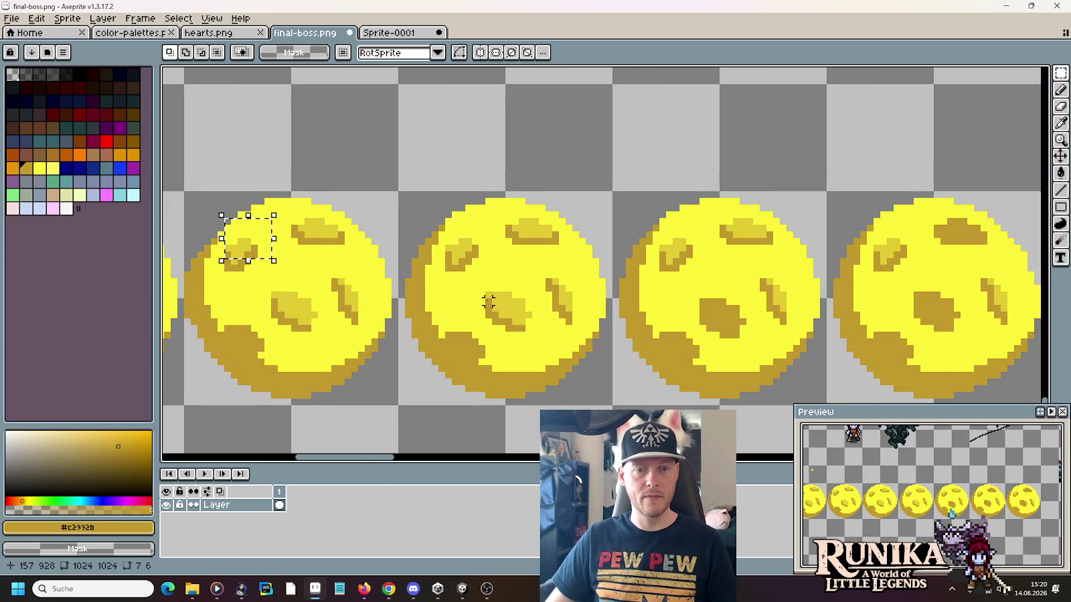
pyautogui.moveTo(488, 294)
pyautogui.mouseDown()
pyautogui.moveTo(528, 328)
pyautogui.moveTo(731, 316)
pyautogui.moveTo(906, 327)
pyautogui.moveTo(944, 310)
pyautogui.moveTo(529, 280)
pyautogui.moveTo(469, 286)
pyautogui.moveTo(704, 293)
pyautogui.moveTo(683, 279)
pyautogui.mouseUp()
pyautogui.click(578, 263)
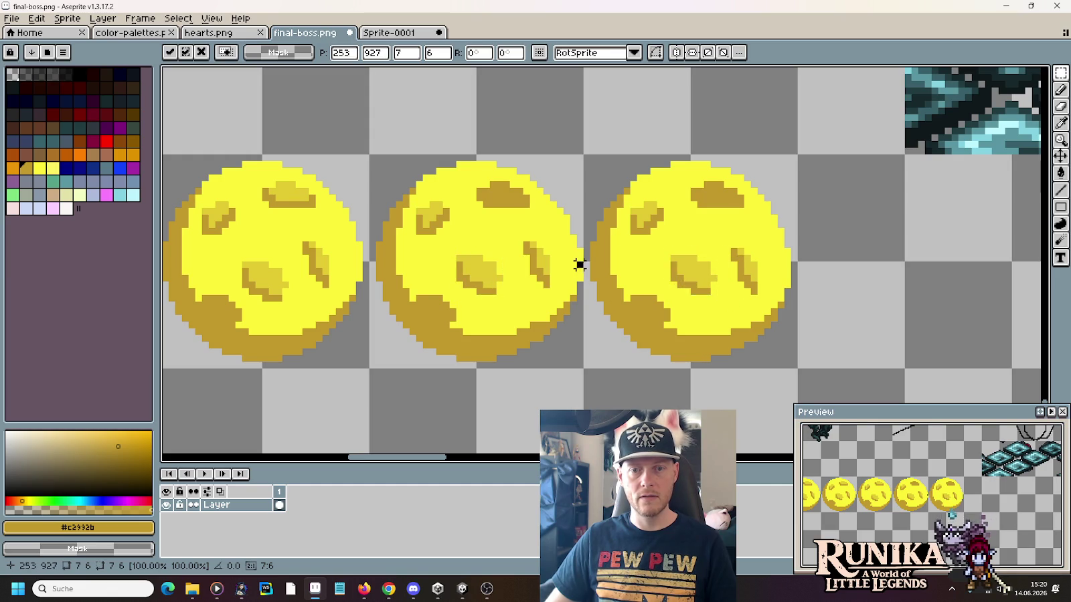
pyautogui.scroll(-3, 696, 311)
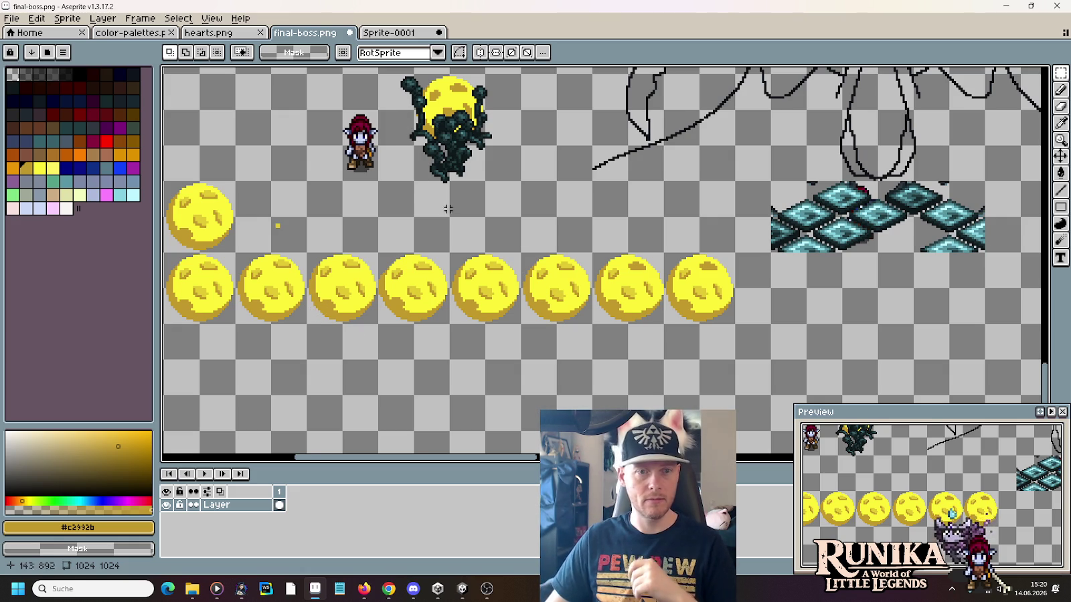
# Step: Duplicate the finished spotted yellow orb into the empty space below the orb row
pyautogui.moveTo(447, 137); pyautogui.dragTo(633, 224)
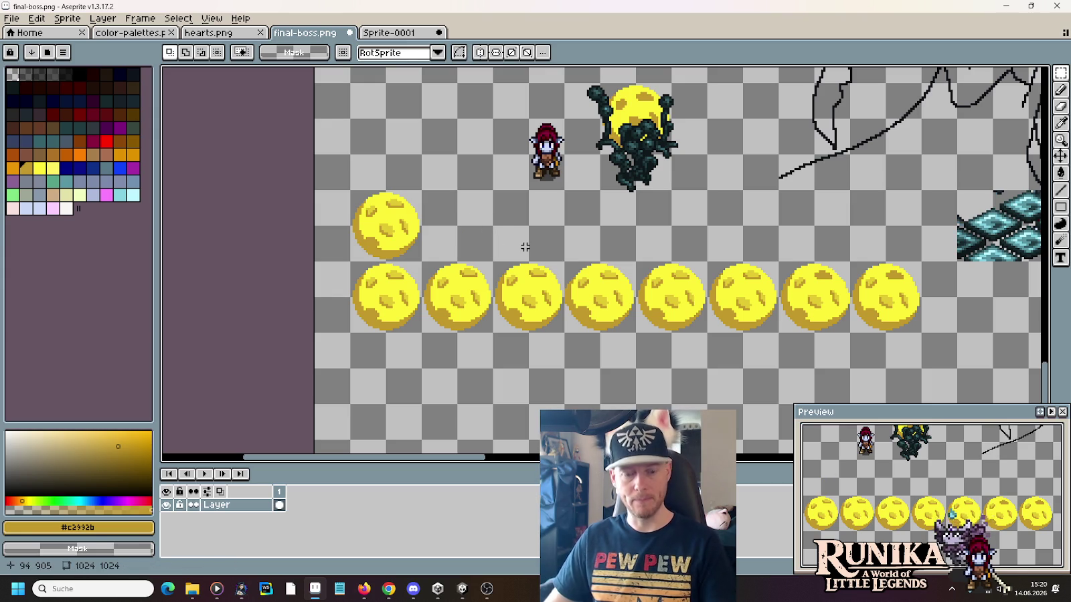
pyautogui.moveTo(550, 370); pyautogui.dragTo(584, 306)
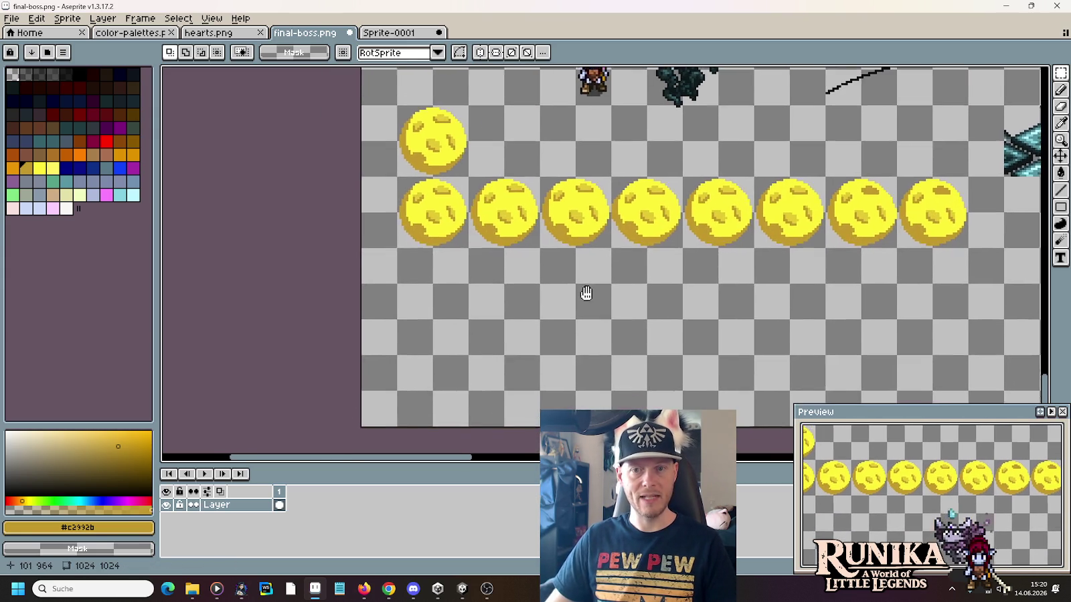
pyautogui.moveTo(393, 119); pyautogui.dragTo(465, 191)
pyautogui.moveTo(430, 148); pyautogui.dragTo(430, 326)
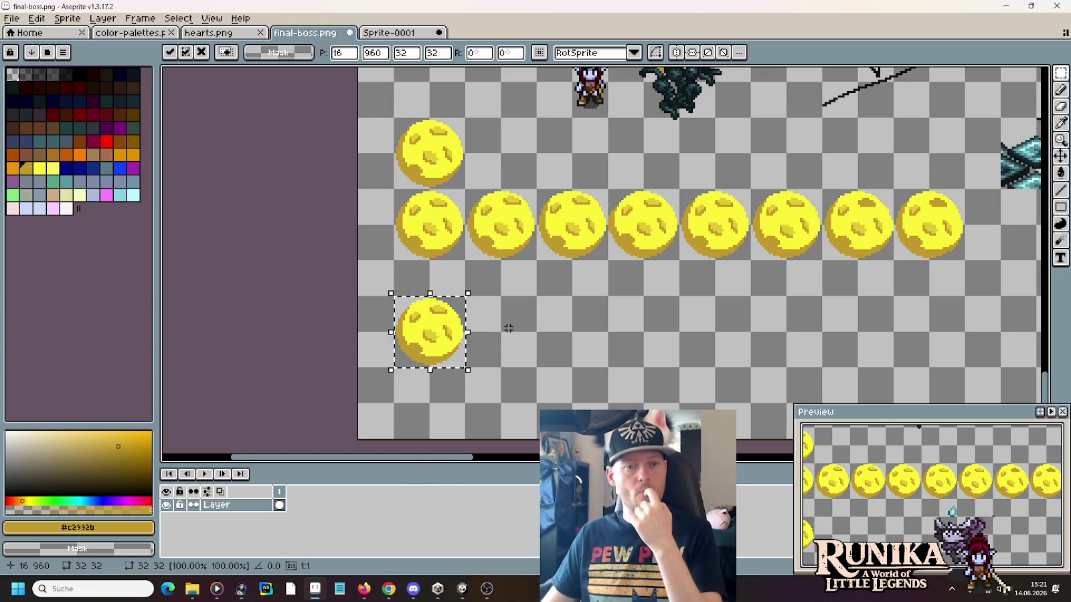
pyautogui.scroll(4, 425, 340)
pyautogui.click(584, 303)
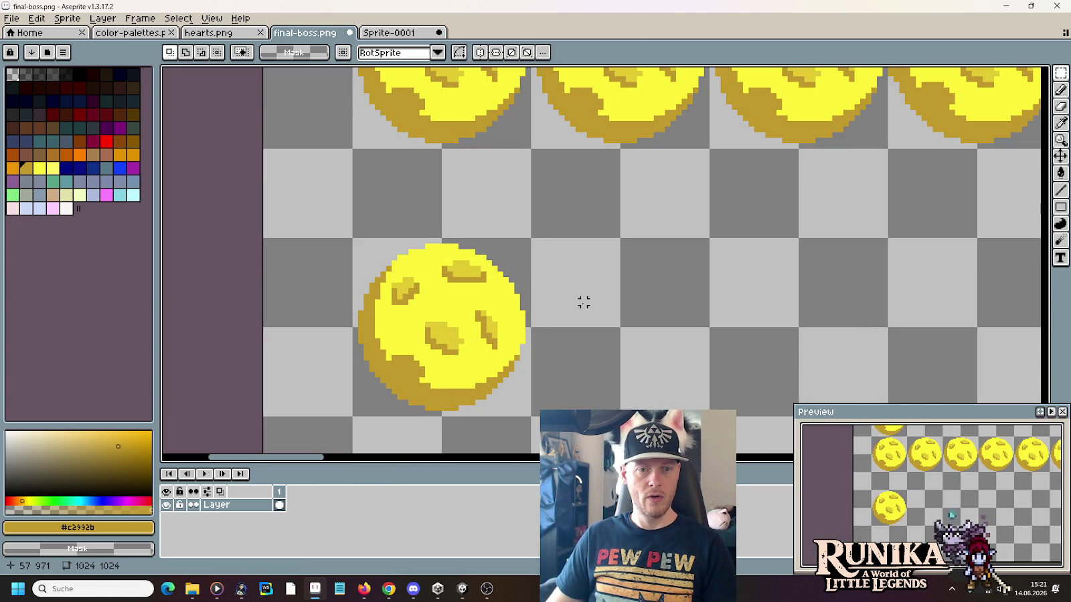
# Step: Draw the orb's left ear with a dark gold outline and bright yellow fill
pyautogui.scroll(1, 425, 270)
pyautogui.press('b')
pyautogui.keyDown('alt'); pyautogui.click(426, 270); pyautogui.keyUp('alt')
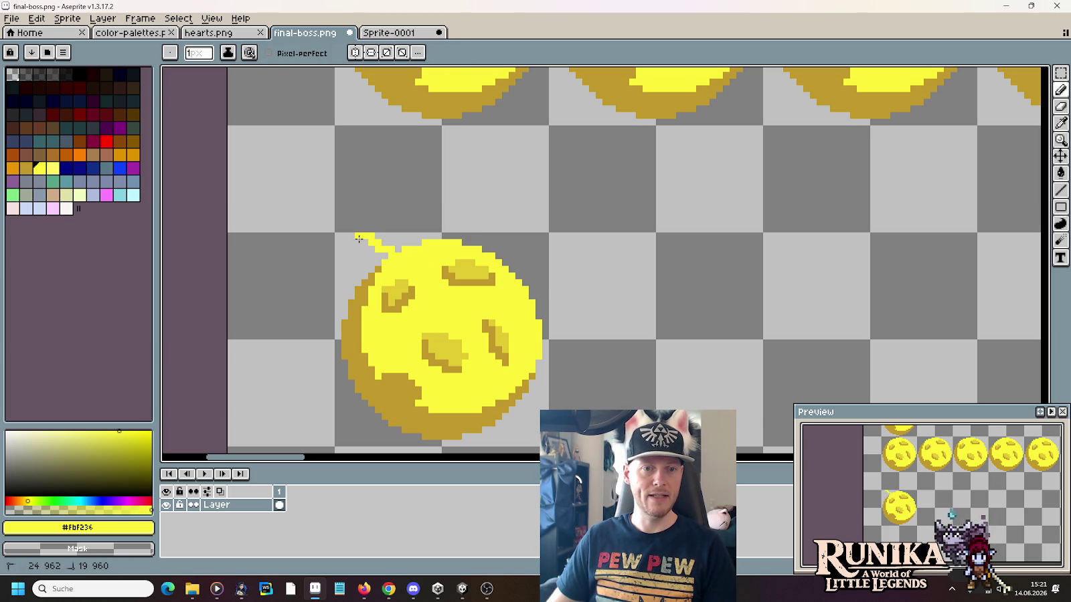
pyautogui.keyDown('alt'); pyautogui.click(351, 283); pyautogui.keyUp('alt')
pyautogui.moveTo(352, 288); pyautogui.dragTo(348, 257)
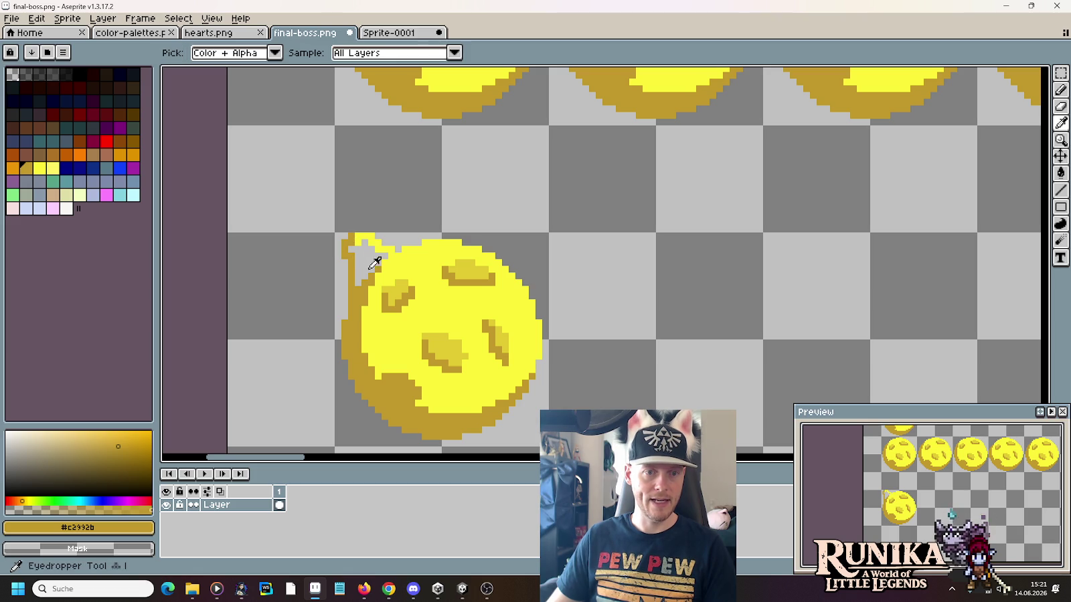
pyautogui.moveTo(364, 279); pyautogui.dragTo(356, 261)
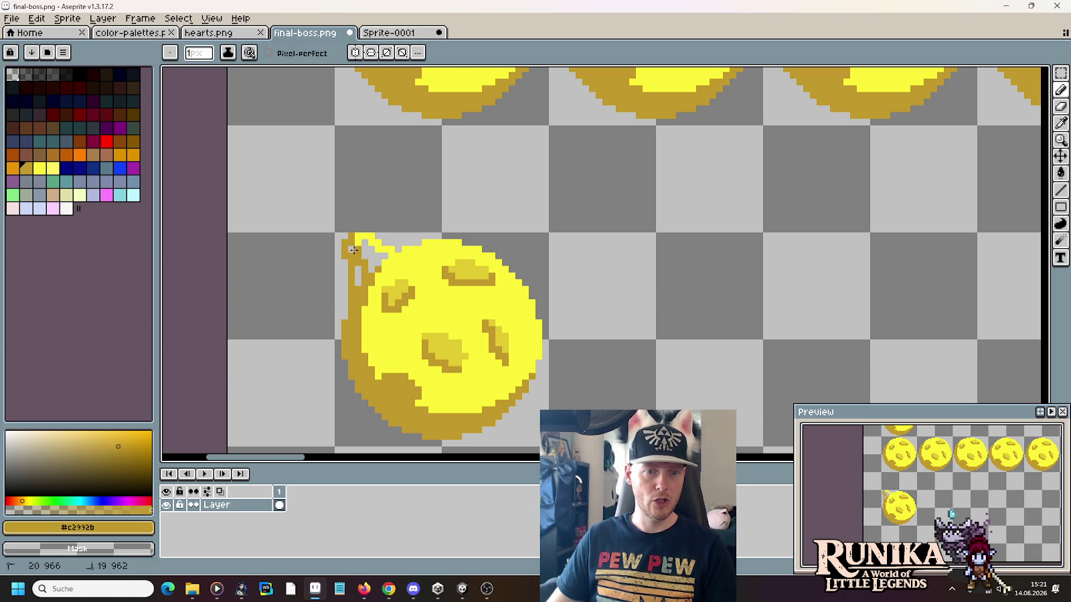
pyautogui.keyDown('alt'); pyautogui.click(386, 270); pyautogui.keyUp('alt')
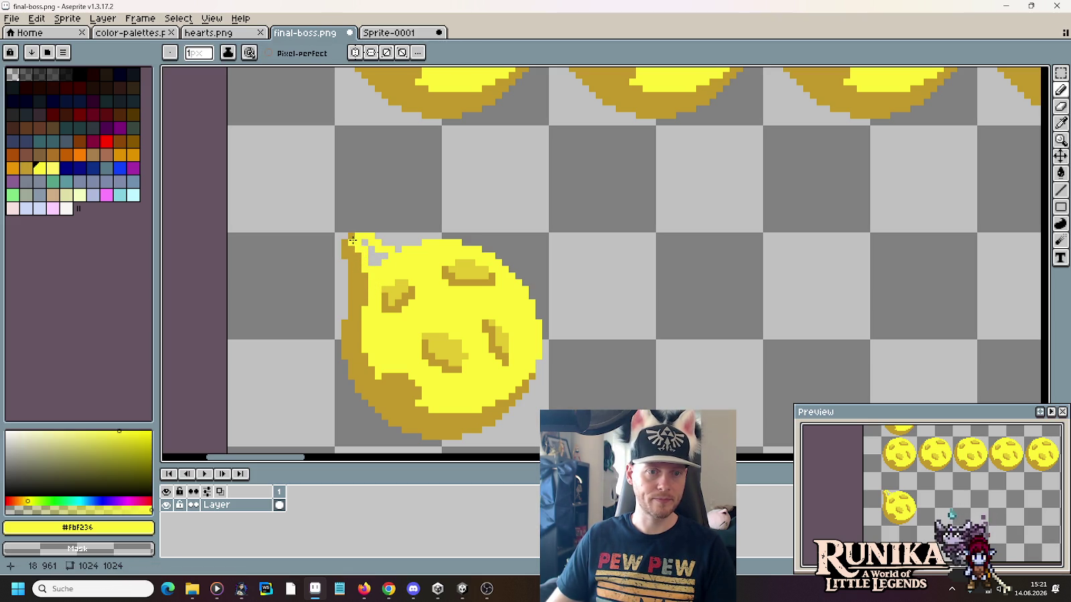
pyautogui.moveTo(372, 249); pyautogui.dragTo(386, 256)
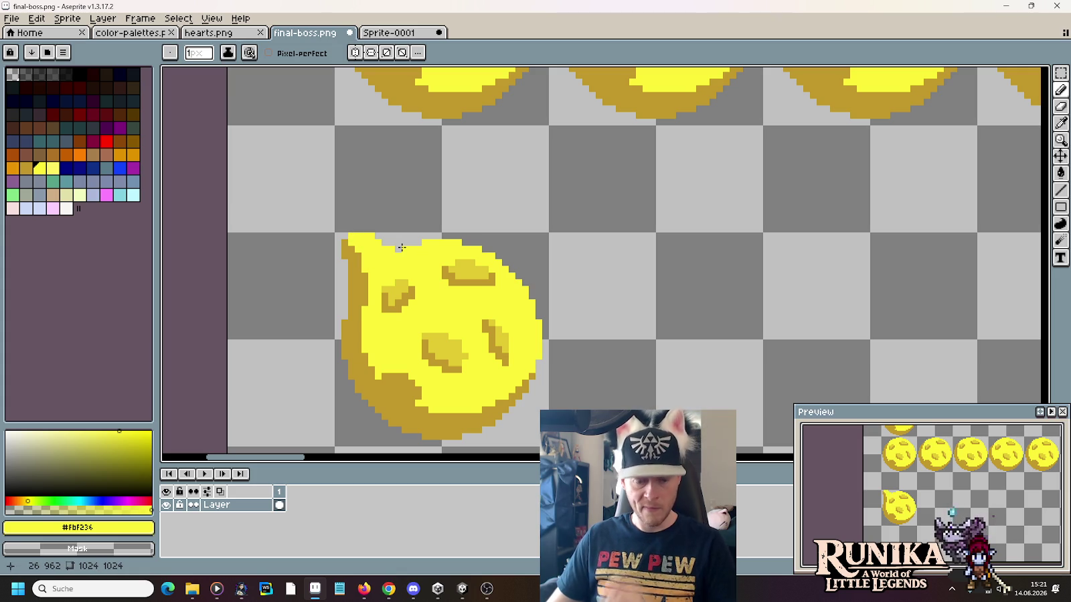
# Step: Repaint the left ear's dark shading patch with lighter mid-yellow and bright yellow pixels
pyautogui.press('alt')
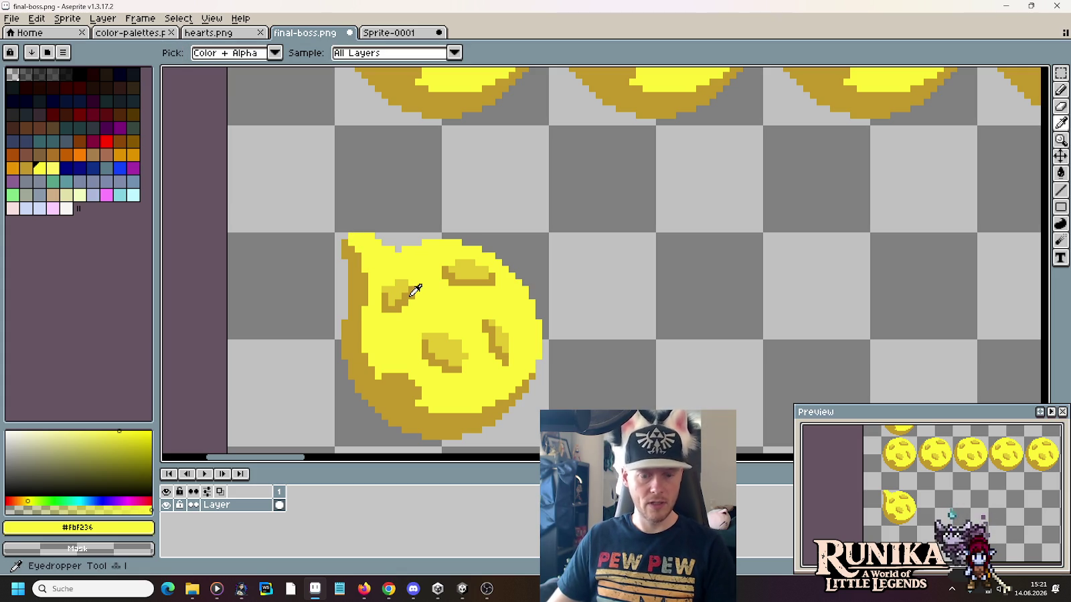
pyautogui.click(400, 293)
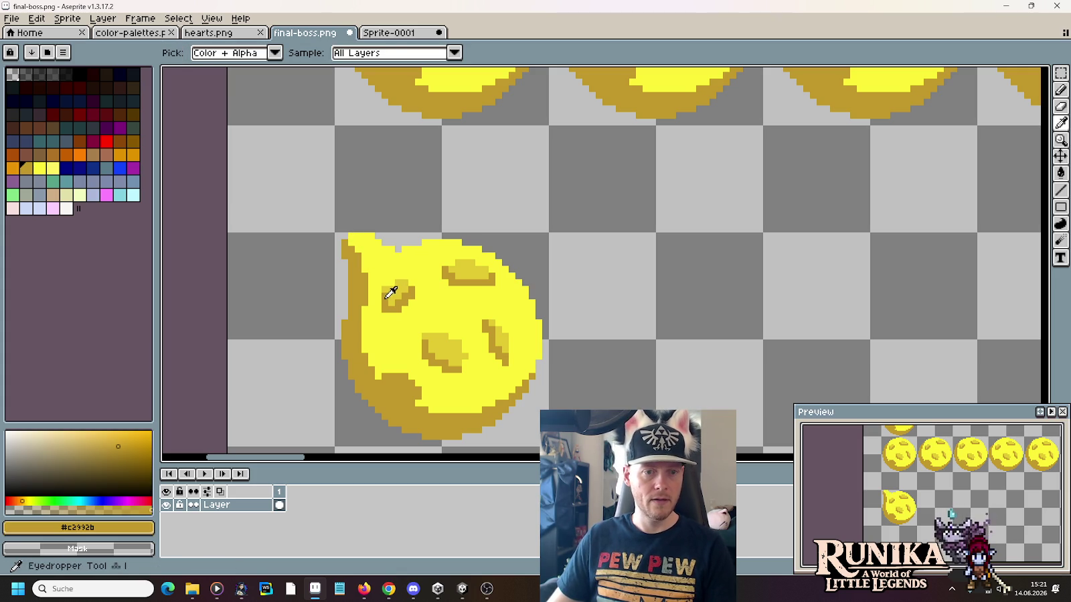
pyautogui.moveTo(378, 301); pyautogui.dragTo(383, 316)
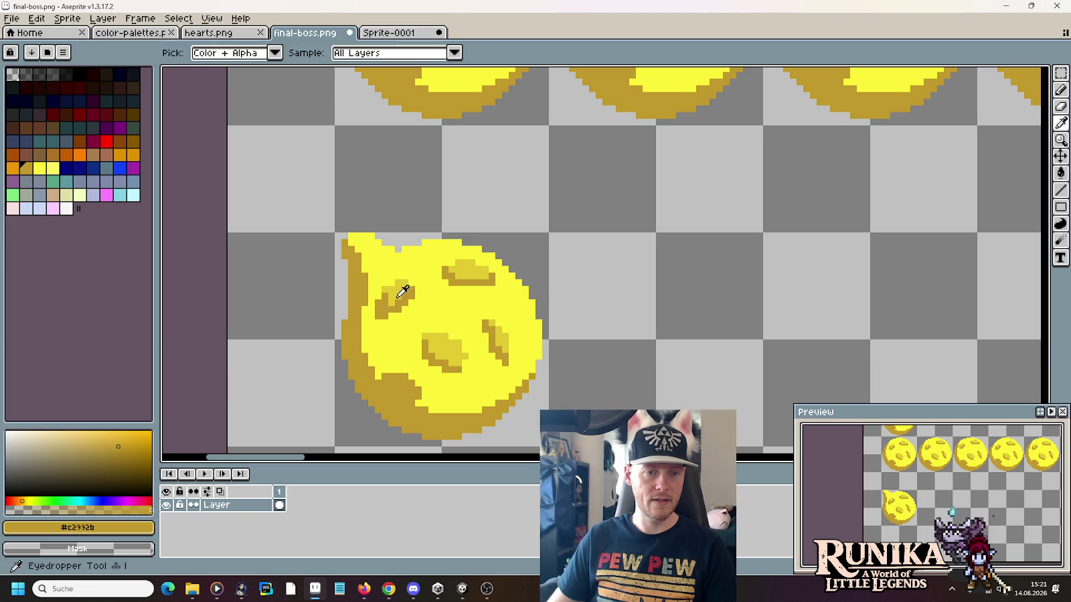
pyautogui.keyDown('alt'); pyautogui.click(380, 285); pyautogui.keyUp('alt')
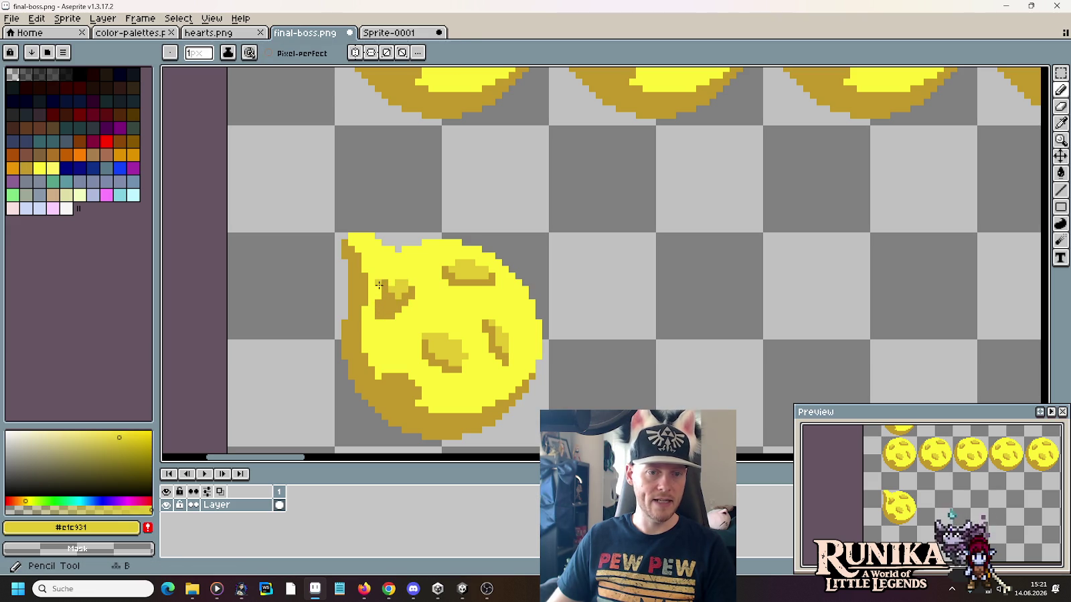
pyautogui.moveTo(379, 295); pyautogui.dragTo(400, 287)
pyautogui.keyDown('alt'); pyautogui.click(406, 303); pyautogui.keyUp('alt')
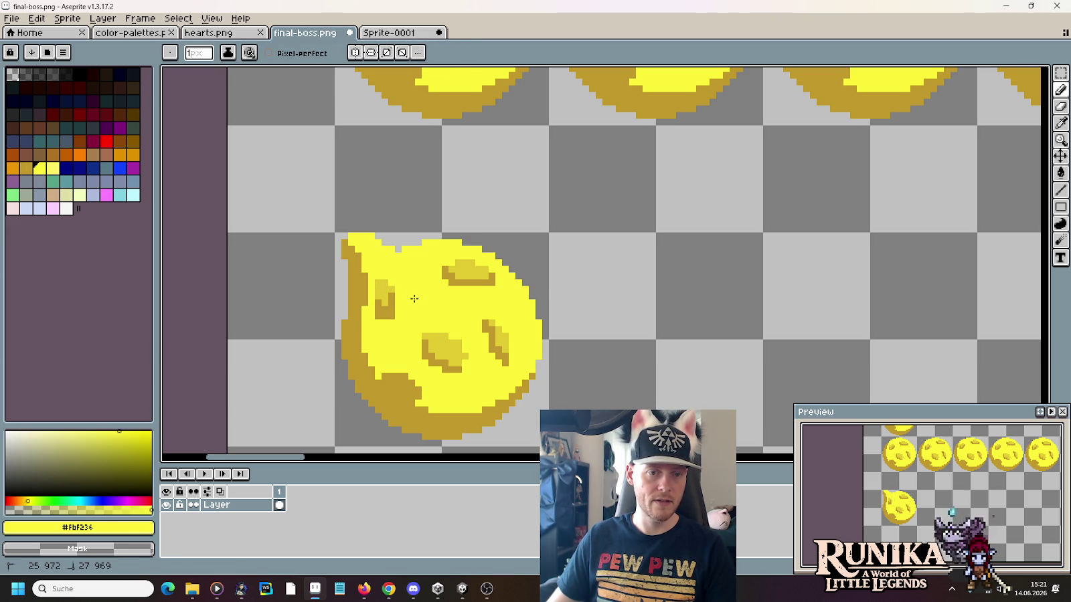
pyautogui.keyDown('alt'); pyautogui.click(393, 315); pyautogui.keyUp('alt')
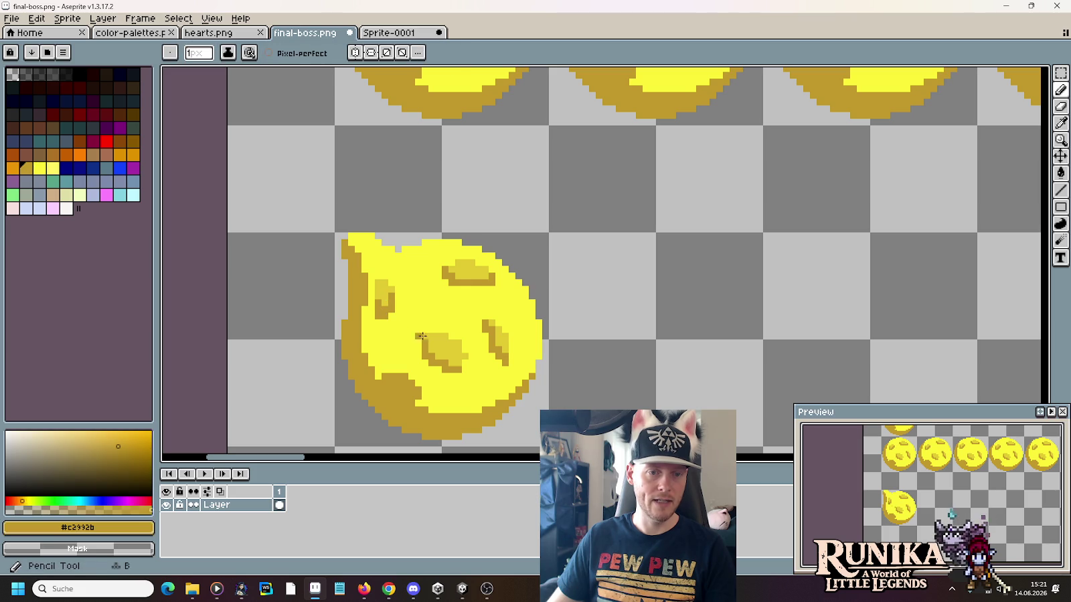
pyautogui.press('alt')
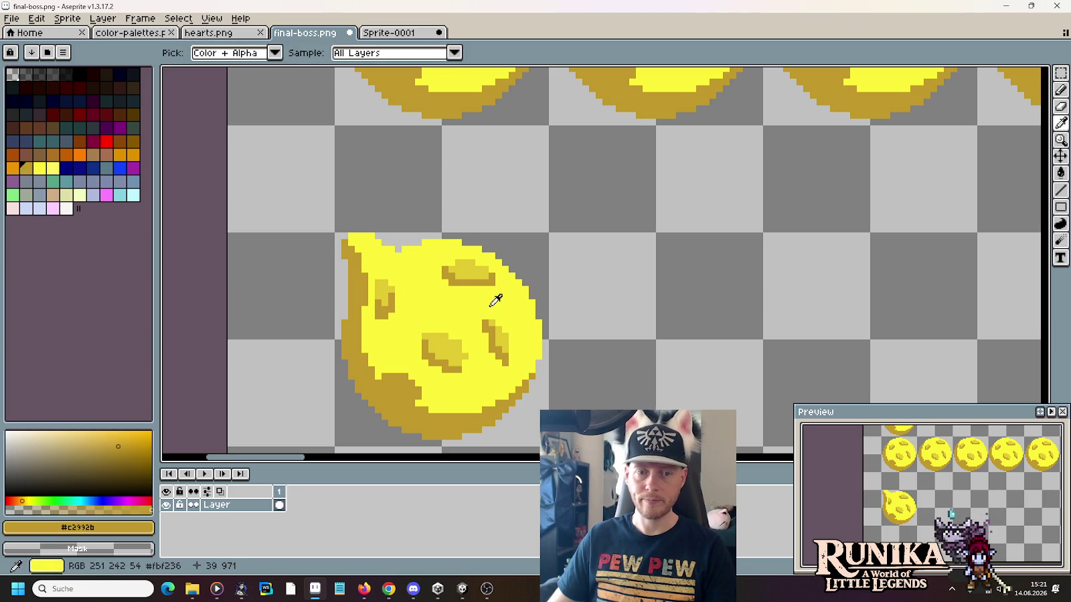
pyautogui.keyDown('alt'); pyautogui.click(521, 292); pyautogui.keyUp('alt')
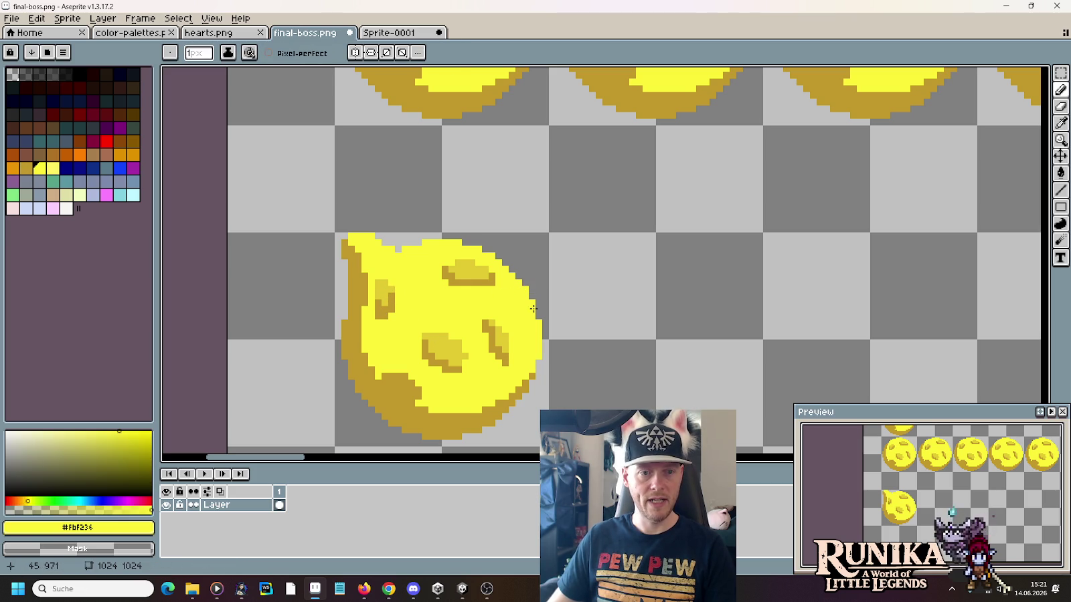
pyautogui.click(533, 308)
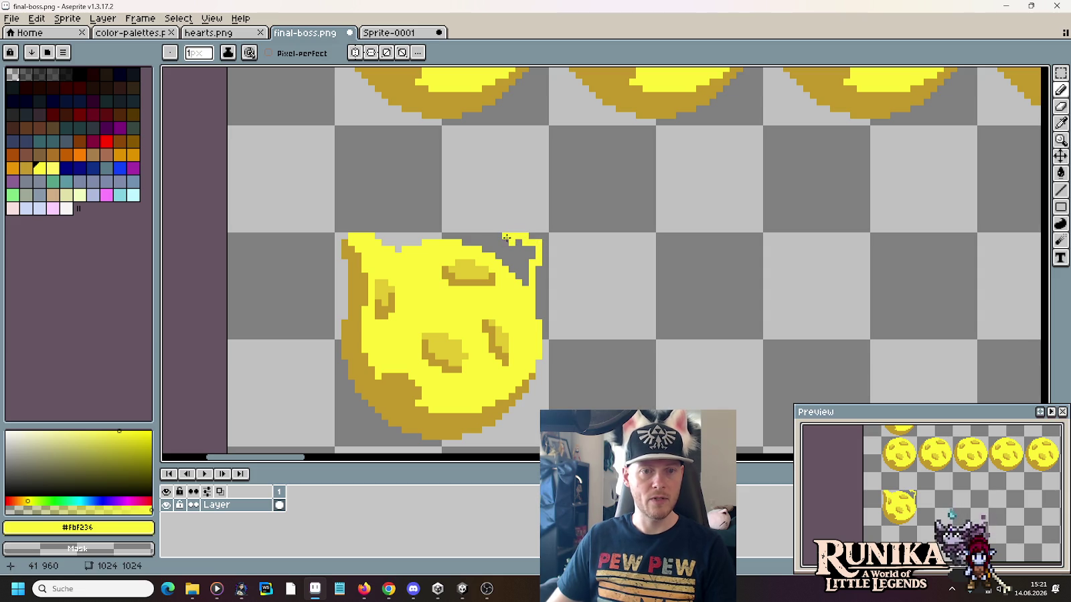
# Step: Fill the orb's top-right notch yellow into a right ear with dark gold edge shading
pyautogui.moveTo(499, 248)
pyautogui.mouseDown()
pyautogui.moveTo(517, 243)
pyautogui.moveTo(525, 279)
pyautogui.mouseUp()
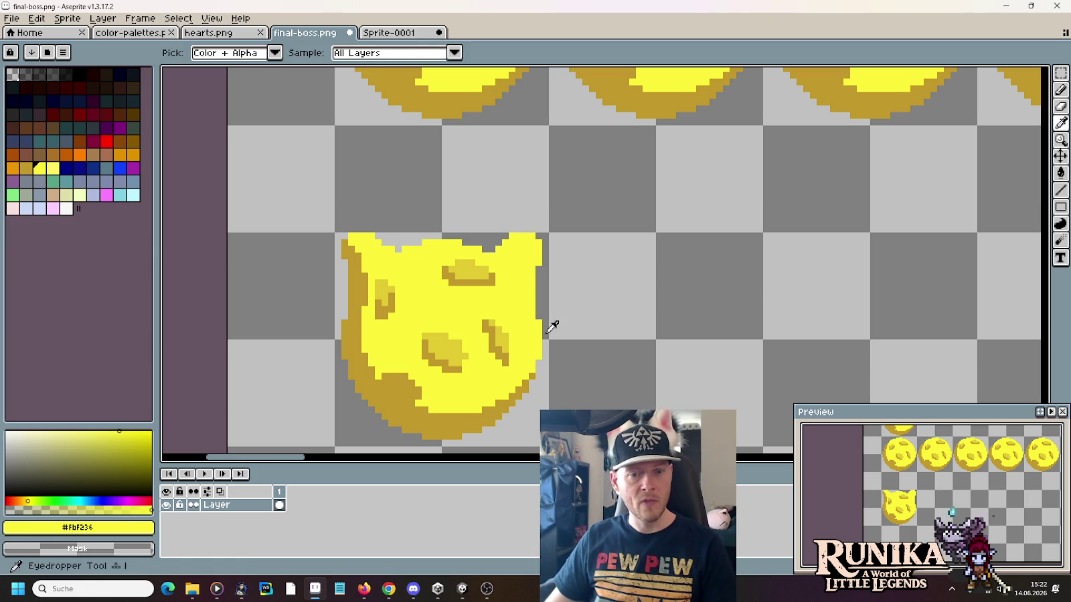
pyautogui.keyDown('alt'); pyautogui.click(533, 375); pyautogui.keyUp('alt')
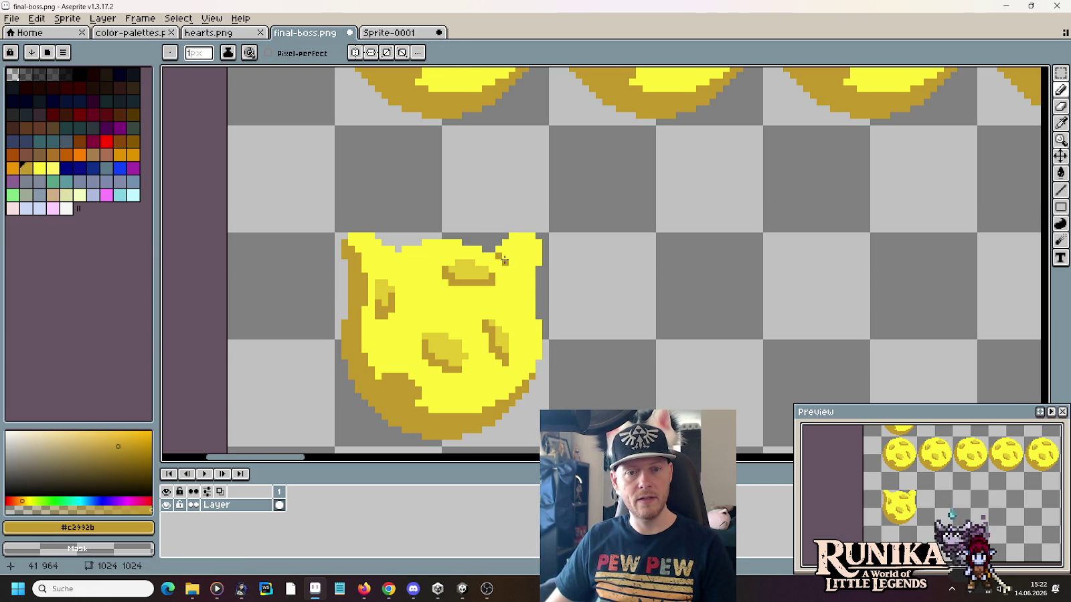
pyautogui.click(502, 257)
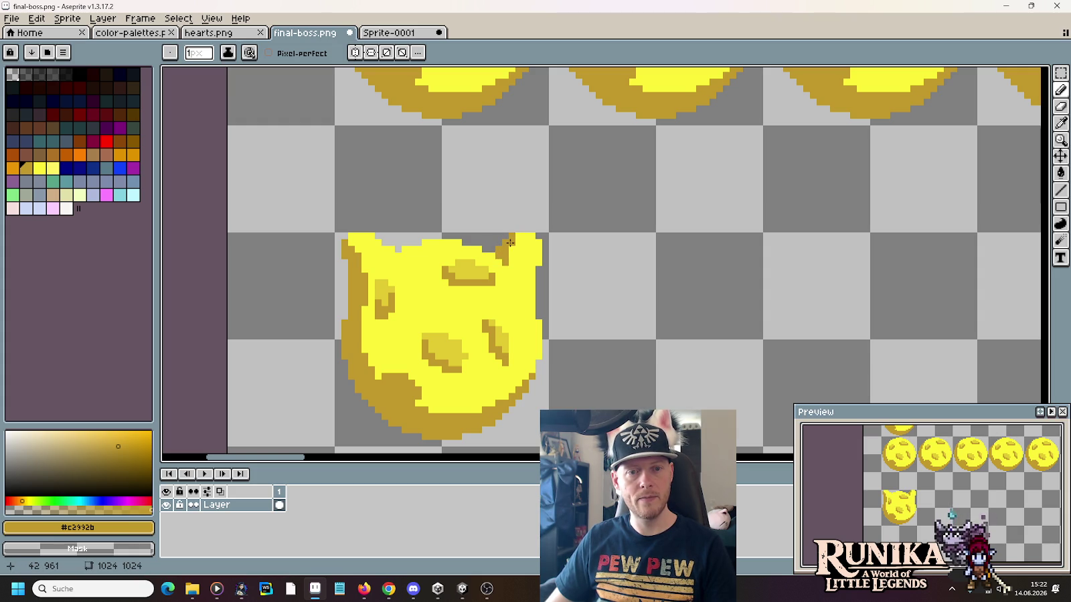
pyautogui.press('m')
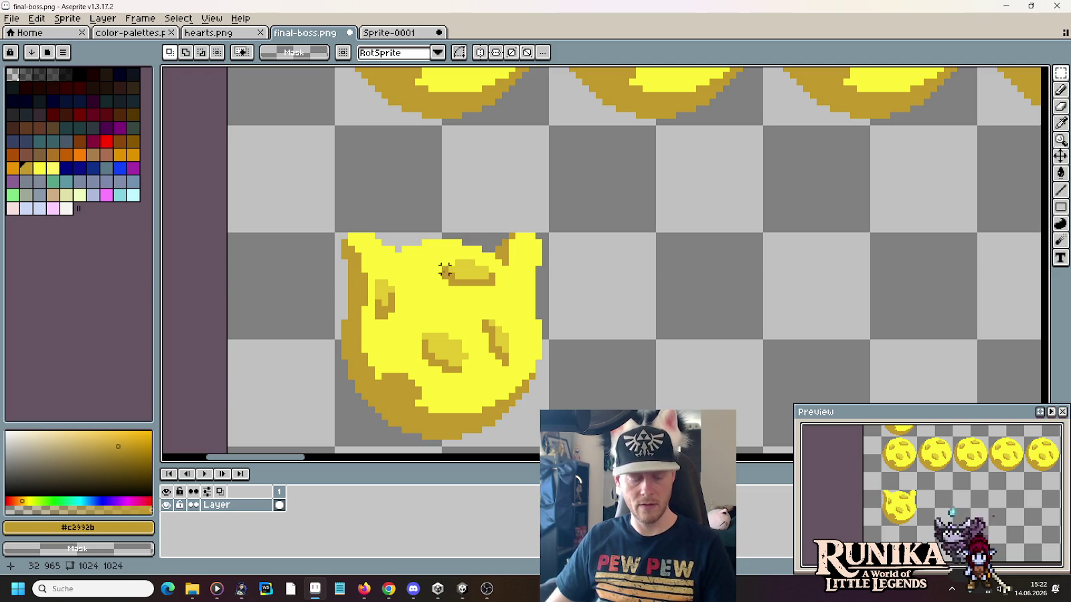
pyautogui.press('i')
pyautogui.press('b')
pyautogui.moveTo(485, 288); pyautogui.dragTo(510, 297)
# Step: Add a mid-yellow spot to the right ear, broken up with bright yellow pixels
pyautogui.keyDown('alt'); pyautogui.click(503, 280); pyautogui.keyUp('alt')
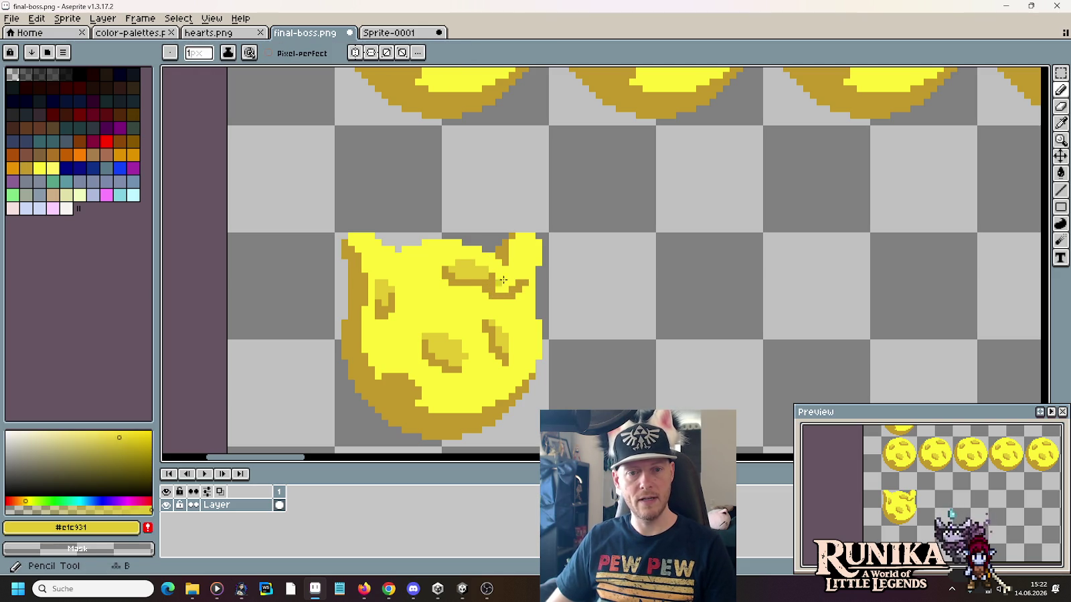
pyautogui.keyDown('alt'); pyautogui.click(517, 274); pyautogui.keyUp('alt')
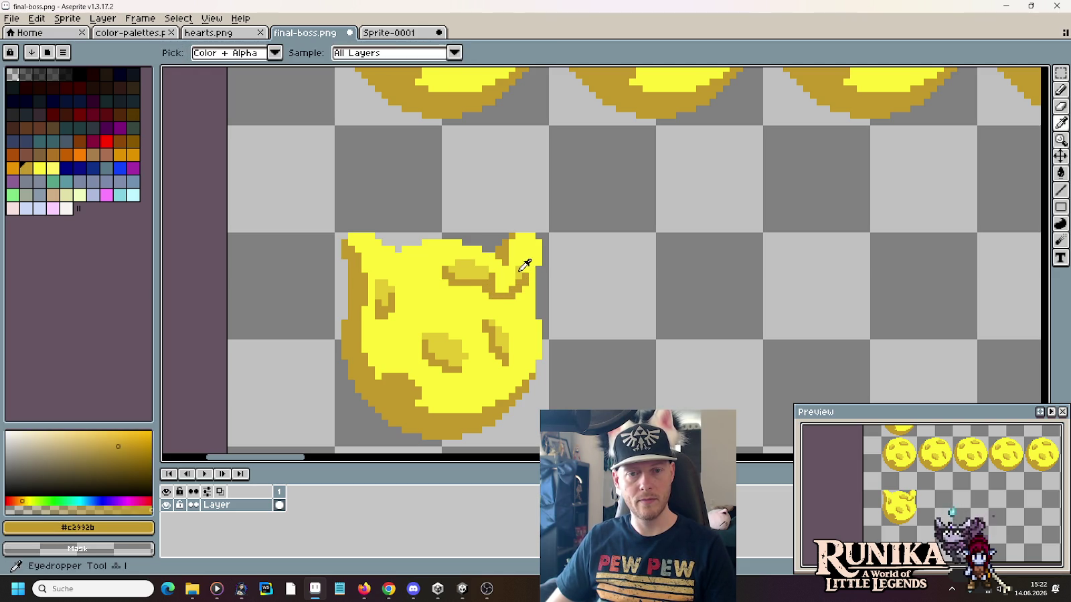
pyautogui.keyDown('alt'); pyautogui.click(514, 271); pyautogui.keyUp('alt')
pyautogui.moveTo(514, 271); pyautogui.dragTo(494, 279)
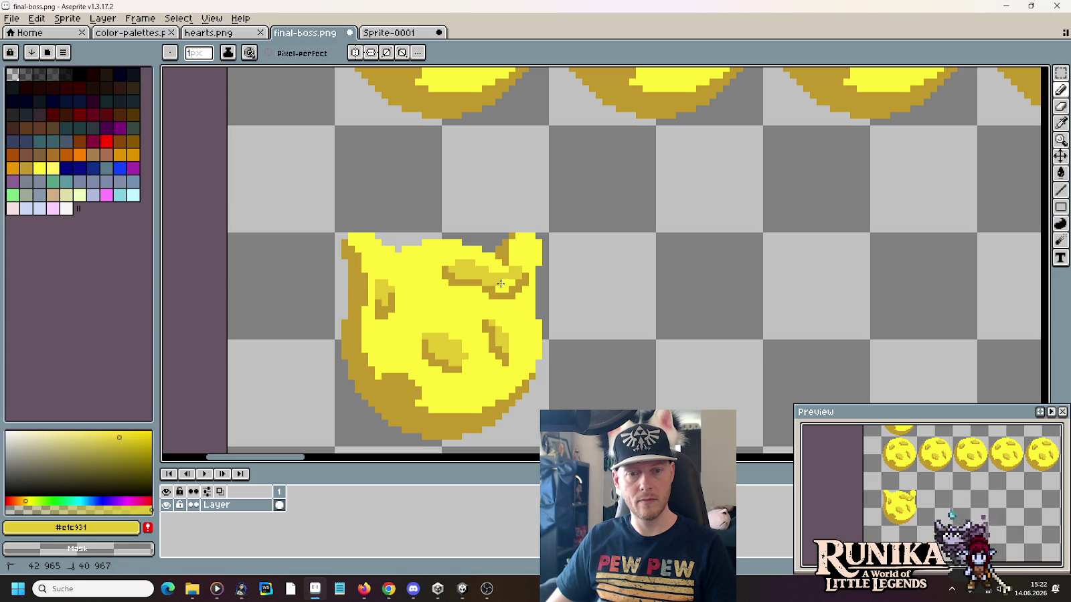
pyautogui.keyDown('alt'); pyautogui.click(489, 255); pyautogui.keyUp('alt')
pyautogui.moveTo(482, 269); pyautogui.dragTo(472, 262)
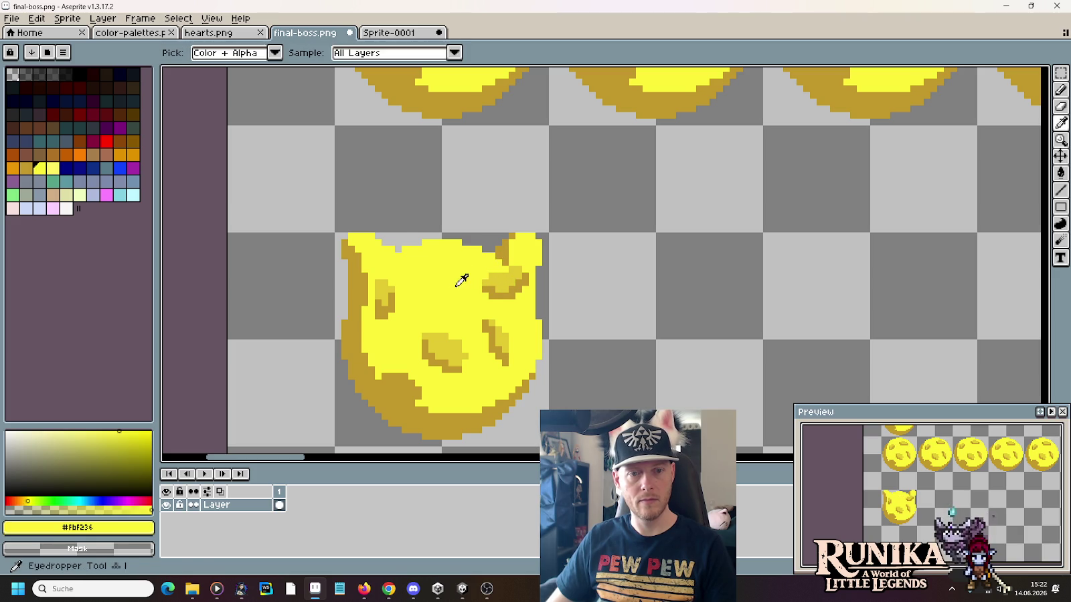
# Step: Cut two transparent diagonal gaps between the ears to form the cat-eared silhouette
pyautogui.keyDown('alt'); pyautogui.click(404, 233); pyautogui.keyUp('alt')
pyautogui.keyDown('alt'); pyautogui.click(403, 249); pyautogui.keyUp('alt')
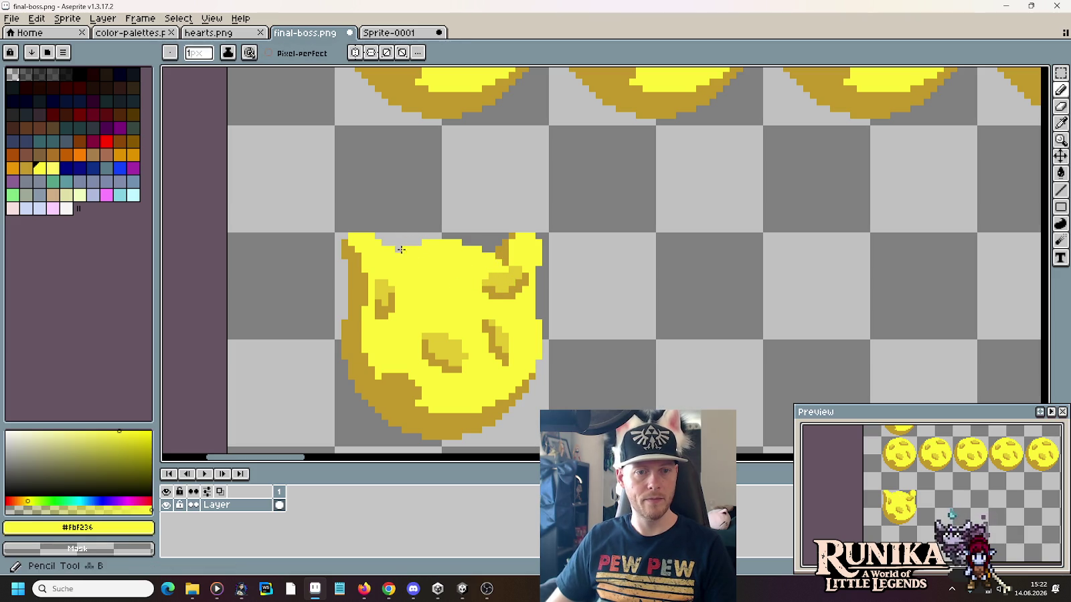
pyautogui.moveTo(420, 277); pyautogui.dragTo(436, 288)
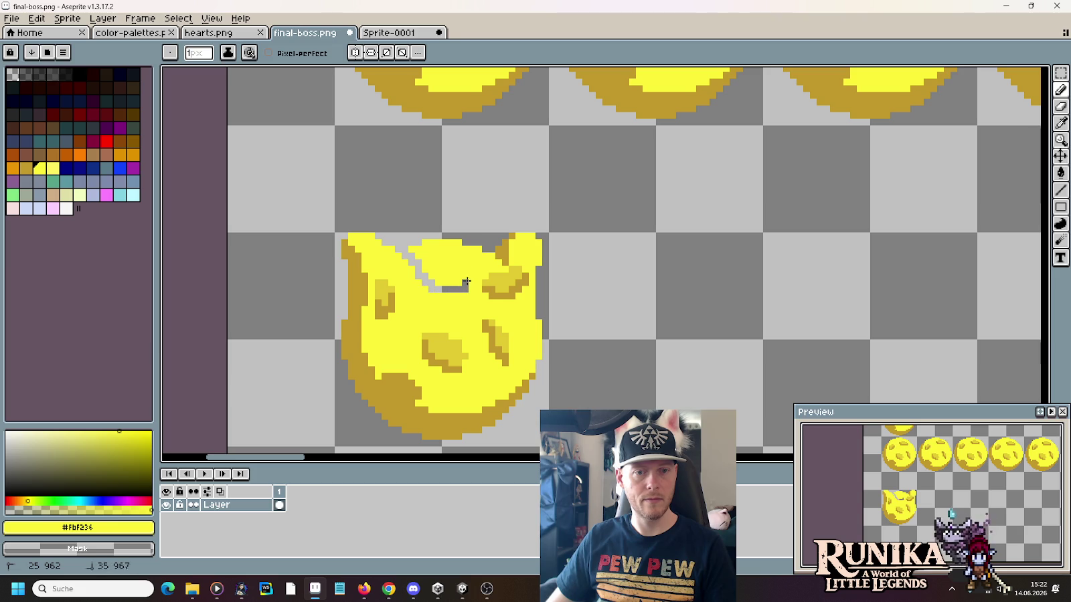
pyautogui.moveTo(475, 254)
pyautogui.mouseDown()
pyautogui.moveTo(437, 279)
pyautogui.moveTo(462, 258)
pyautogui.mouseUp()
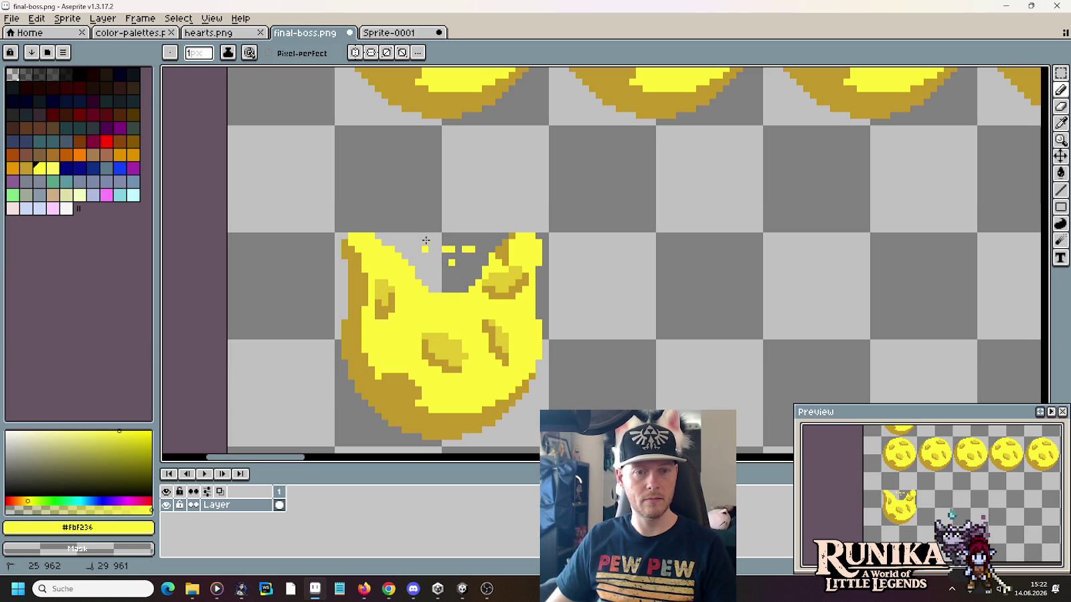
pyautogui.scroll(-1, 462, 275)
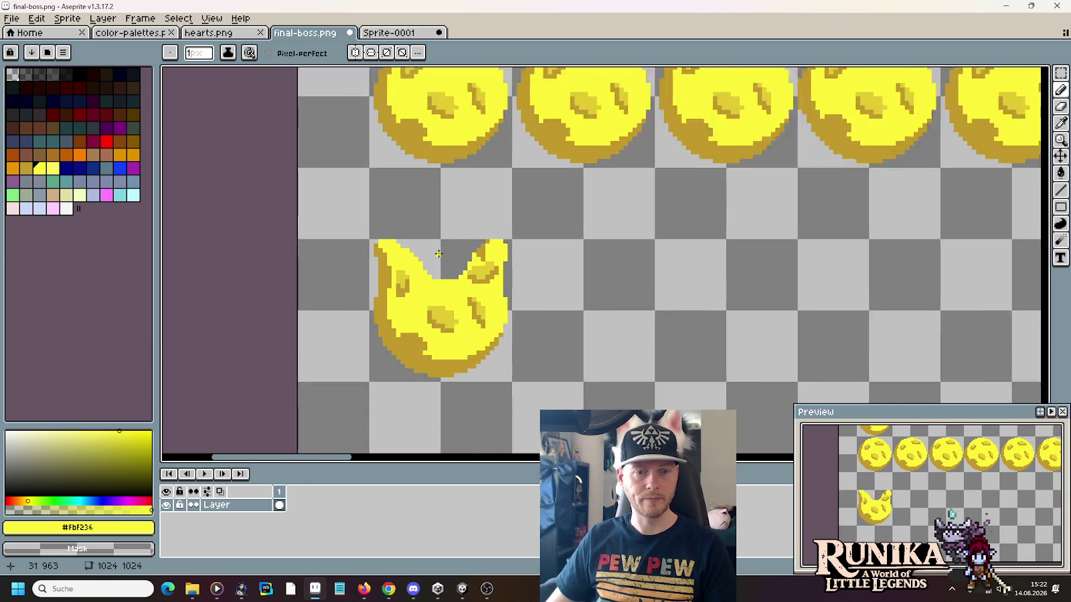
pyautogui.scroll(-2, 488, 307)
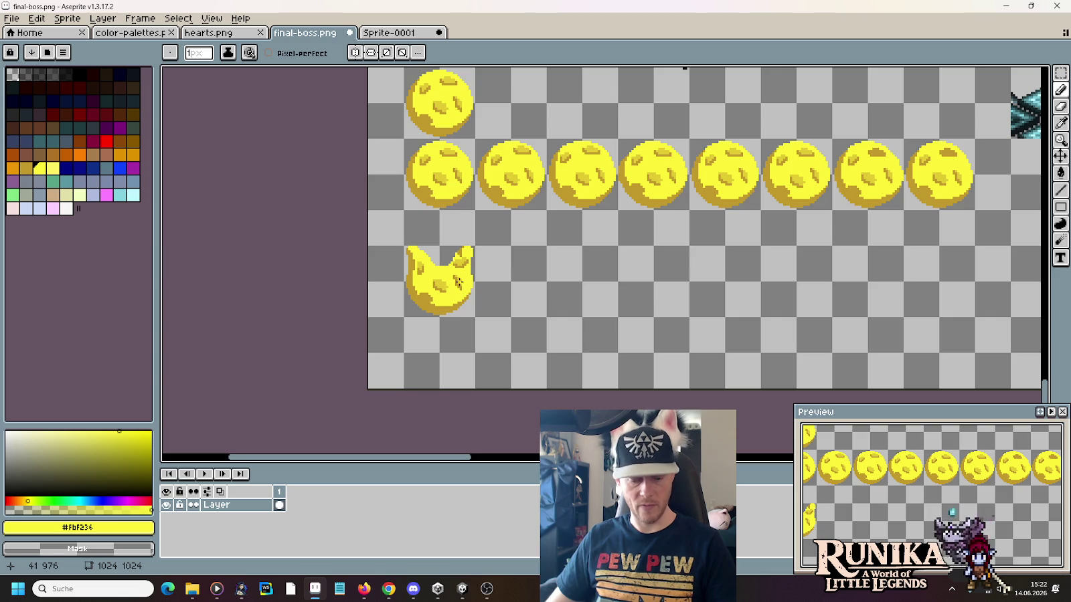
pyautogui.scroll(1, 462, 308)
pyautogui.scroll(1, 429, 321)
# Step: Sample the dark gold shade, then marquee-select the cat-eared orb's sprite cell
pyautogui.press('i')
pyautogui.click(405, 341)
pyautogui.press('b')
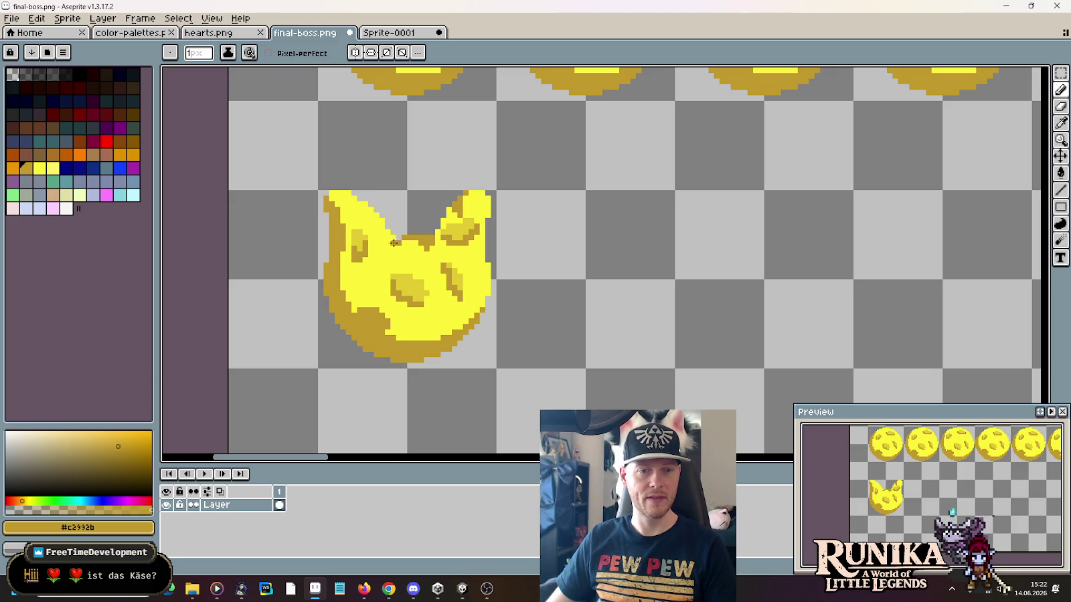
pyautogui.scroll(-4, 415, 310)
pyautogui.scroll(3, 415, 310)
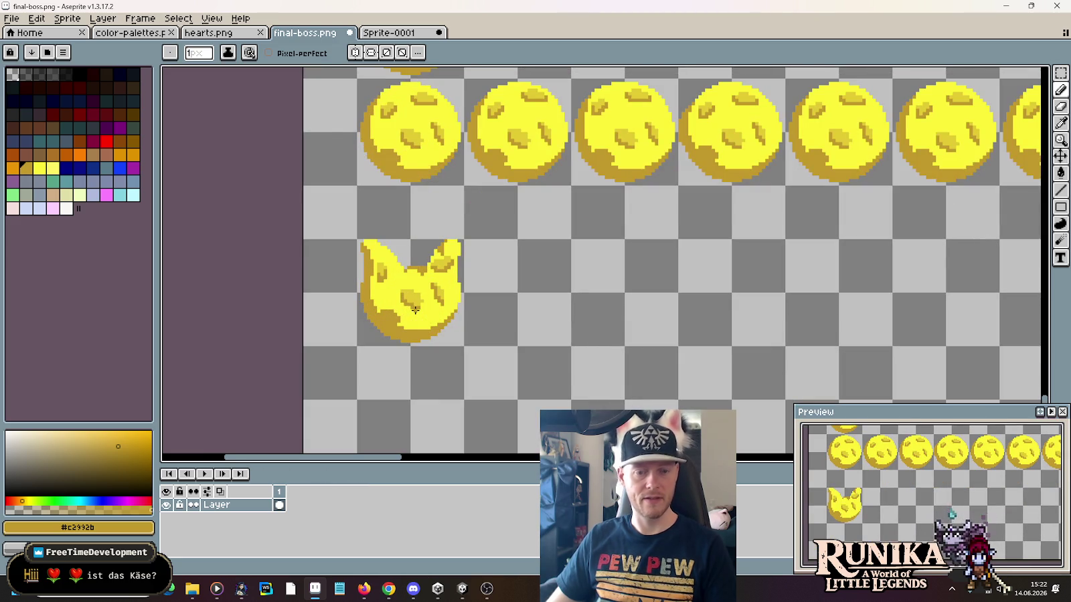
pyautogui.press('m')
pyautogui.moveTo(448, 328)
pyautogui.mouseDown()
pyautogui.moveTo(385, 271)
pyautogui.moveTo(519, 297)
pyautogui.mouseUp()
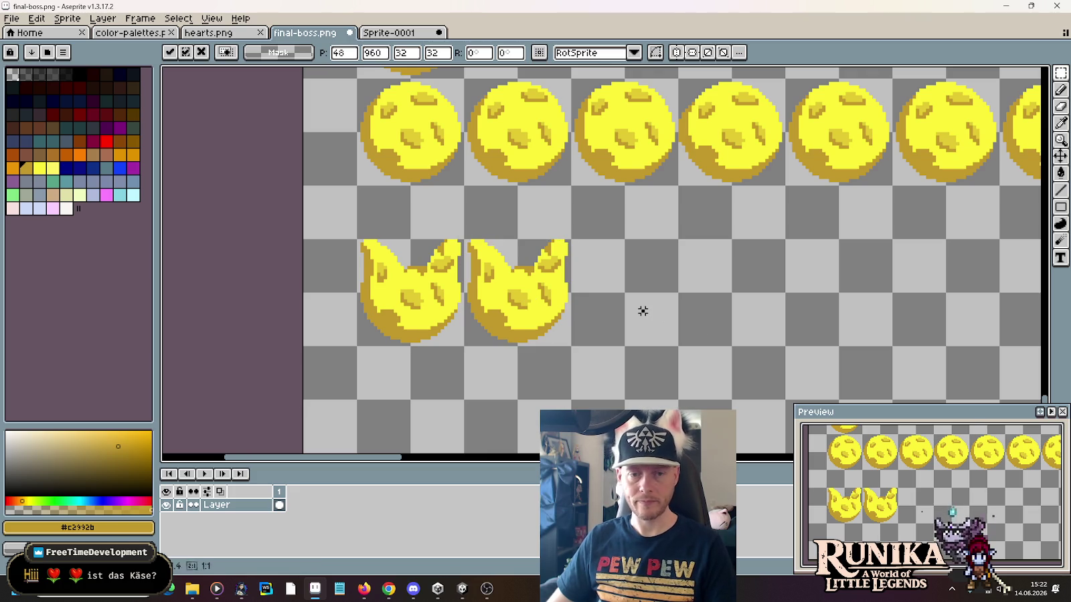
# Step: Place the duplicate cat-eared orb beside the original and nudge a spot near its right ear down-right
pyautogui.press('Return')
pyautogui.scroll(2, 491, 286)
pyautogui.moveTo(331, 277)
pyautogui.mouseDown()
pyautogui.moveTo(387, 311)
pyautogui.moveTo(373, 306)
pyautogui.moveTo(415, 310)
pyautogui.mouseUp()
pyautogui.press('Return')
pyautogui.press('Right')
pyautogui.press('Down')
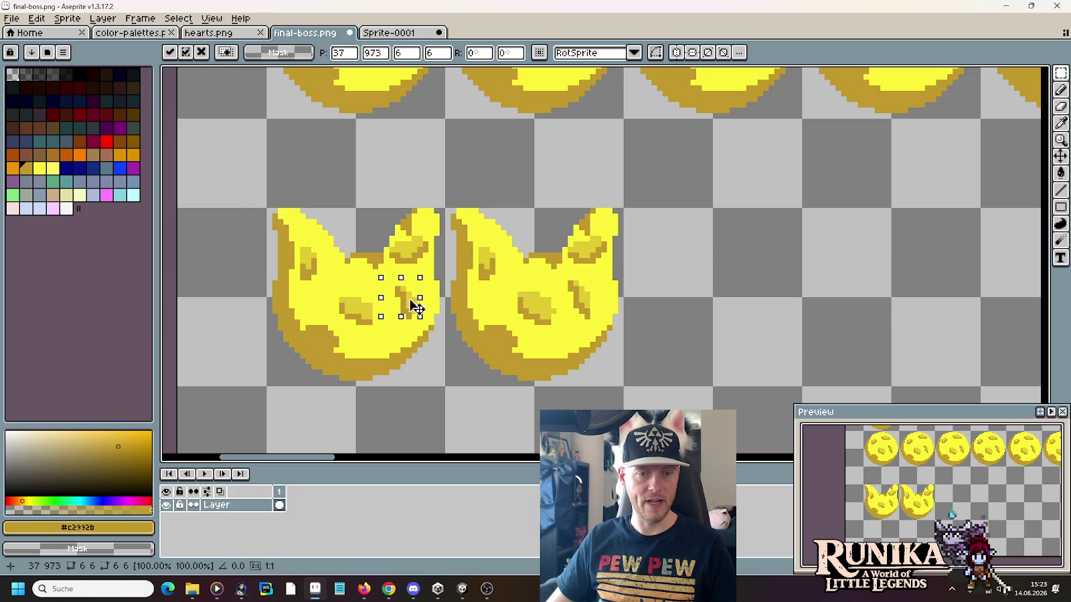
pyautogui.press('Return')
# Step: Sample the orb's bright yellow as the pencil drawing colour
pyautogui.scroll(1, 435, 313)
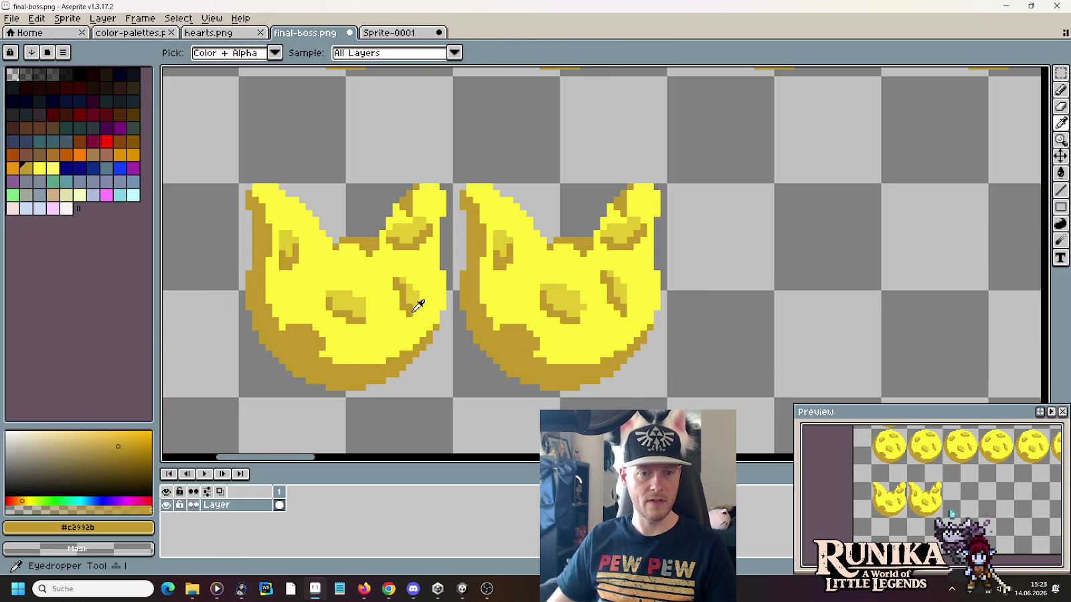
pyautogui.press('b')
pyautogui.press('i')
pyautogui.click(370, 310)
pyautogui.press('b')
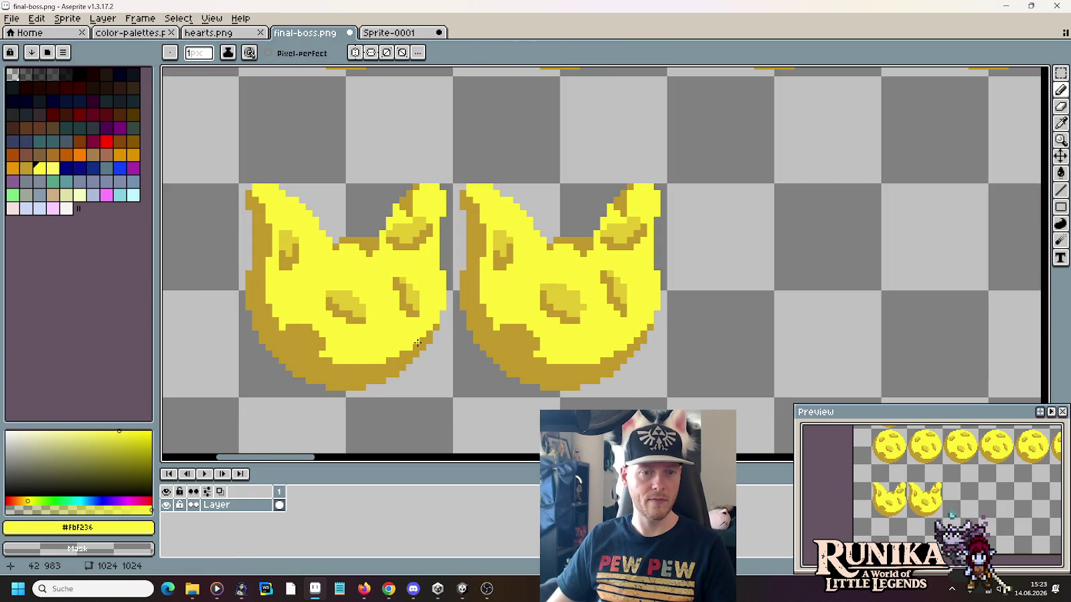
# Step: Try selections on the left orb, then marquee-select the second orb's left ear
pyautogui.press('m')
pyautogui.moveTo(315, 274); pyautogui.dragTo(382, 327)
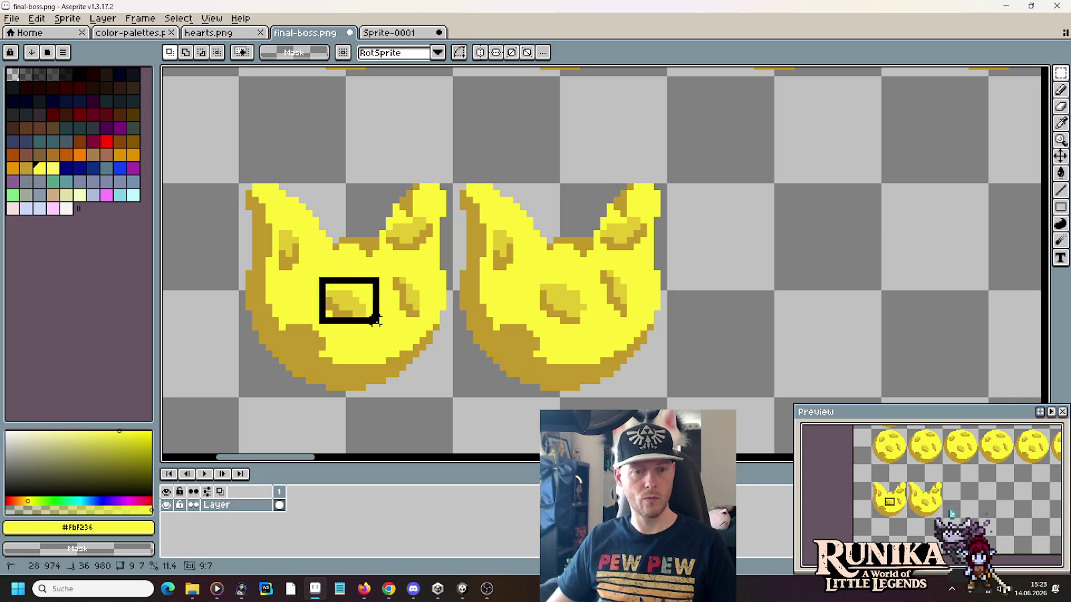
pyautogui.click(436, 334)
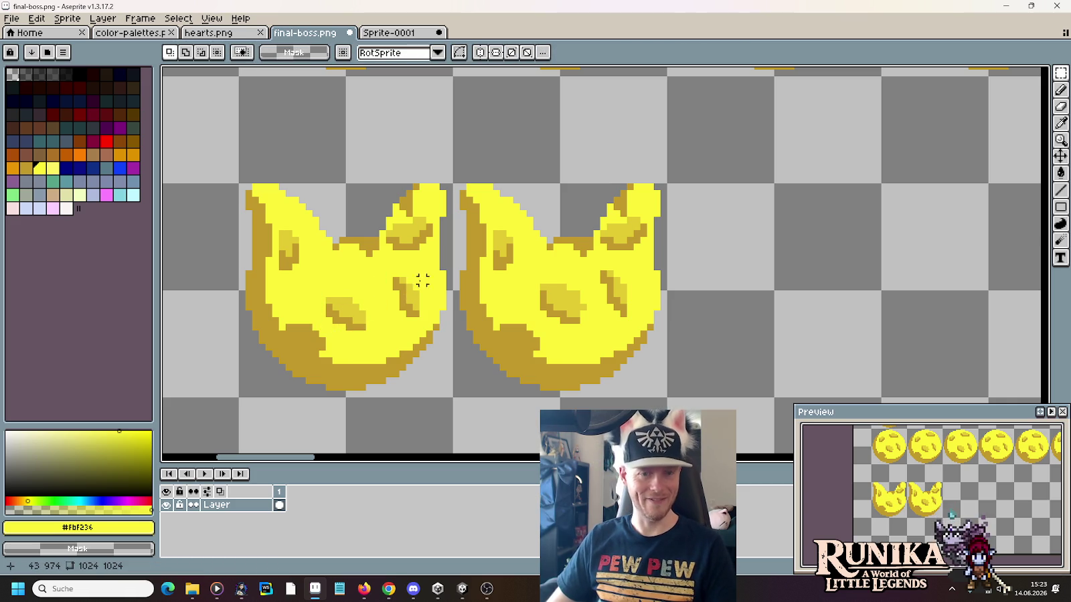
pyautogui.moveTo(450, 393); pyautogui.dragTo(227, 273)
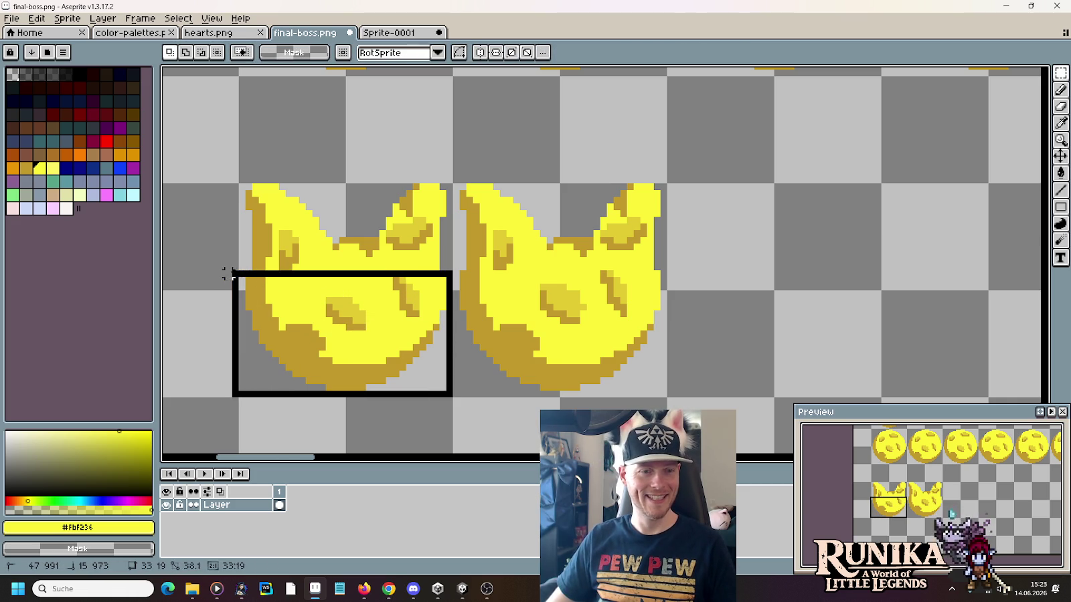
pyautogui.moveTo(450, 393); pyautogui.dragTo(282, 227)
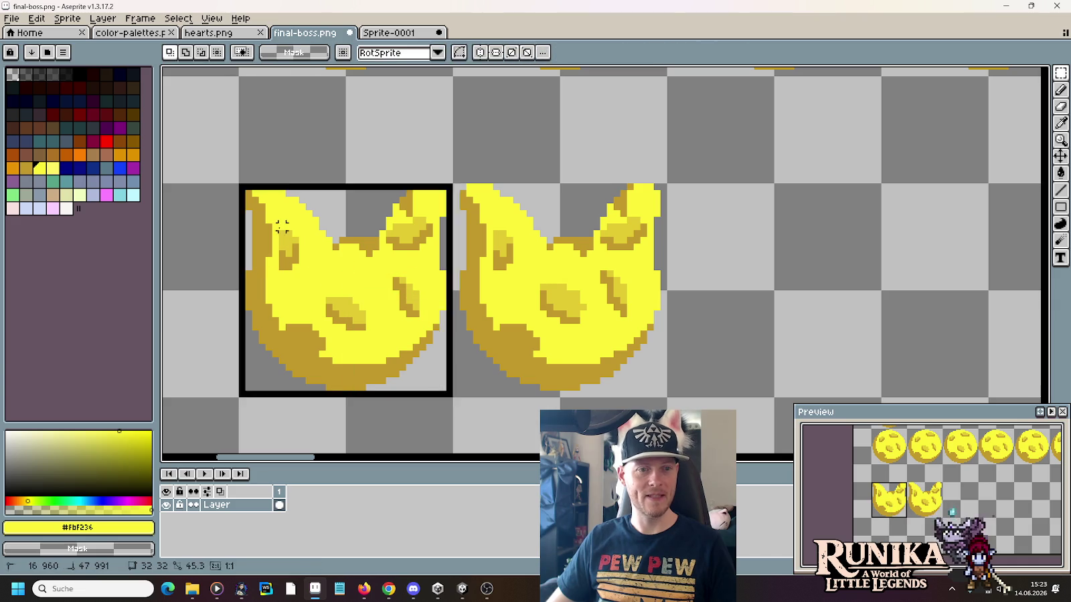
pyautogui.click(724, 311)
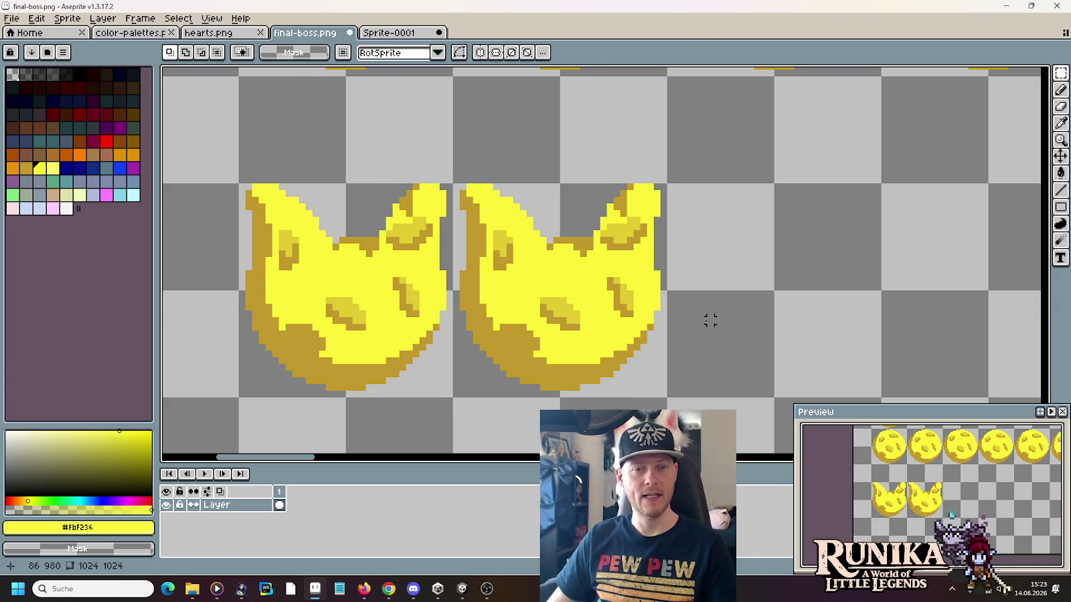
pyautogui.press('alt')
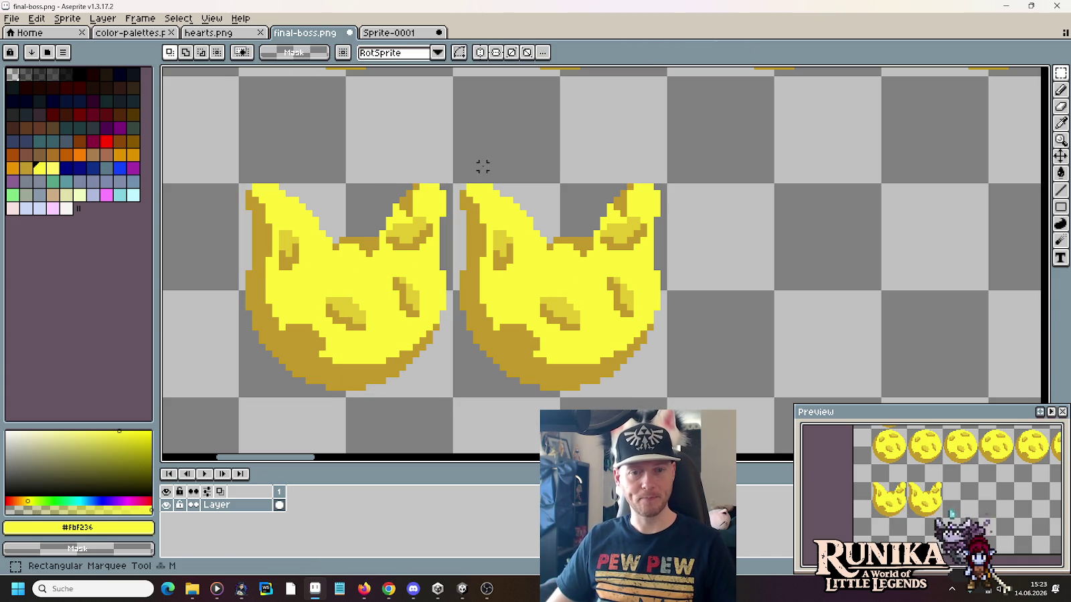
pyautogui.moveTo(454, 178)
pyautogui.mouseDown()
pyautogui.moveTo(545, 256)
pyautogui.moveTo(566, 246)
pyautogui.moveTo(531, 225)
pyautogui.moveTo(511, 245)
pyautogui.mouseUp()
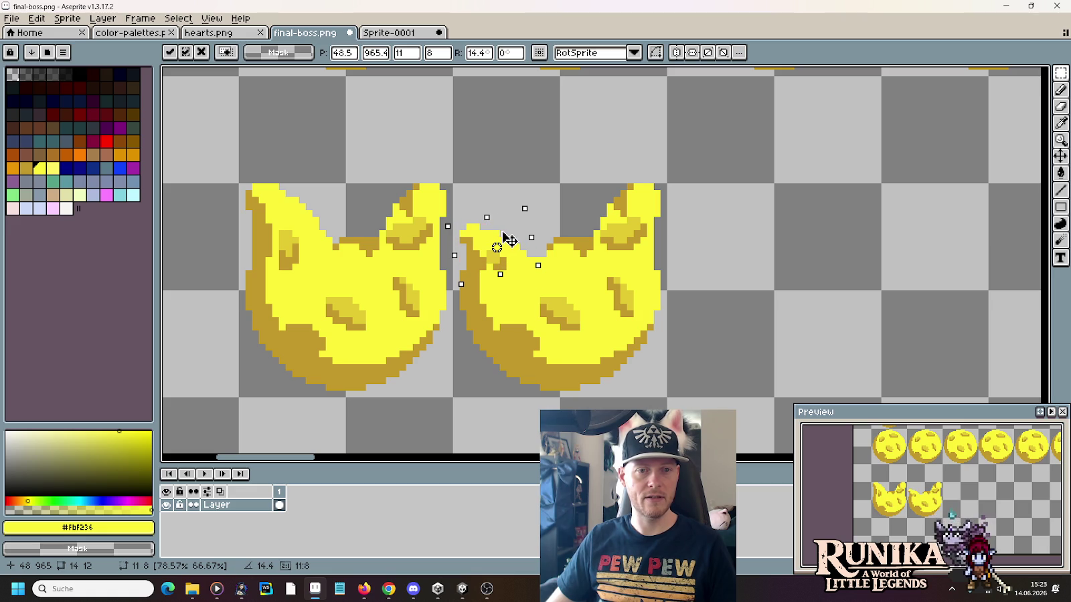
# Step: Shift the tilted left ear one pixel left and apply the transformation
pyautogui.moveTo(508, 239); pyautogui.dragTo(509, 240)
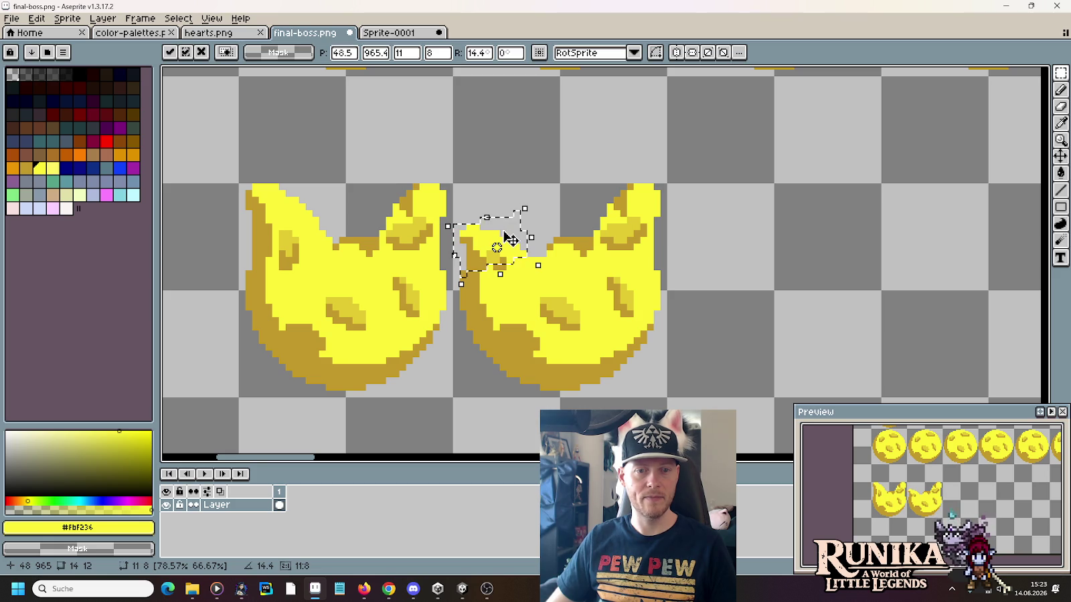
pyautogui.click(562, 266)
pyautogui.press('i')
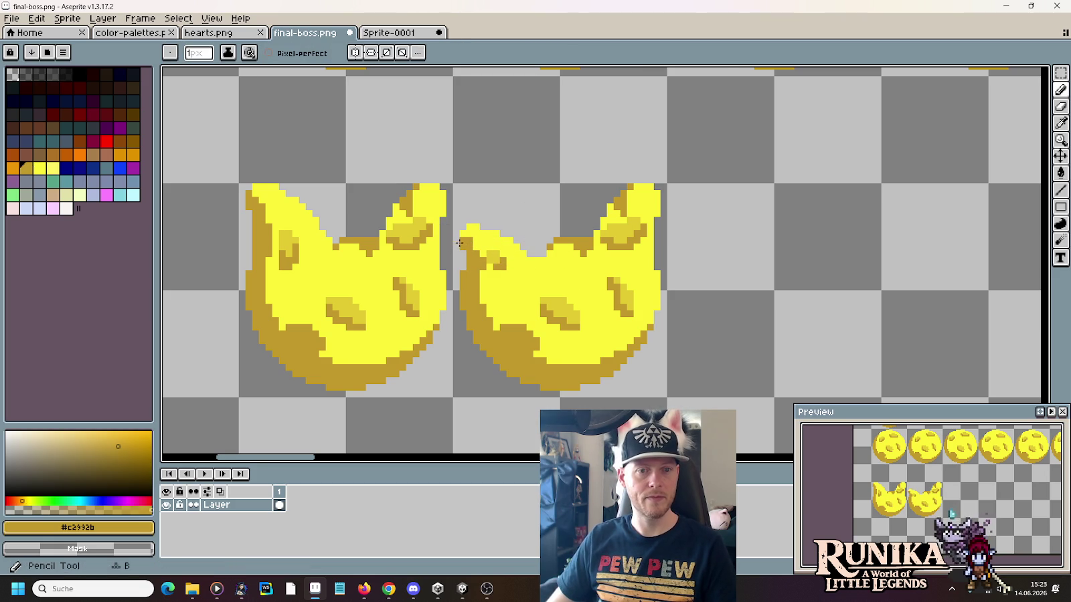
pyautogui.press('b')
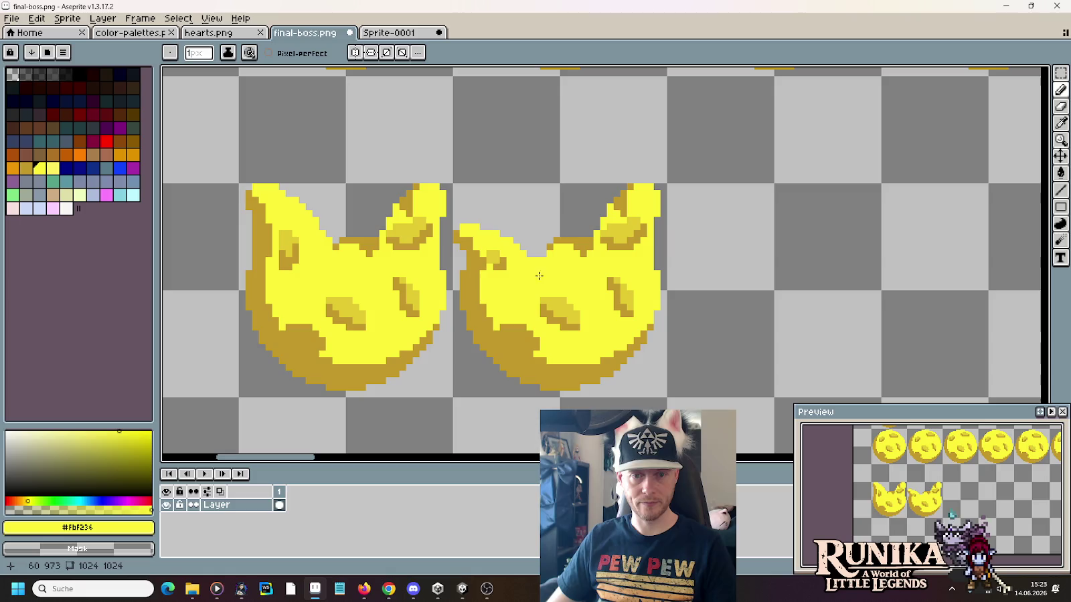
# Step: Draw a dark gold curved mouth on the left orb
pyautogui.press('i')
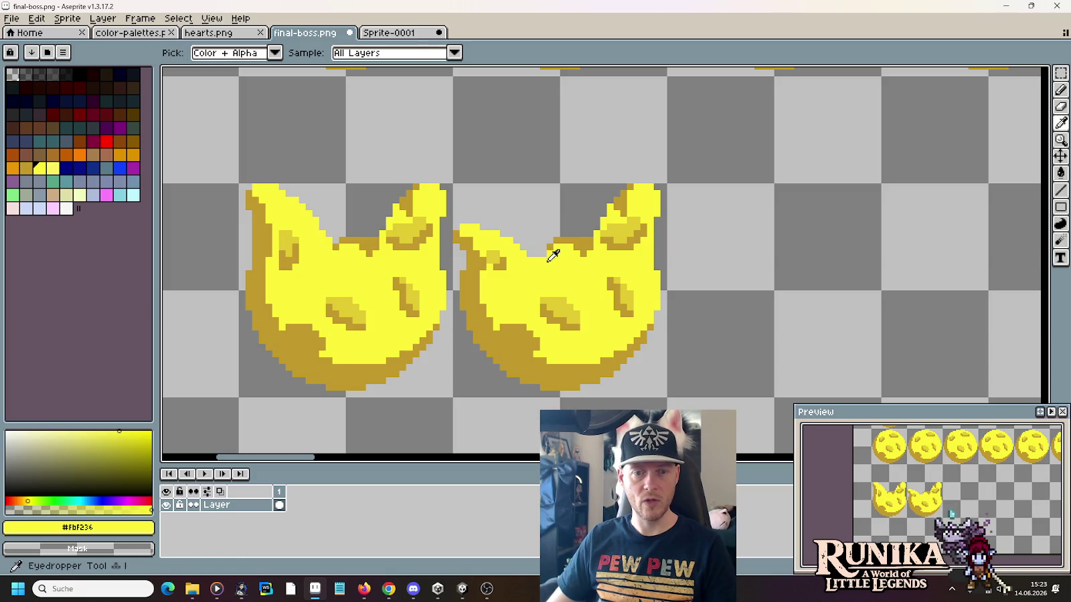
pyautogui.click(518, 245)
pyautogui.press('b')
pyautogui.click(342, 260)
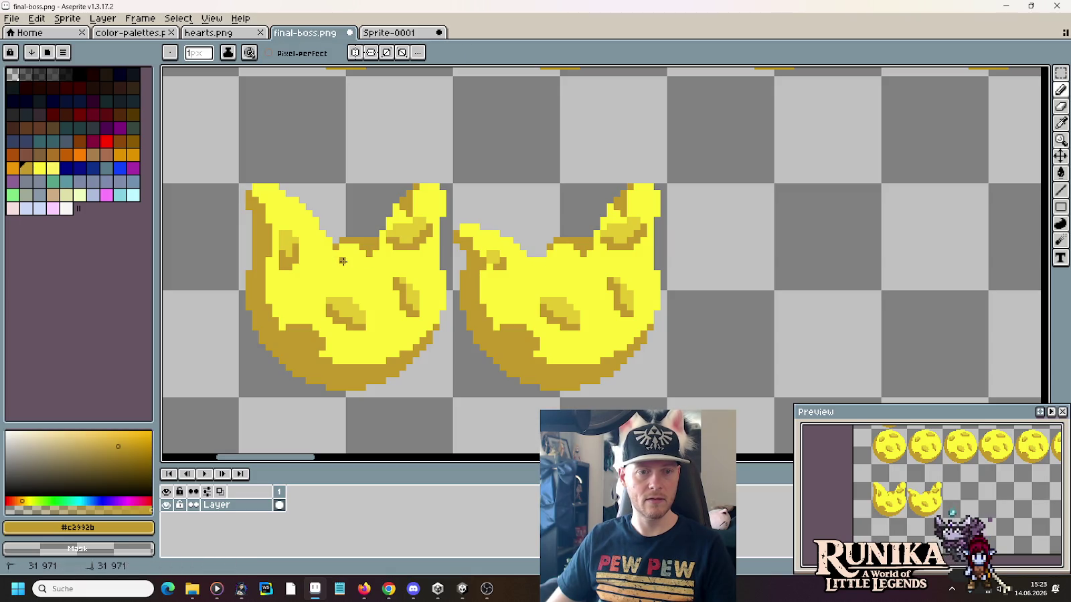
pyautogui.moveTo(344, 266); pyautogui.dragTo(372, 265)
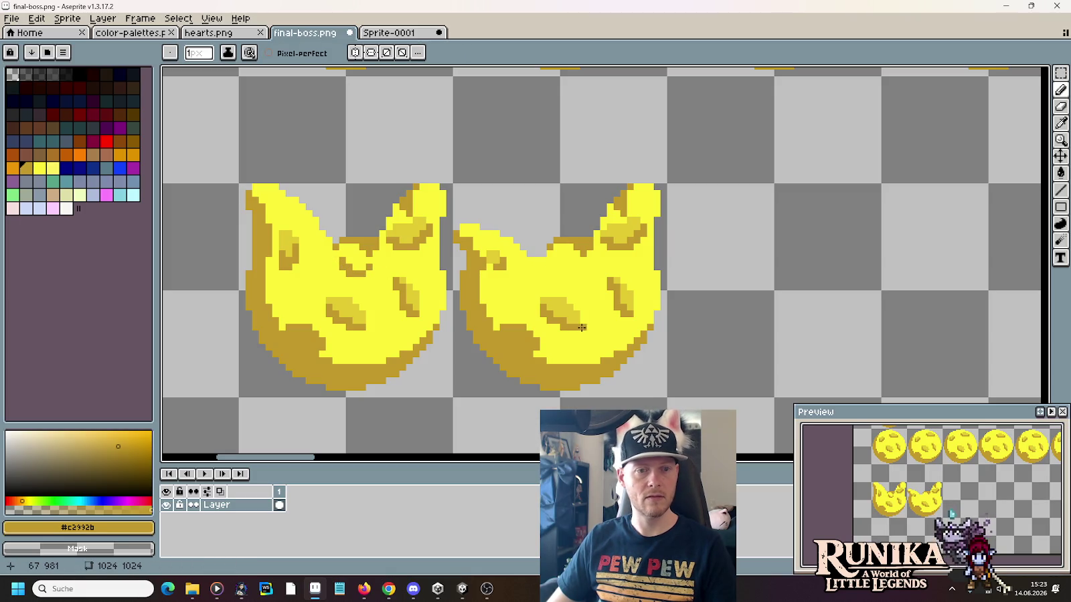
pyautogui.moveTo(338, 255)
pyautogui.mouseDown()
pyautogui.moveTo(362, 257)
pyautogui.moveTo(353, 247)
pyautogui.moveTo(328, 261)
pyautogui.mouseUp()
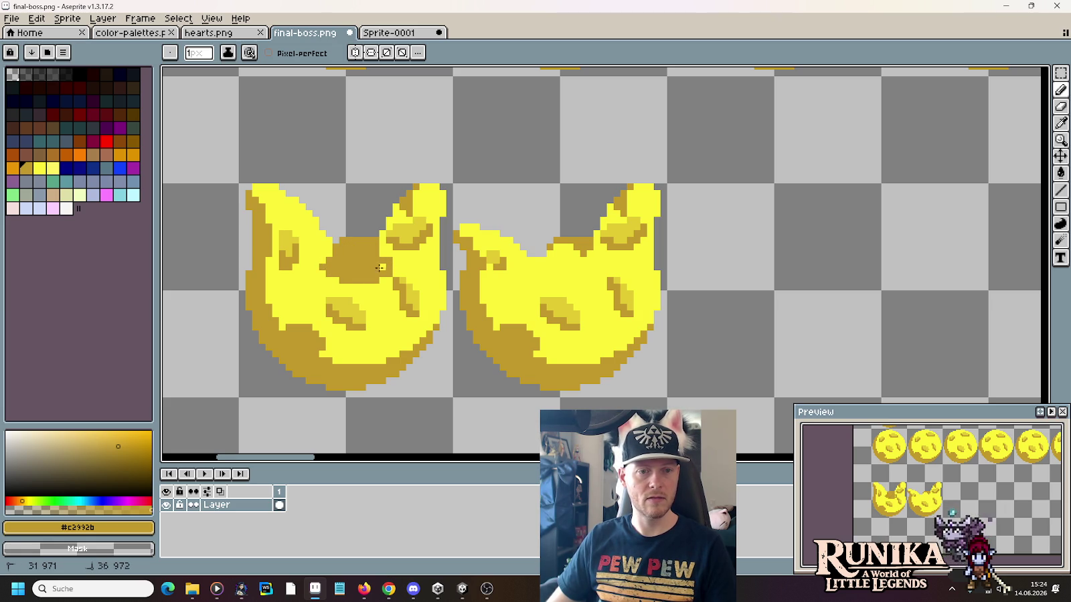
pyautogui.moveTo(380, 252); pyautogui.dragTo(381, 252)
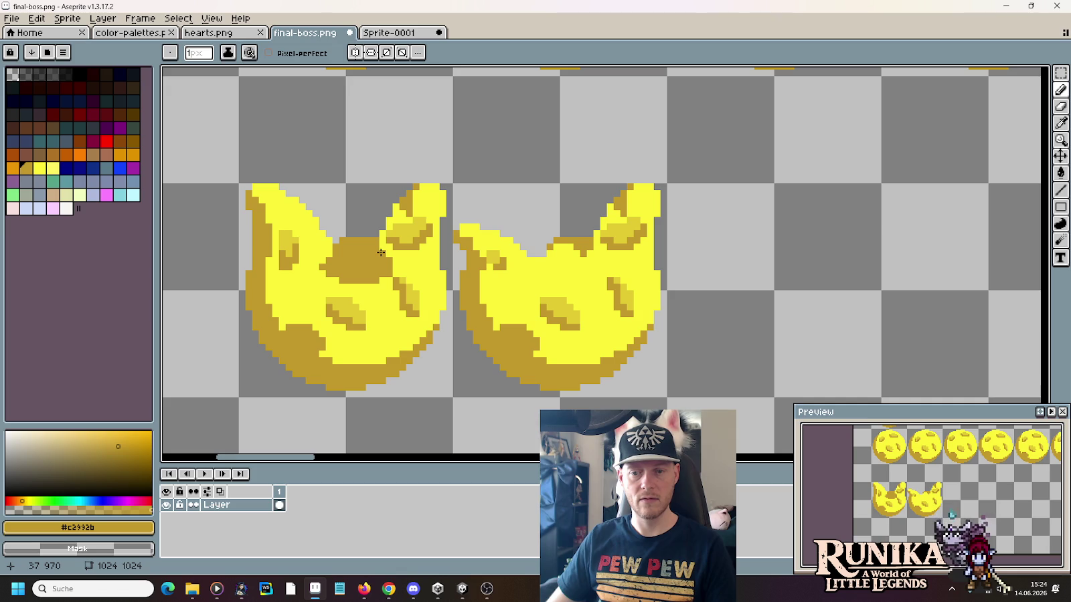
# Step: Undo the five mouth strokes and select the second orb's right ear
pyautogui.hotkey('ctrl', 'z')
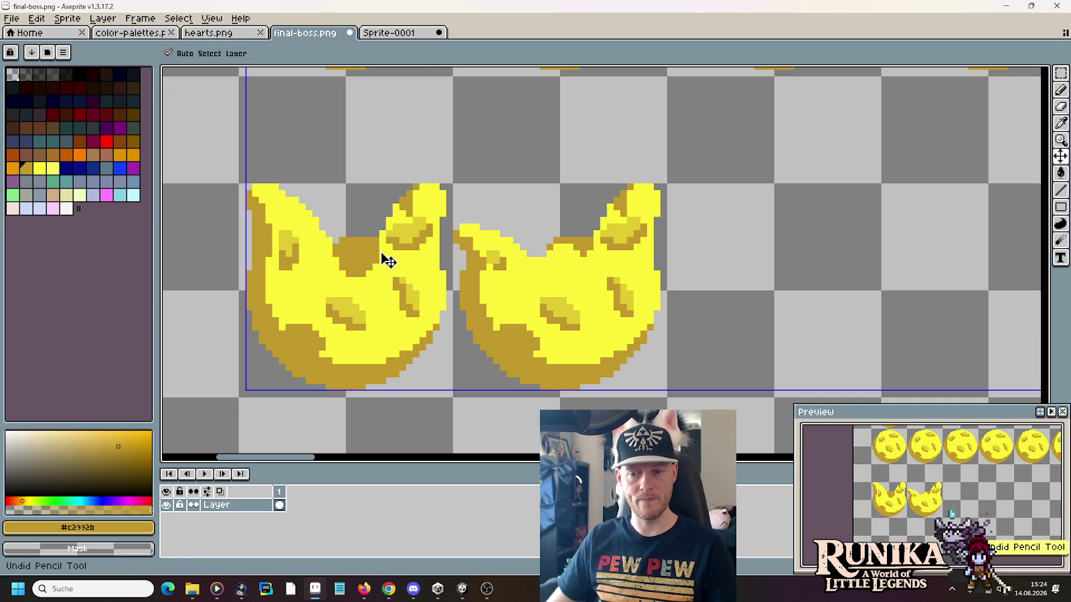
pyautogui.hotkey('ctrl', 'z')
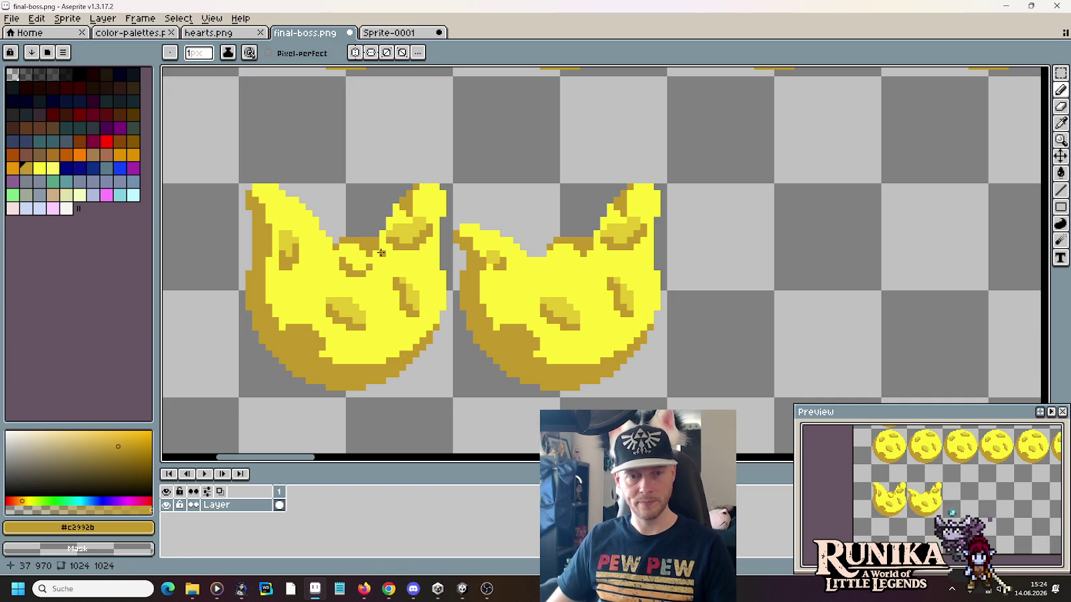
pyautogui.hotkey('ctrl', 'z')
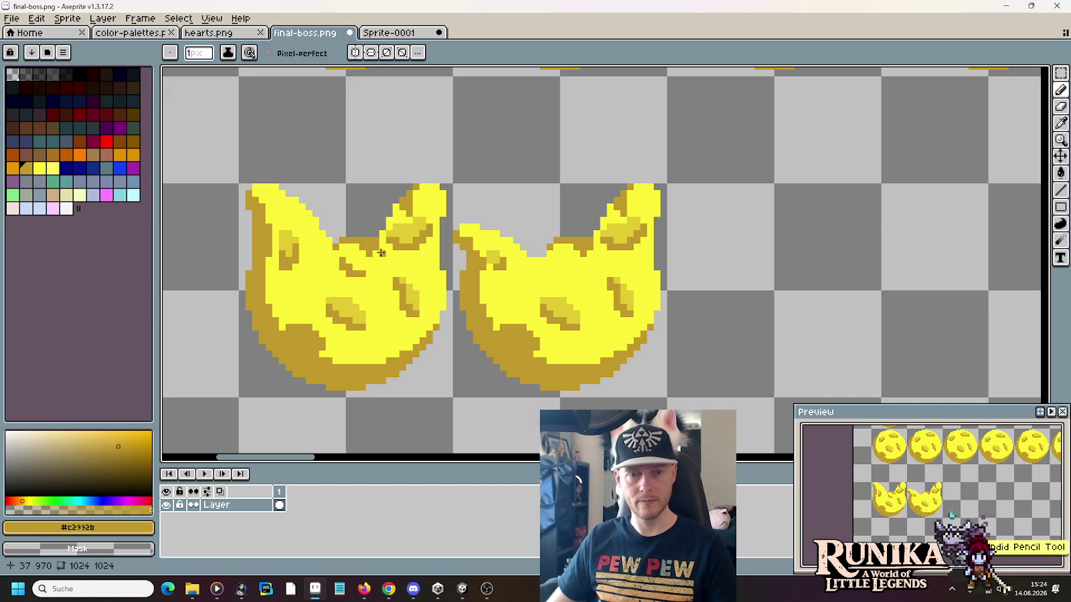
pyautogui.hotkey('ctrl', 'z')
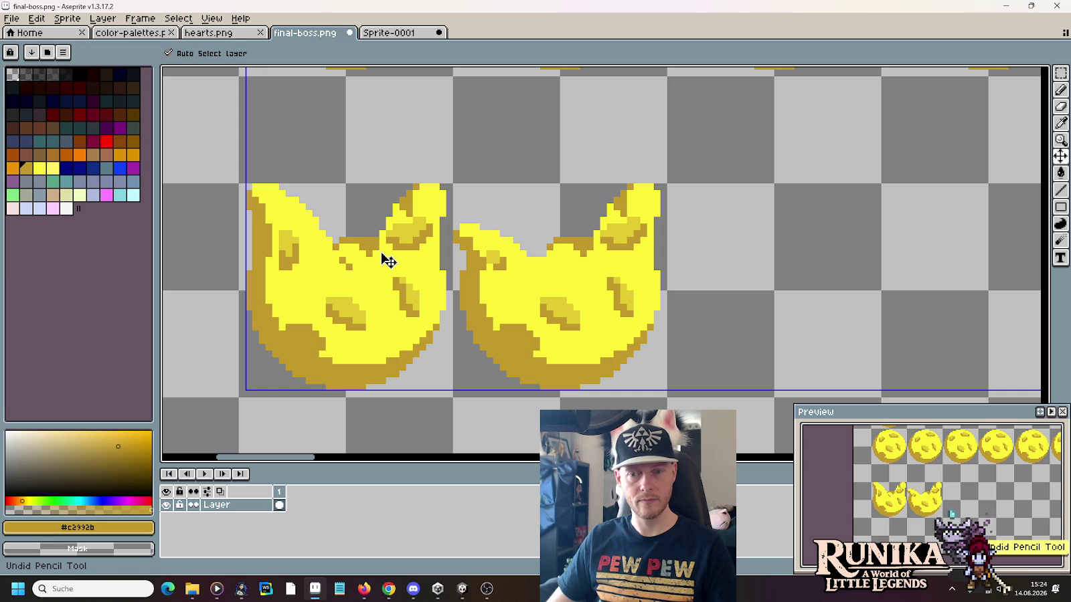
pyautogui.hotkey('ctrl', 'z')
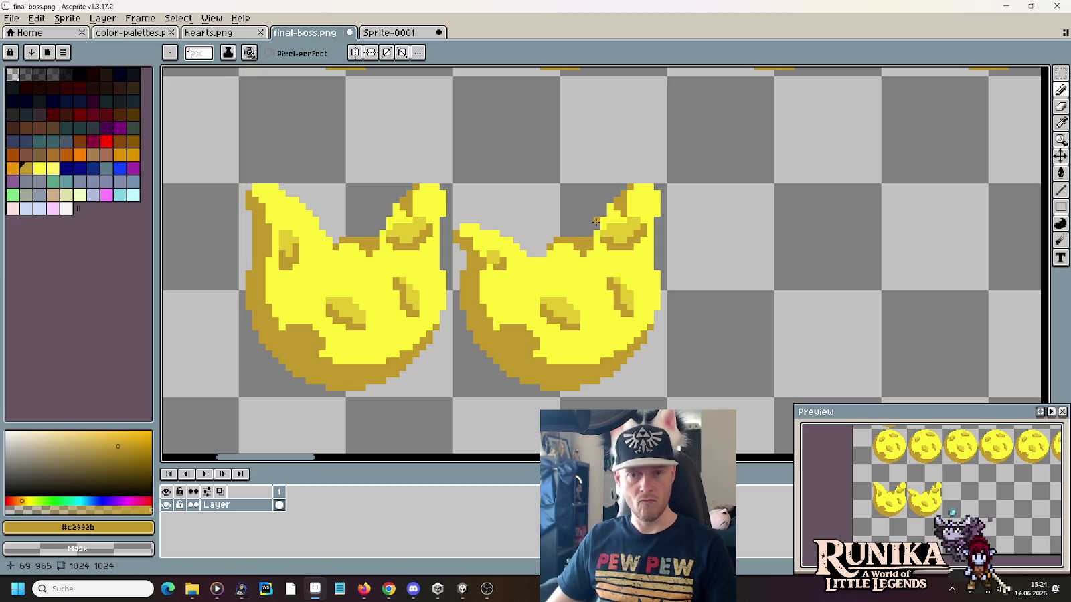
pyautogui.press('m')
pyautogui.moveTo(598, 181); pyautogui.dragTo(677, 266)
# Step: Lower the second orb's right ear and tilt it outward about 28°
pyautogui.moveTo(596, 187)
pyautogui.mouseDown()
pyautogui.moveTo(666, 255)
pyautogui.moveTo(644, 245)
pyautogui.mouseUp()
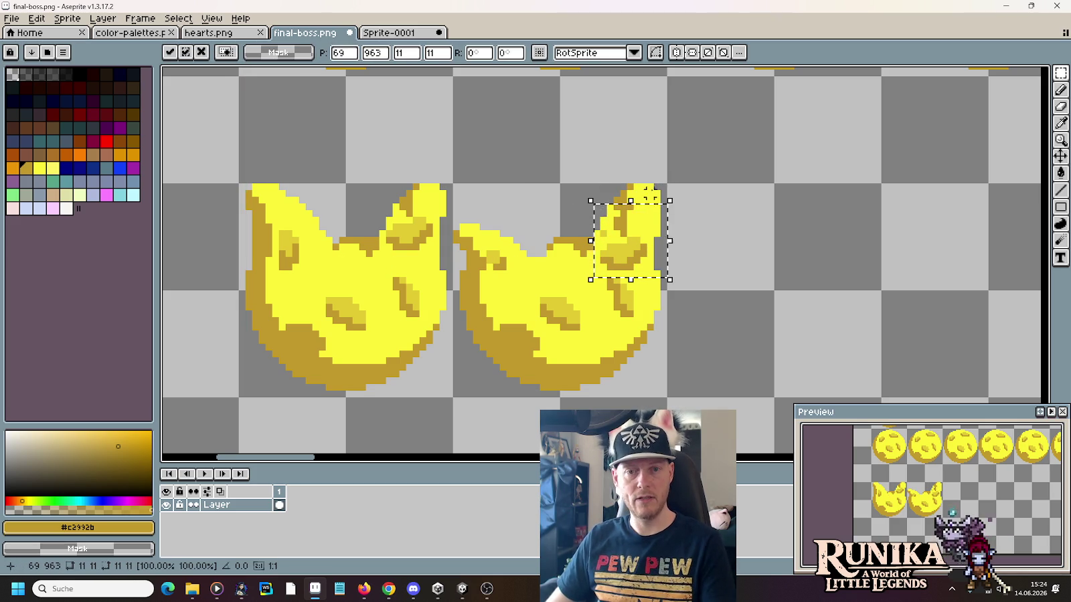
pyautogui.click(661, 187)
pyautogui.moveTo(662, 187); pyautogui.dragTo(586, 263)
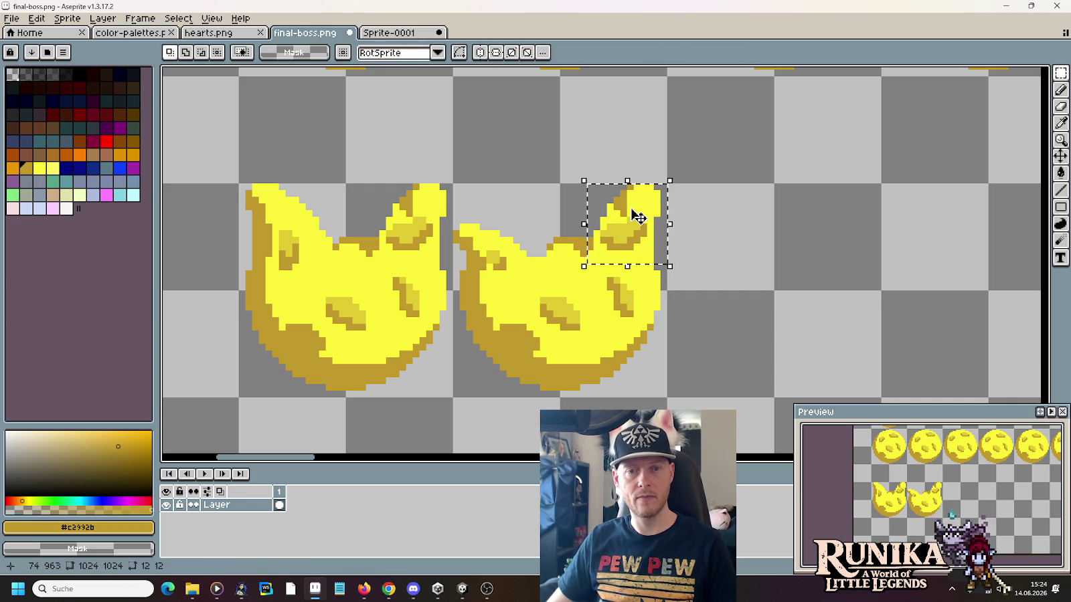
pyautogui.moveTo(633, 215); pyautogui.dragTo(639, 239)
pyautogui.moveTo(672, 201)
pyautogui.mouseDown()
pyautogui.moveTo(687, 234)
pyautogui.moveTo(678, 239)
pyautogui.mouseUp()
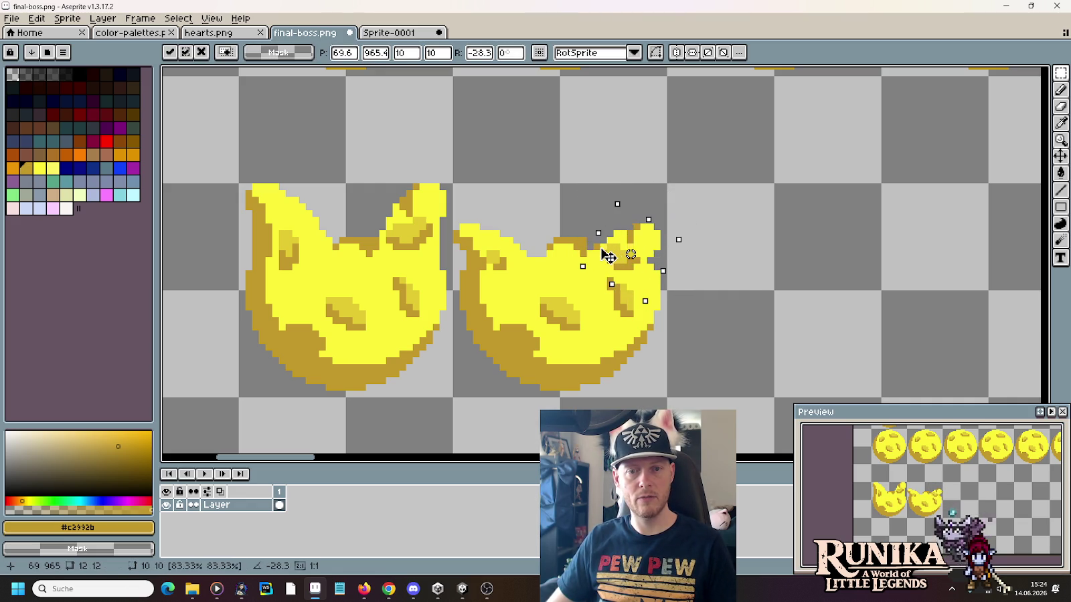
pyautogui.click(721, 268)
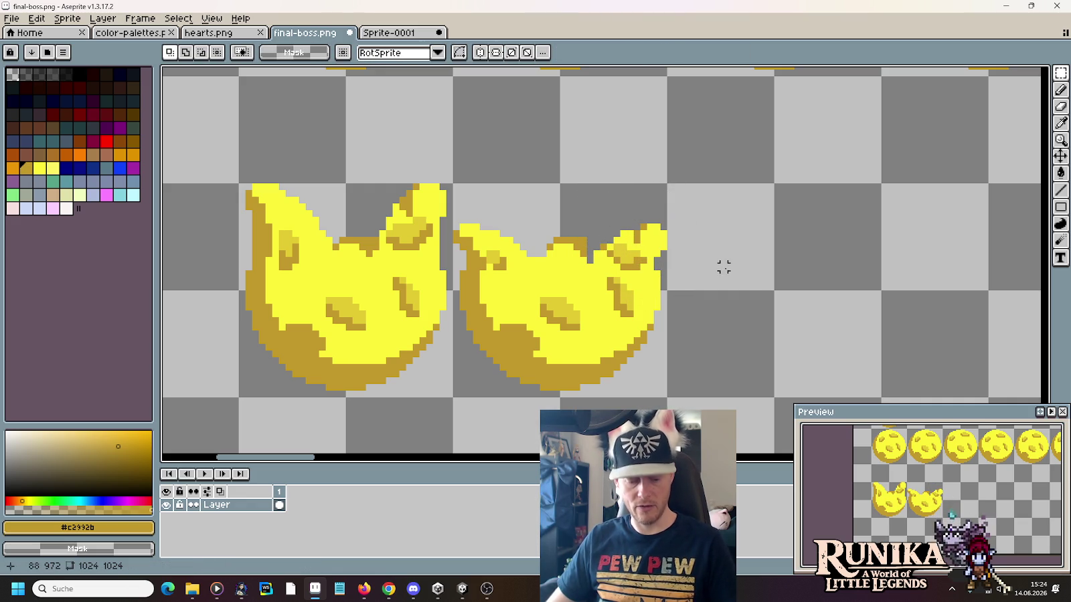
# Step: Move the notch between the second orb's ears lower
pyautogui.moveTo(530, 215)
pyautogui.mouseDown()
pyautogui.moveTo(595, 282)
pyautogui.moveTo(583, 274)
pyautogui.mouseUp()
pyautogui.press('p')
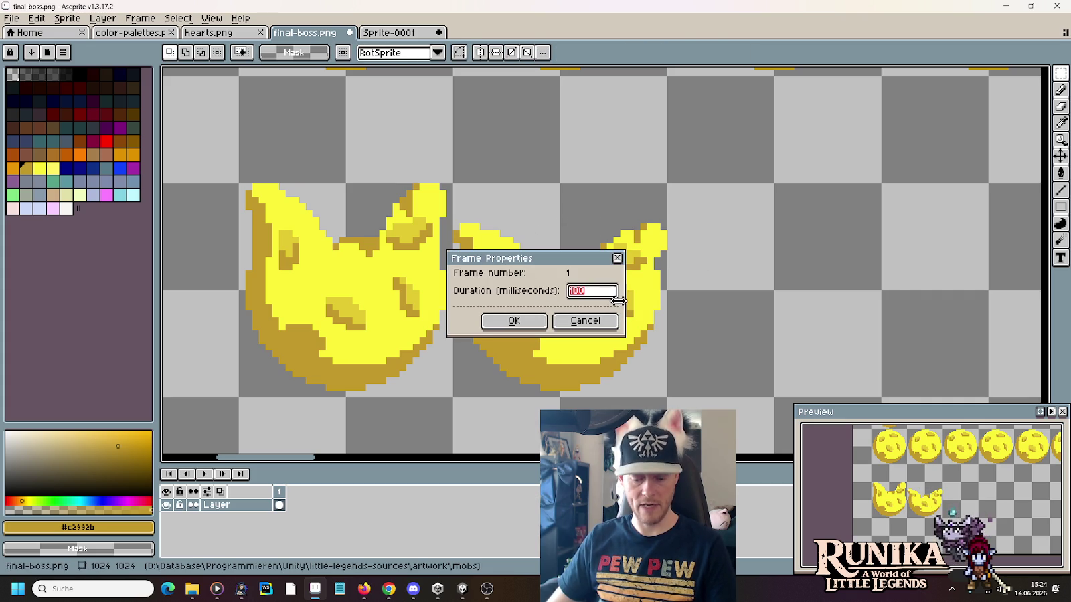
pyautogui.press('Escape')
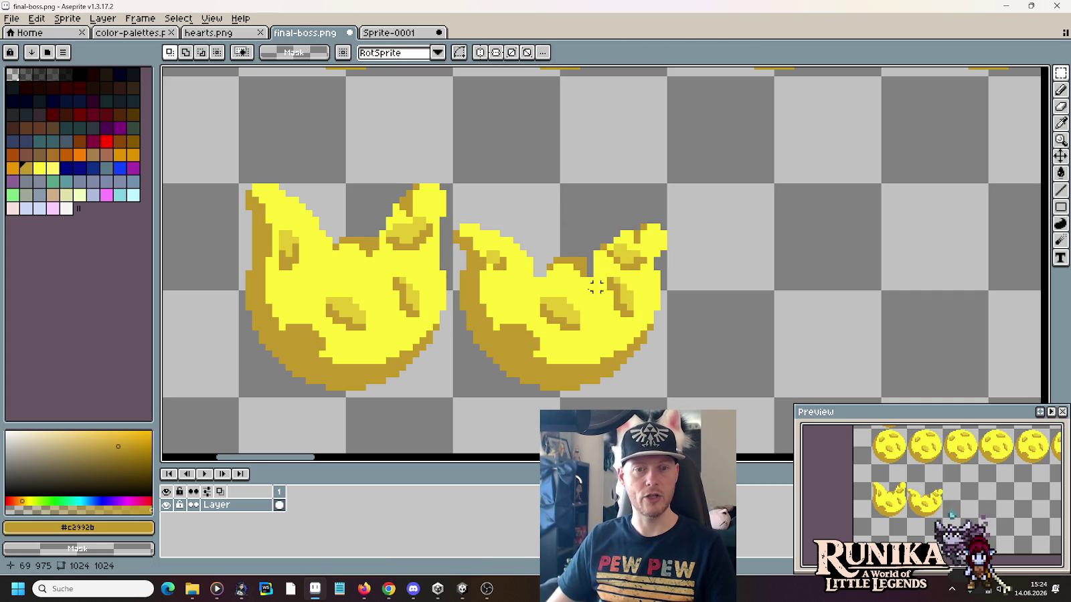
# Step: Select the second orb's centre spot and move it lower
pyautogui.moveTo(529, 293); pyautogui.dragTo(601, 338)
pyautogui.click(588, 292)
pyautogui.moveTo(587, 293); pyautogui.dragTo(538, 352)
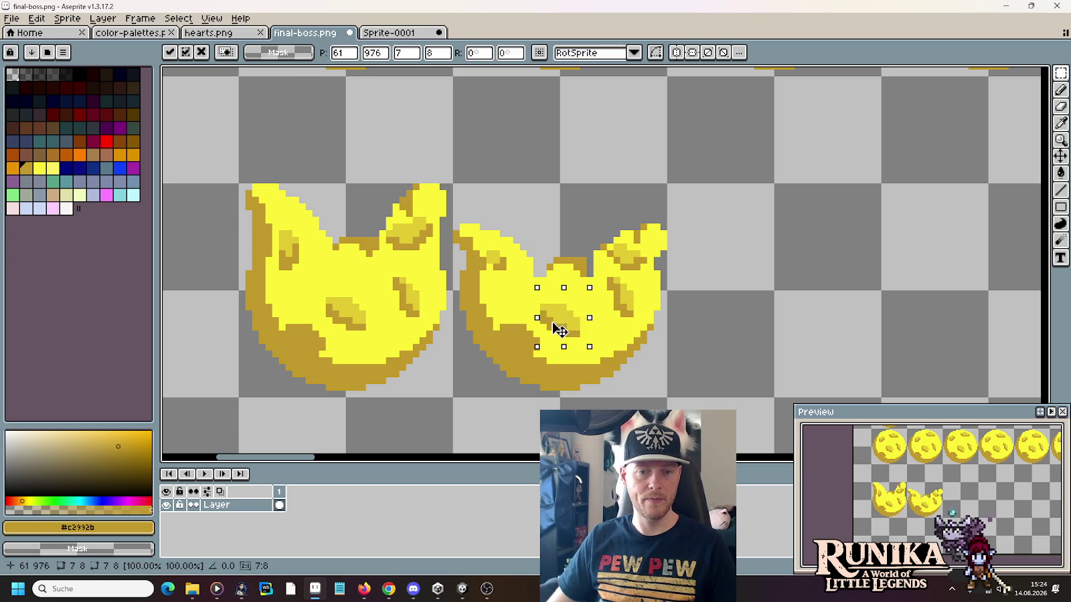
pyautogui.click(617, 327)
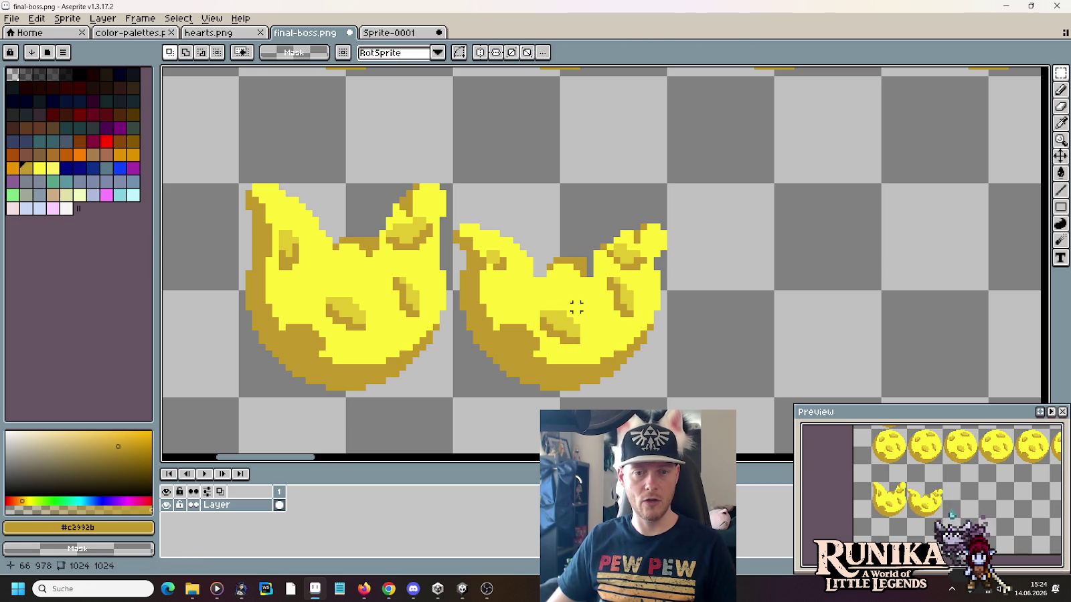
pyautogui.moveTo(602, 302); pyautogui.dragTo(551, 353)
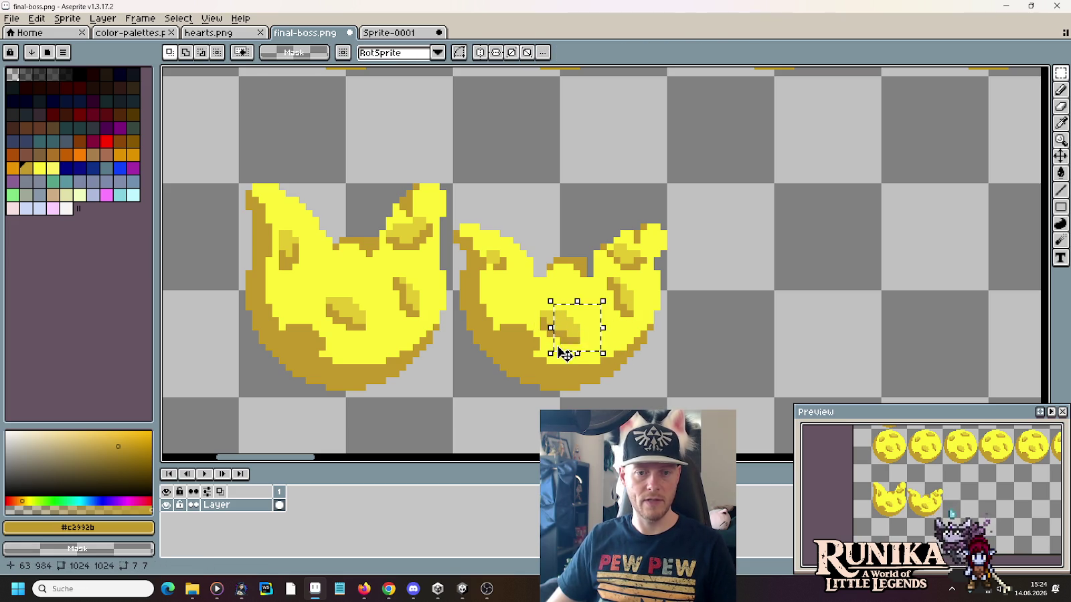
pyautogui.press('u')
pyautogui.moveTo(529, 299); pyautogui.dragTo(598, 318)
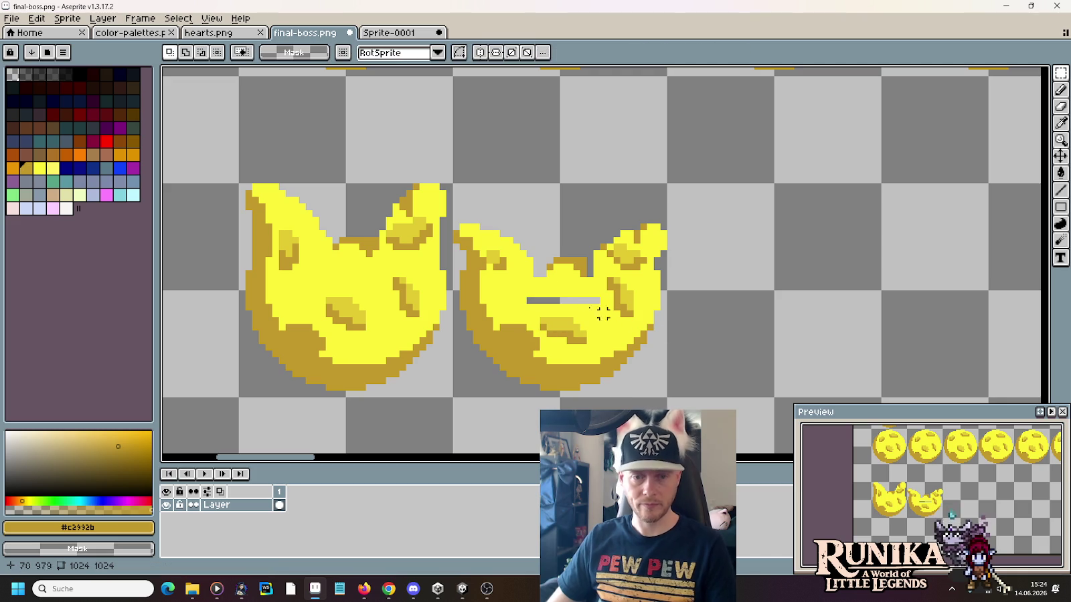
# Step: Fill the empty strip above the moved spot with bright yellow #fbf236
pyautogui.press('i')
pyautogui.click(603, 311)
pyautogui.press('b')
pyautogui.moveTo(527, 300); pyautogui.dragTo(557, 300)
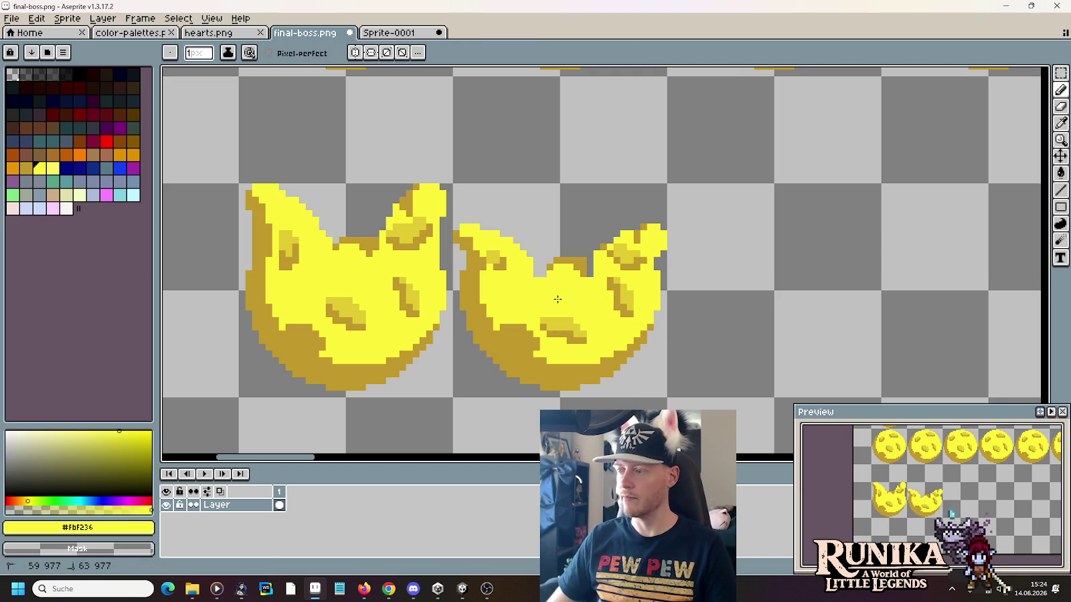
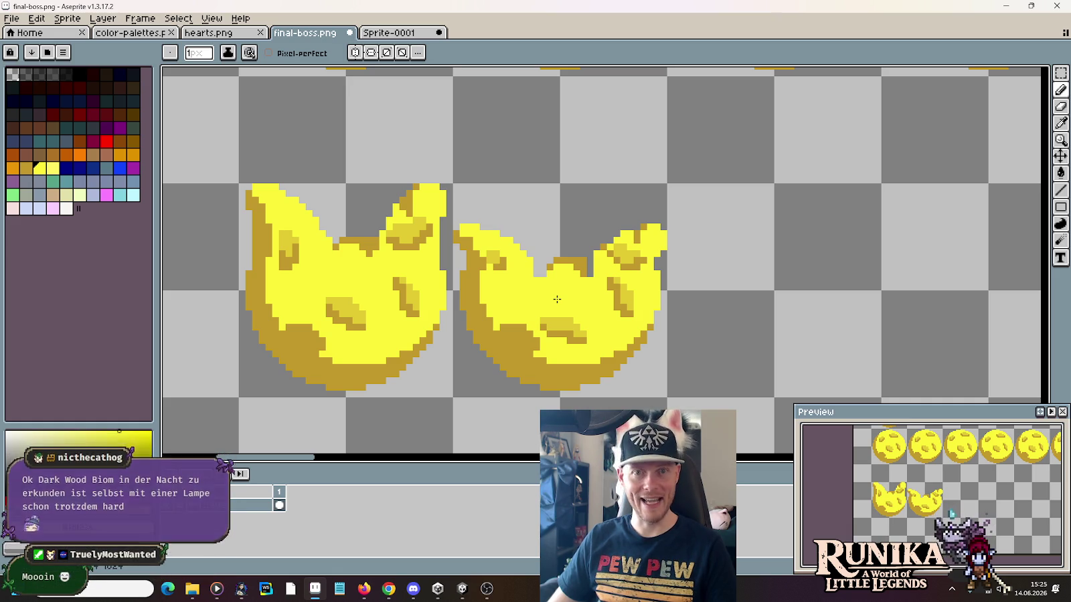
# Step: Sample the moon's dark gold, mid-yellow and bright yellow, and repaint the right moon's darker spot
pyautogui.press('i')
pyautogui.click(584, 339)
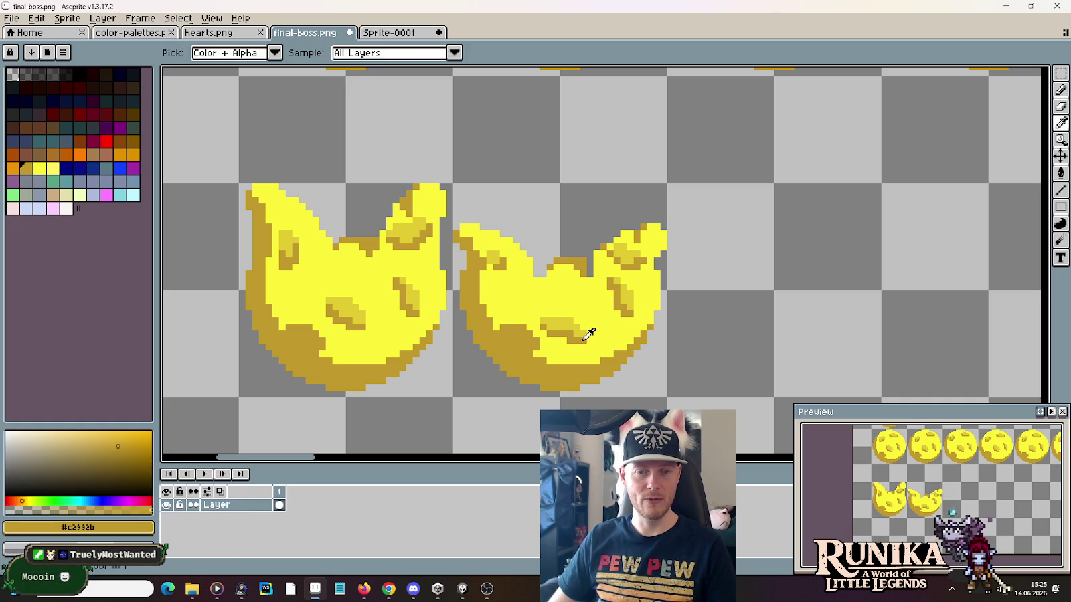
pyautogui.press('b')
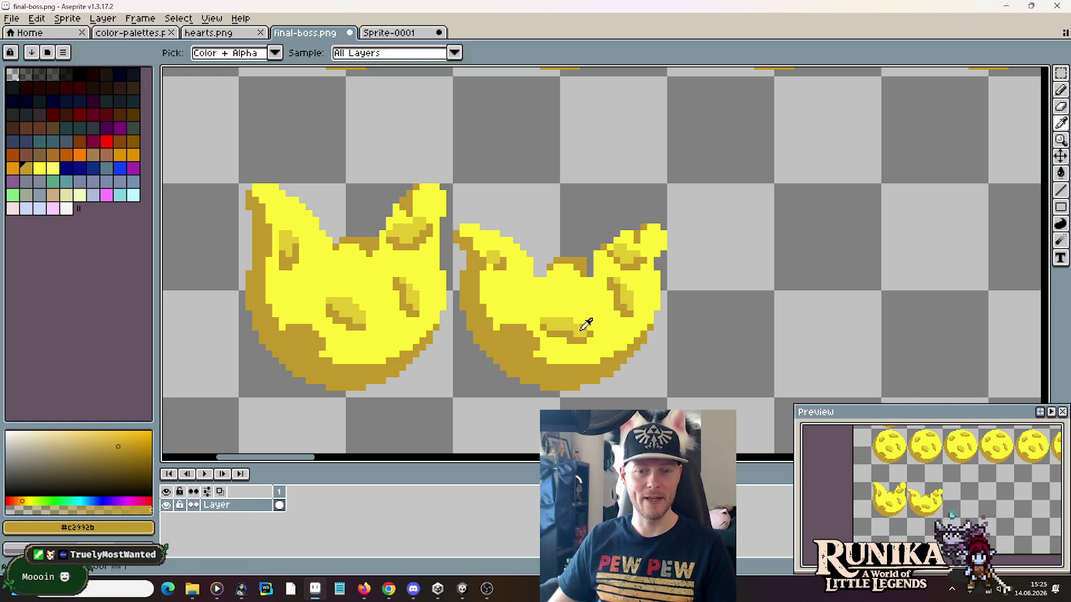
pyautogui.keyDown('alt'); pyautogui.click(580, 330); pyautogui.keyUp('alt')
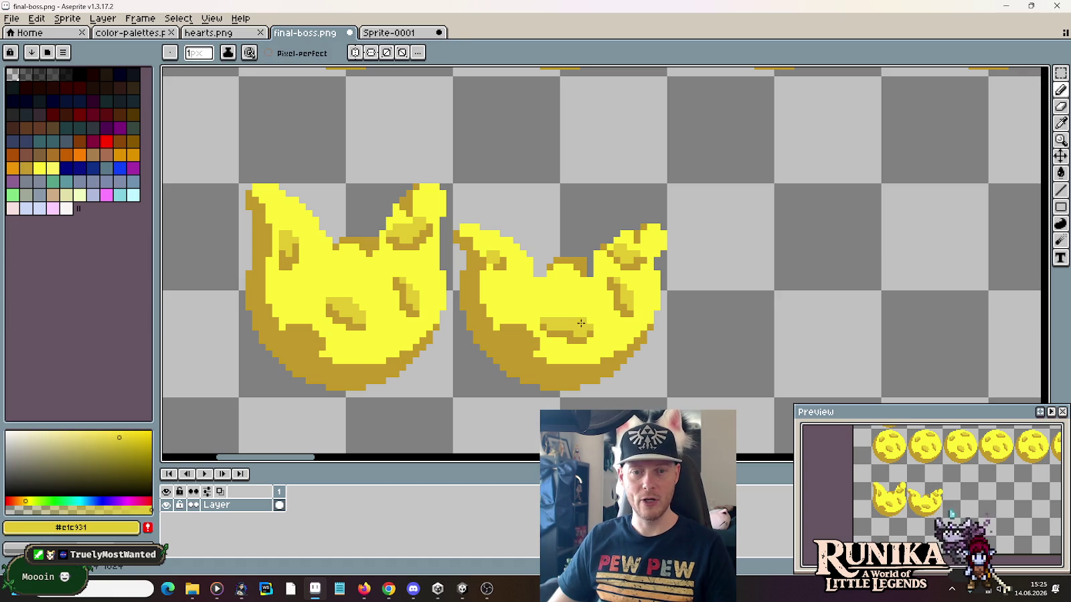
pyautogui.keyDown('alt'); pyautogui.click(560, 318); pyautogui.keyUp('alt')
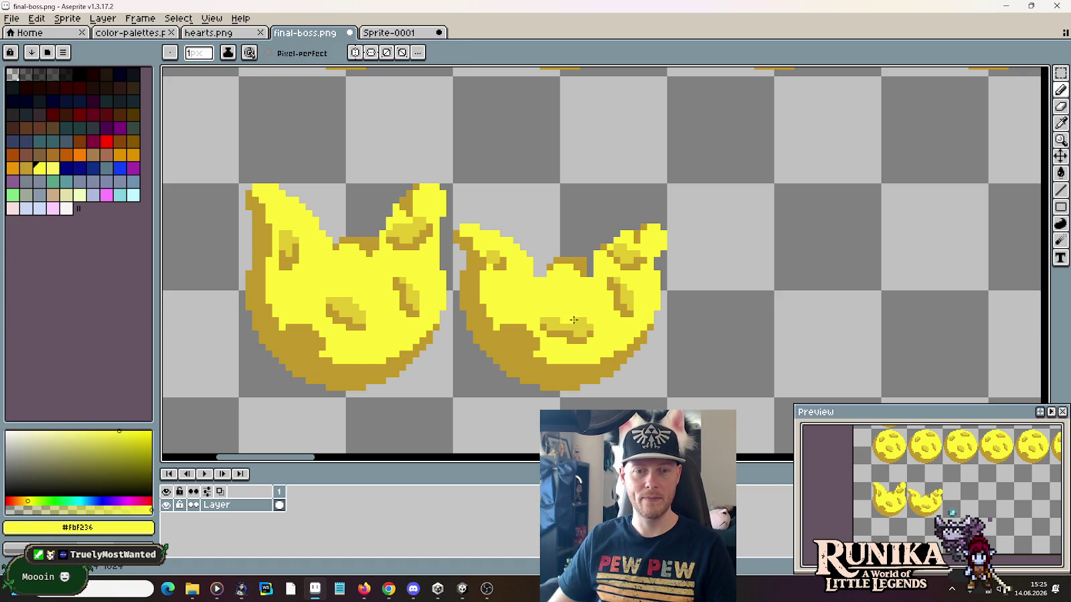
pyautogui.press('alt')
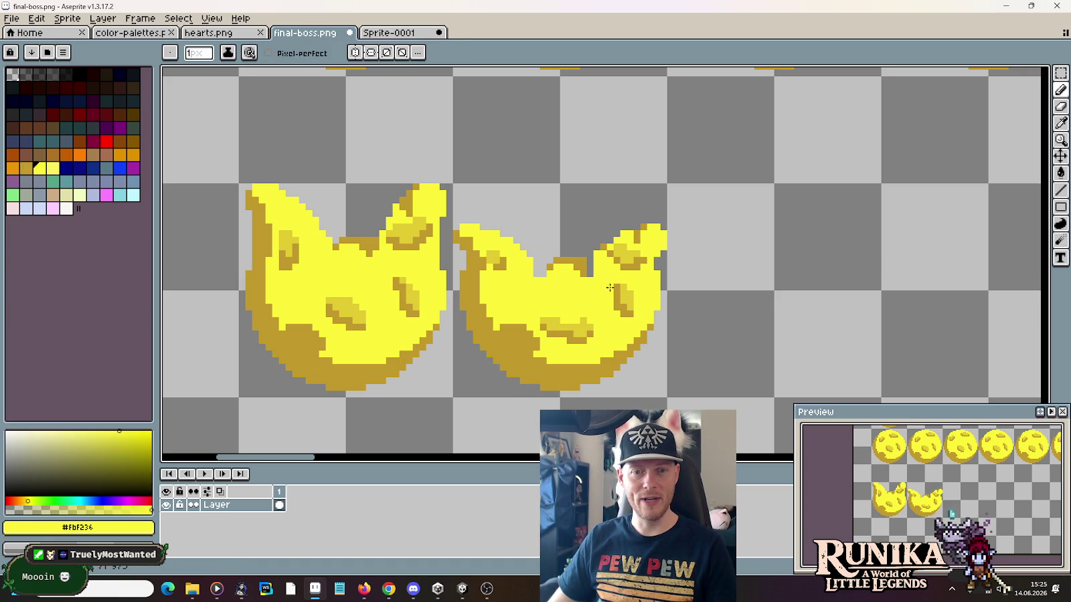
pyautogui.moveTo(623, 286); pyautogui.dragTo(626, 301)
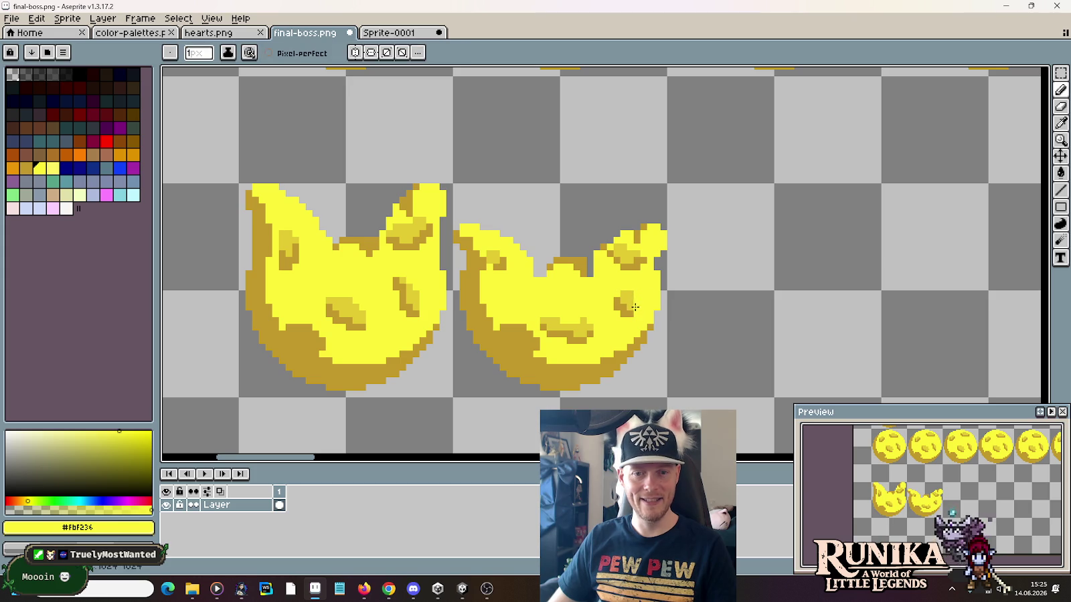
pyautogui.keyDown('alt'); pyautogui.click(635, 306); pyautogui.keyUp('alt')
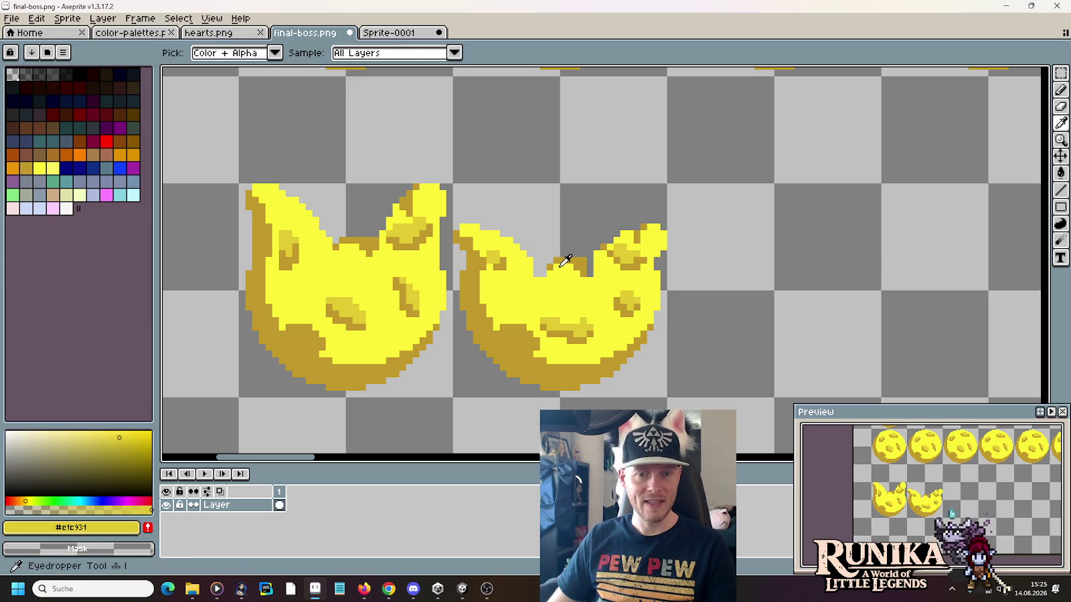
# Step: Draw dark gold outlines inside the second frame's top dip and along its right bump
pyautogui.keyDown('alt'); pyautogui.click(540, 281); pyautogui.keyUp('alt')
pyautogui.moveTo(536, 274)
pyautogui.mouseDown()
pyautogui.moveTo(556, 295)
pyautogui.moveTo(588, 275)
pyautogui.mouseUp()
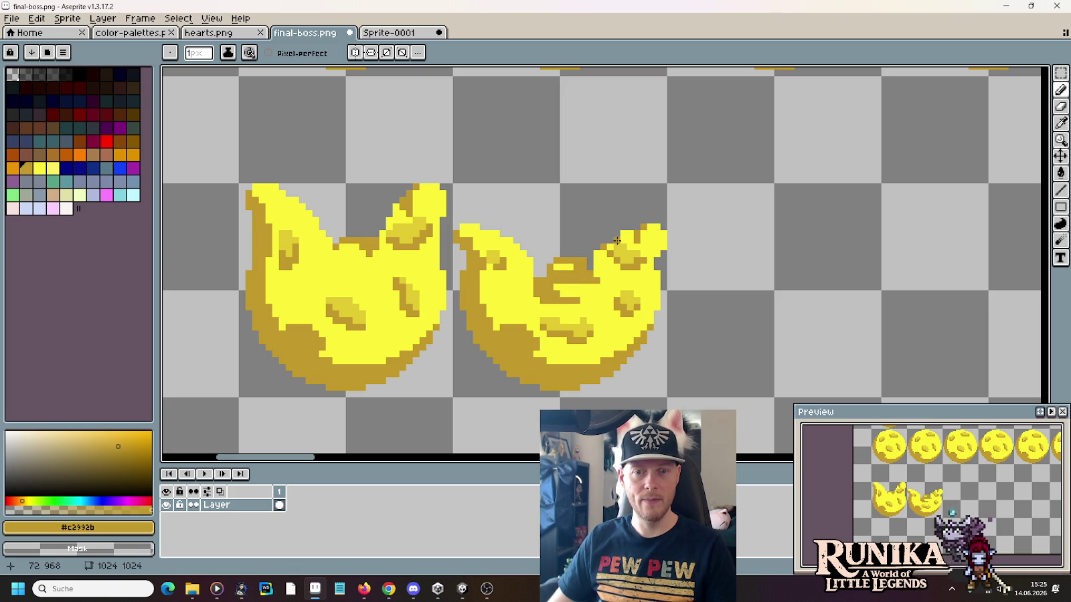
pyautogui.moveTo(632, 235); pyautogui.dragTo(611, 247)
pyautogui.press('i')
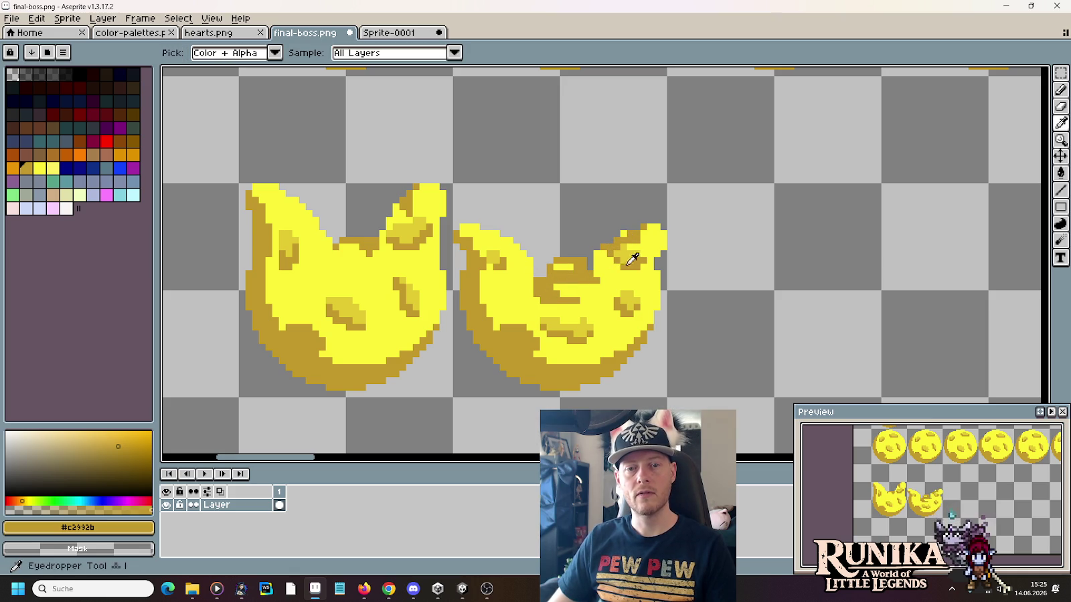
pyautogui.click(635, 253)
pyautogui.press('b')
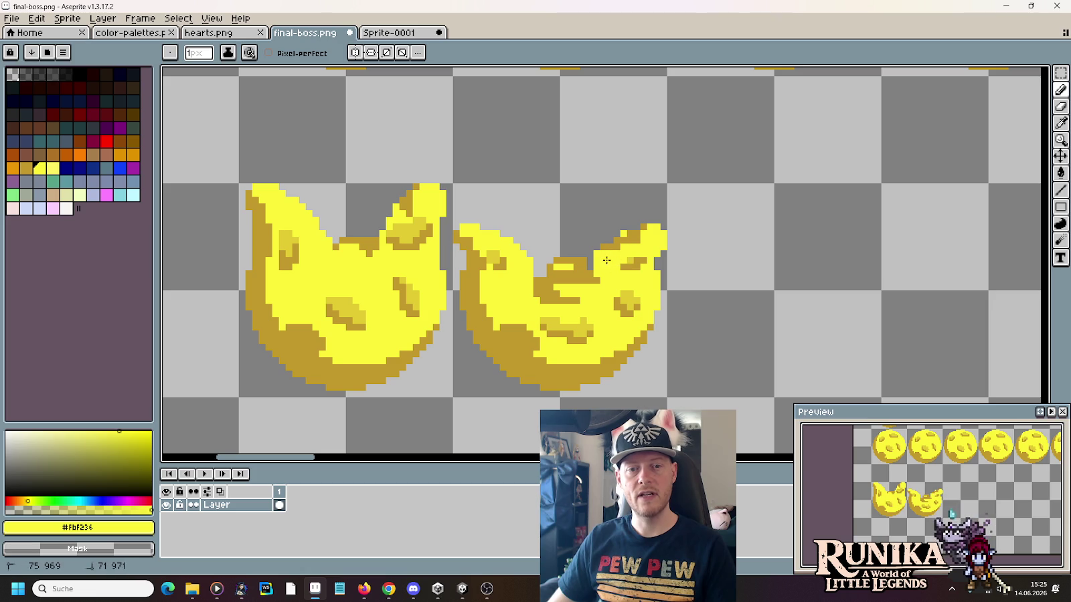
# Step: Retouch the dip's edge and the right bump's edge with dark gold pixels
pyautogui.press('i')
pyautogui.click(636, 259)
pyautogui.press('b')
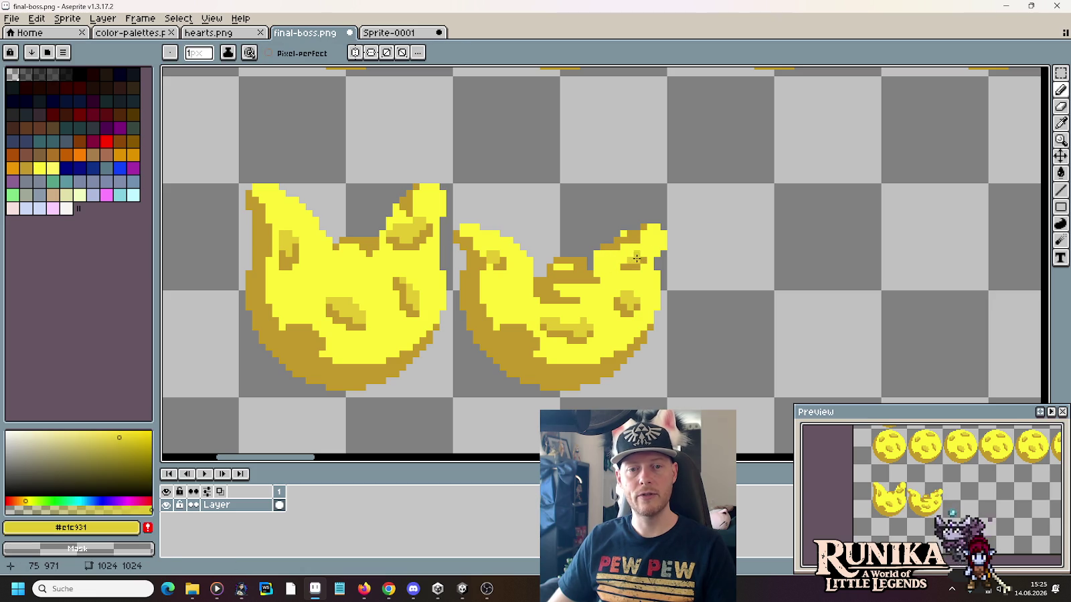
pyautogui.press('i')
pyautogui.click(627, 258)
pyautogui.press('b')
pyautogui.moveTo(598, 254); pyautogui.dragTo(598, 271)
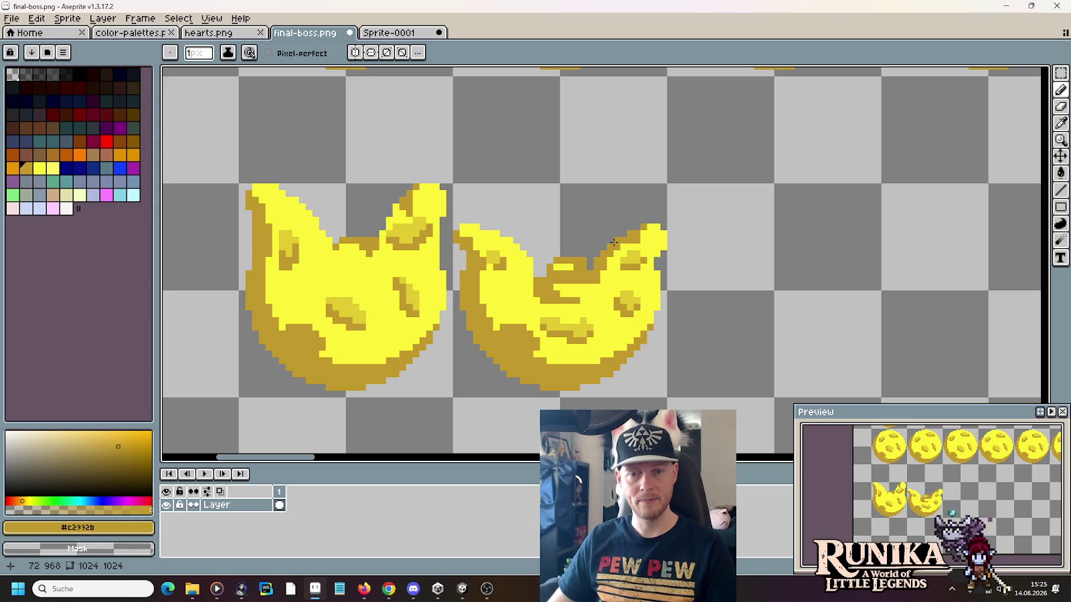
pyautogui.click(642, 245)
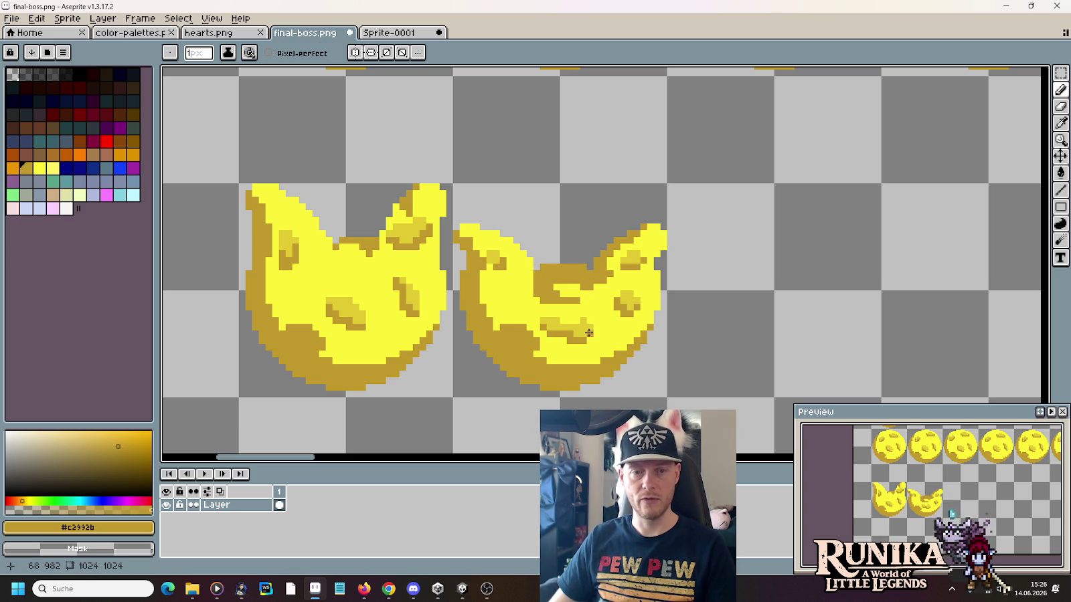
# Step: Copy the second squashed moon frame one tile to the right as a third frame
pyautogui.scroll(-1, 589, 333)
pyautogui.scroll(-1, 589, 332)
pyautogui.hscroll(2, 591, 328)
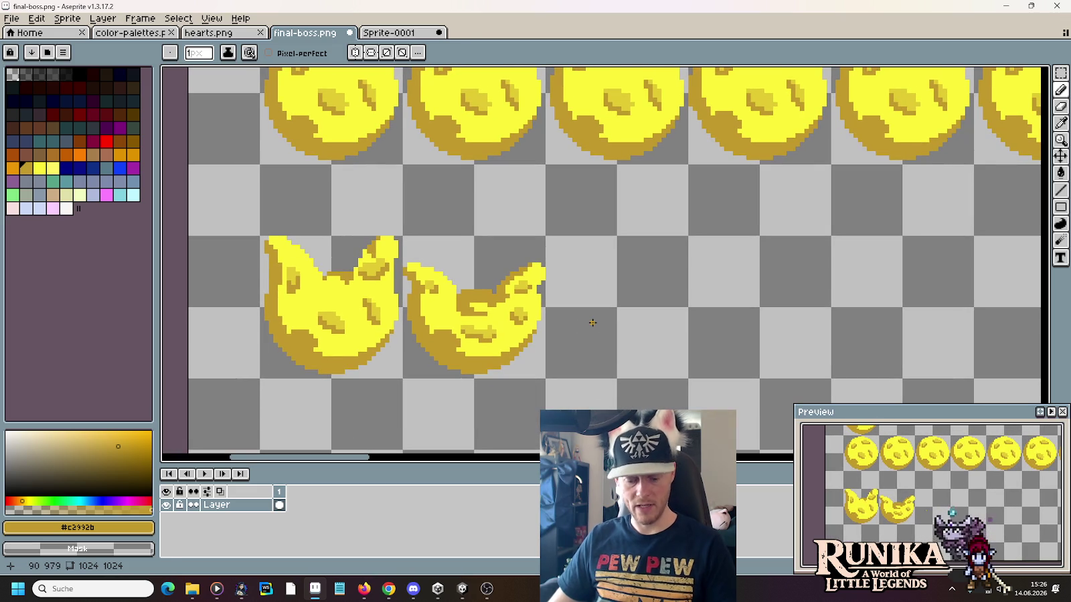
pyautogui.press('m')
pyautogui.moveTo(545, 380); pyautogui.dragTo(403, 236)
pyautogui.moveTo(499, 348); pyautogui.dragTo(641, 348)
pyautogui.click(755, 344)
pyautogui.press('b')
# Step: Lower the third frame's raised left tip and repaint its ochre pixels bright yellow
pyautogui.scroll(1, 536, 301)
pyautogui.press('m')
pyautogui.moveTo(510, 233)
pyautogui.mouseDown()
pyautogui.moveTo(570, 279)
pyautogui.moveTo(566, 303)
pyautogui.mouseUp()
pyautogui.click(564, 240)
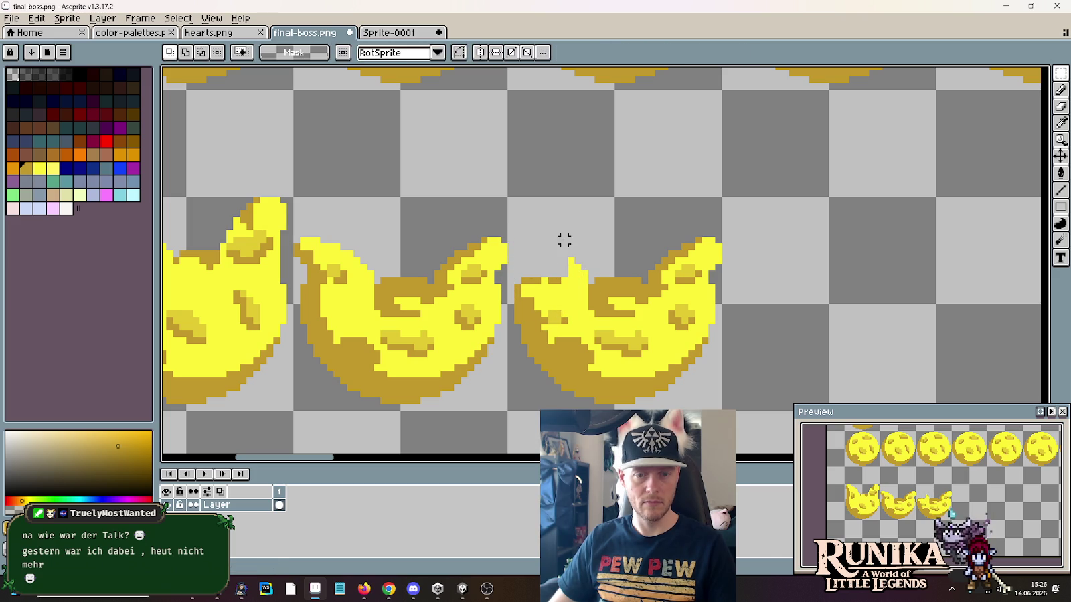
pyautogui.press('b')
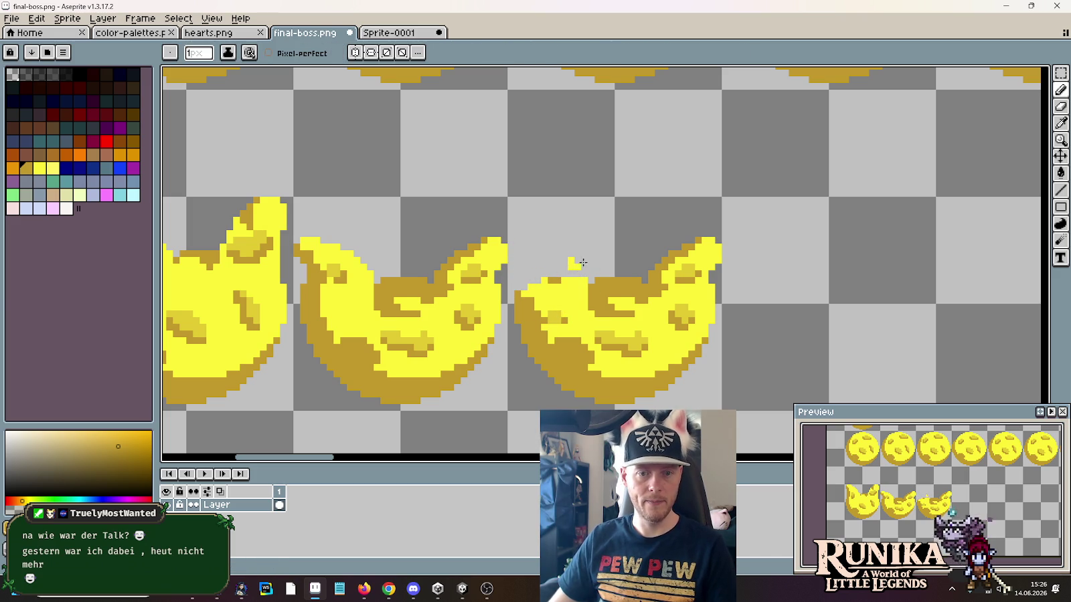
pyautogui.keyDown('alt'); pyautogui.click(565, 269); pyautogui.keyUp('alt')
pyautogui.moveTo(545, 281); pyautogui.dragTo(569, 281)
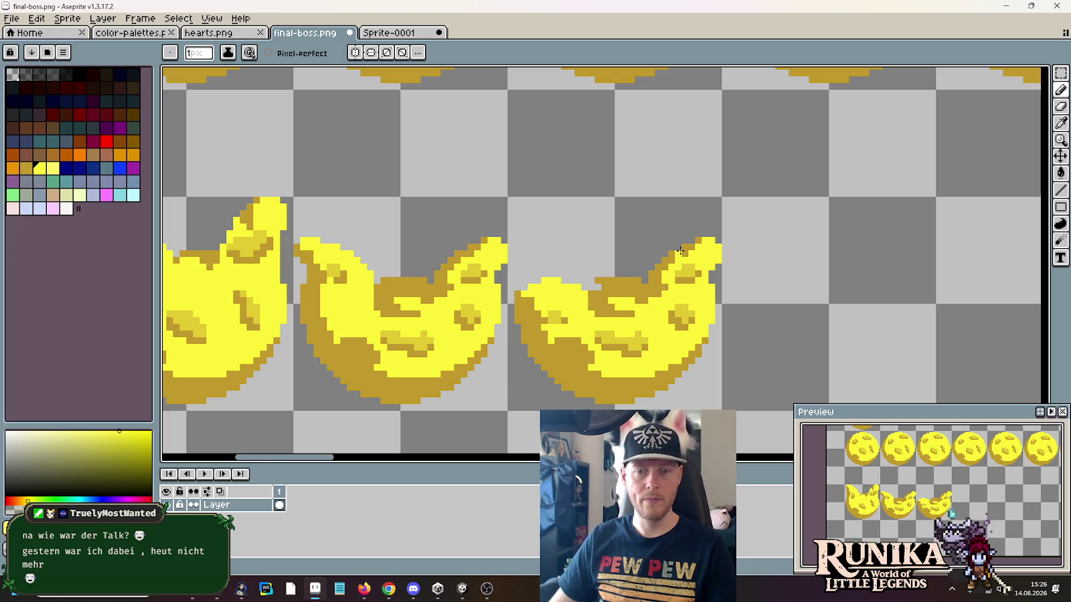
# Step: Move the third frame's right tip down and to the left
pyautogui.press('m')
pyautogui.moveTo(648, 218); pyautogui.dragTo(731, 282)
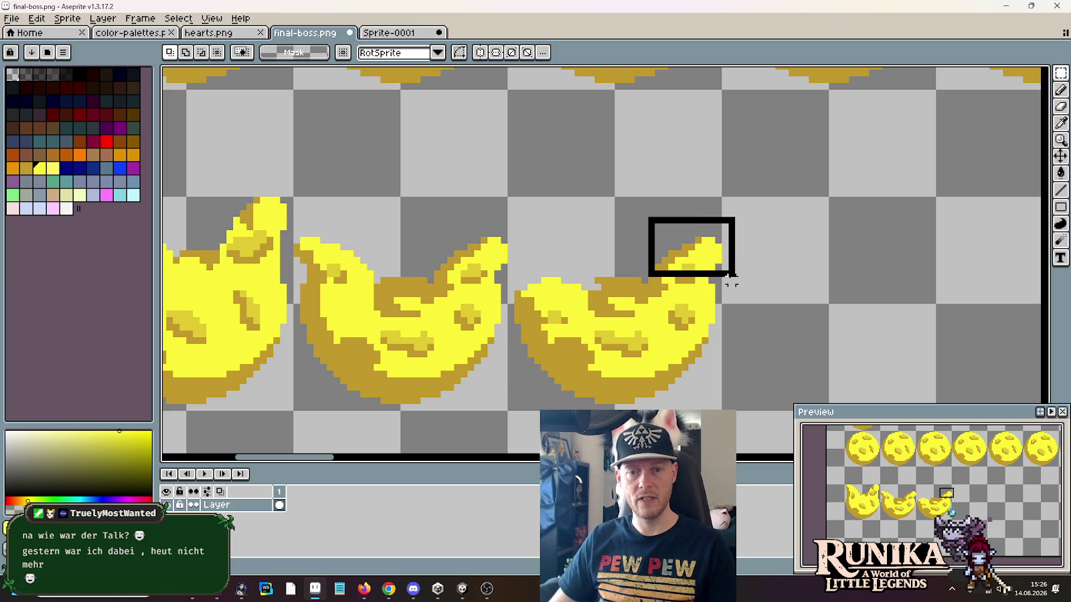
pyautogui.moveTo(722, 244); pyautogui.dragTo(717, 279)
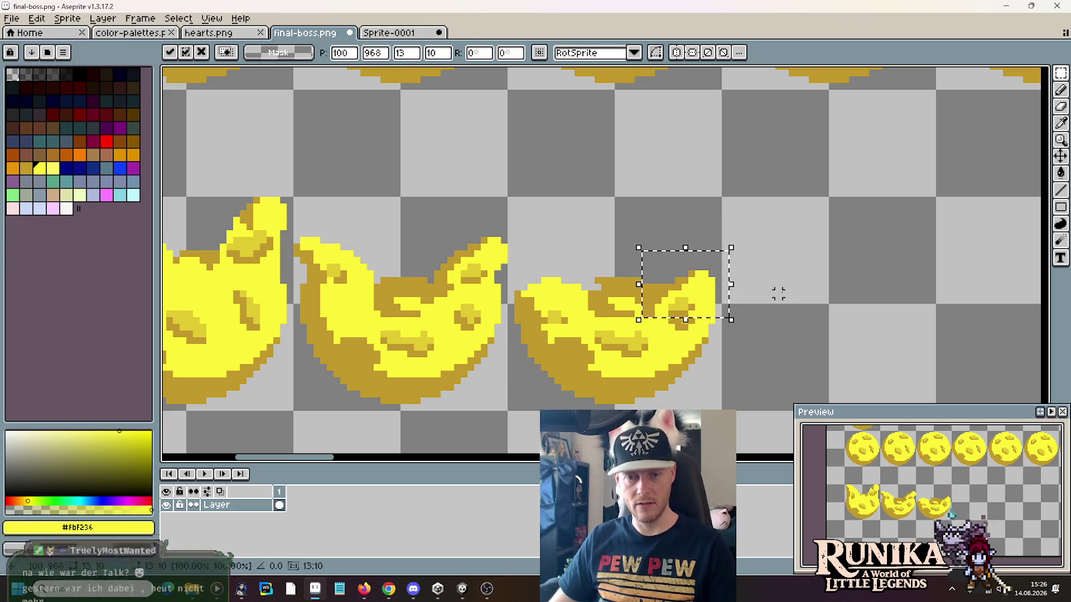
pyautogui.hotkey('ctrl', 'd')
pyautogui.press('b')
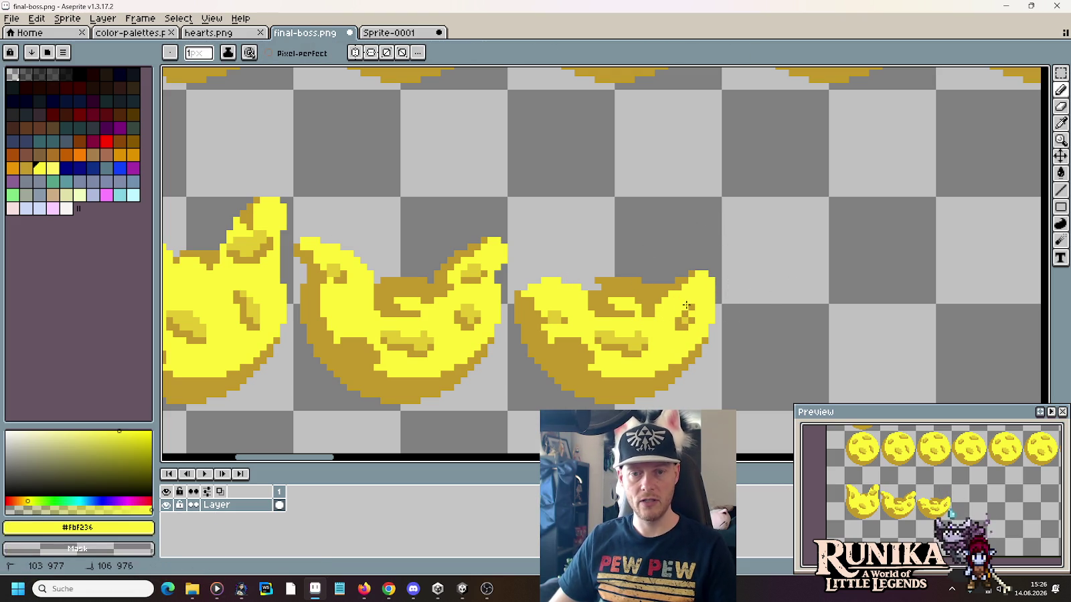
# Step: Retouch the third frame with mid-yellow shading, a dark gold top rim and crater spots
pyautogui.keyDown('alt'); pyautogui.click(686, 317); pyautogui.keyUp('alt')
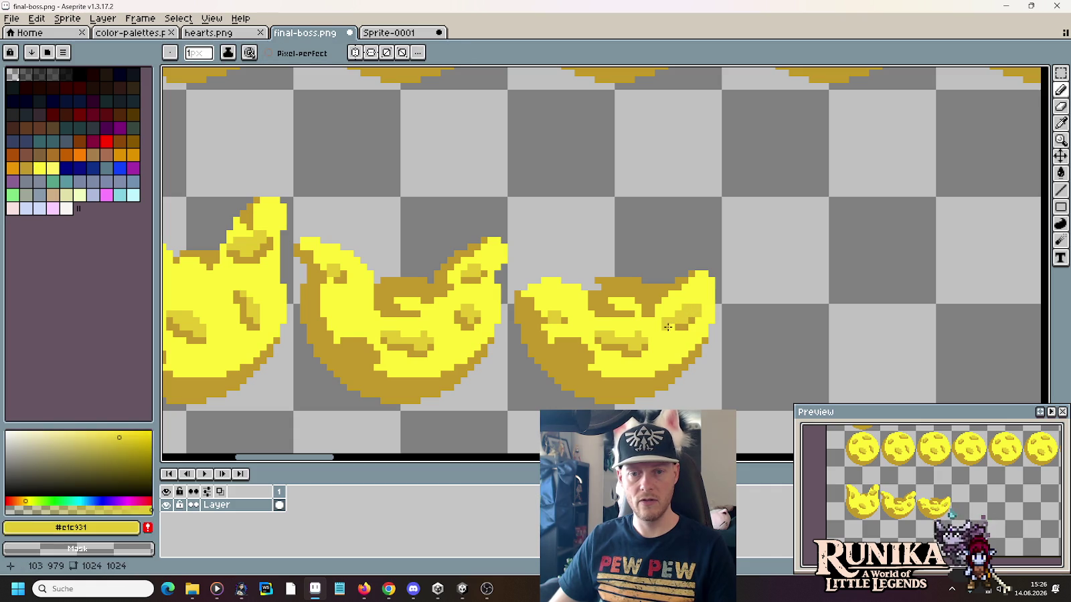
pyautogui.keyDown('alt'); pyautogui.click(669, 327); pyautogui.keyUp('alt')
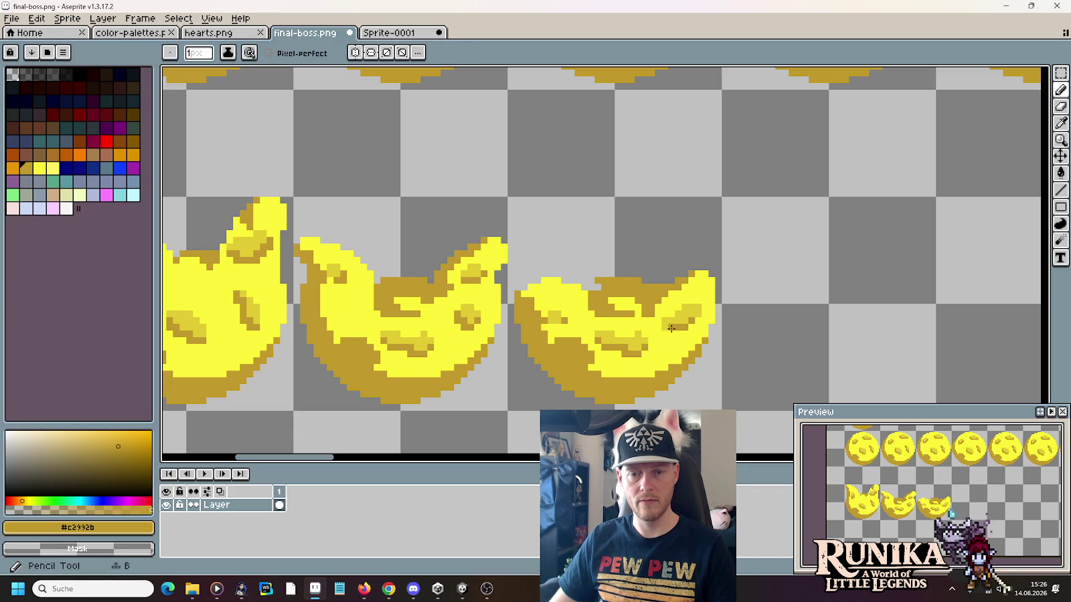
pyautogui.keyDown('alt'); pyautogui.click(665, 328); pyautogui.keyUp('alt')
pyautogui.keyDown('alt'); pyautogui.click(696, 315); pyautogui.keyUp('alt')
pyautogui.keyDown('alt'); pyautogui.click(707, 281); pyautogui.keyUp('alt')
pyautogui.keyDown('alt'); pyautogui.click(659, 288); pyautogui.keyUp('alt')
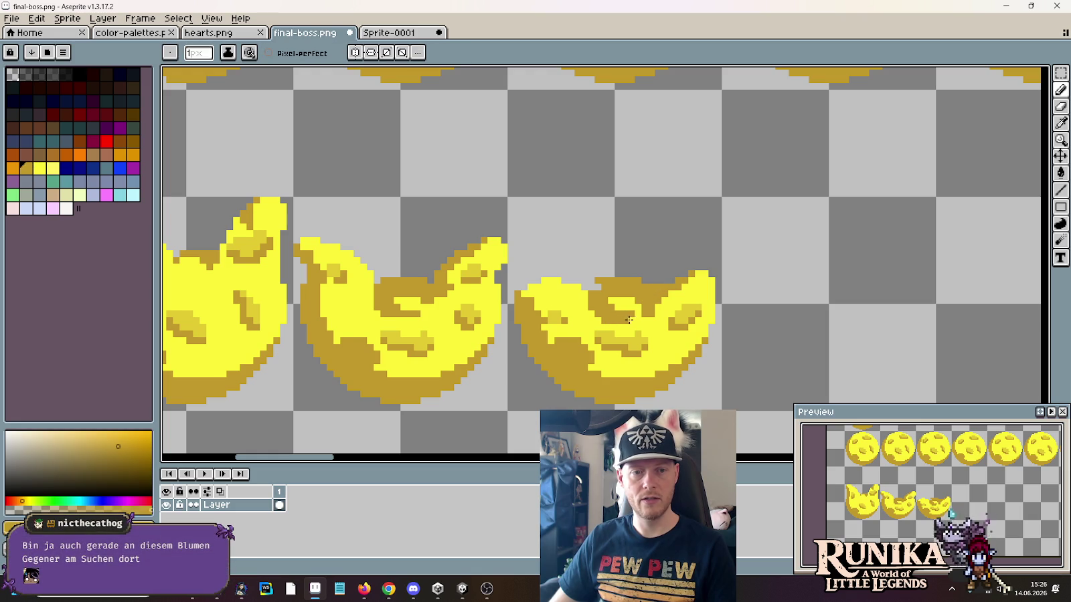
pyautogui.keyDown('alt'); pyautogui.click(639, 317); pyautogui.keyUp('alt')
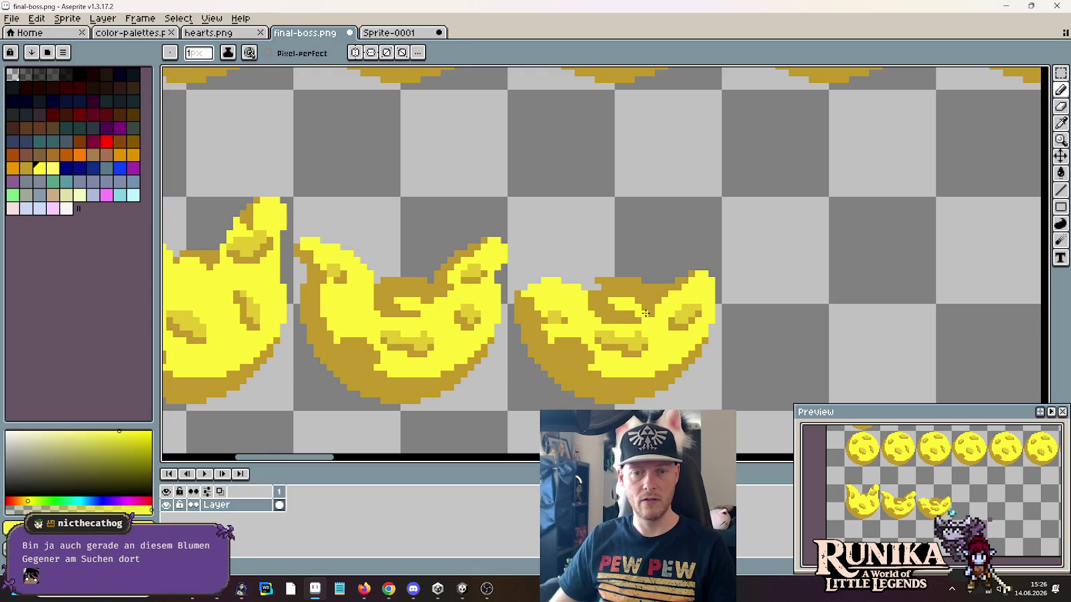
pyautogui.keyDown('alt'); pyautogui.click(626, 281); pyautogui.keyUp('alt')
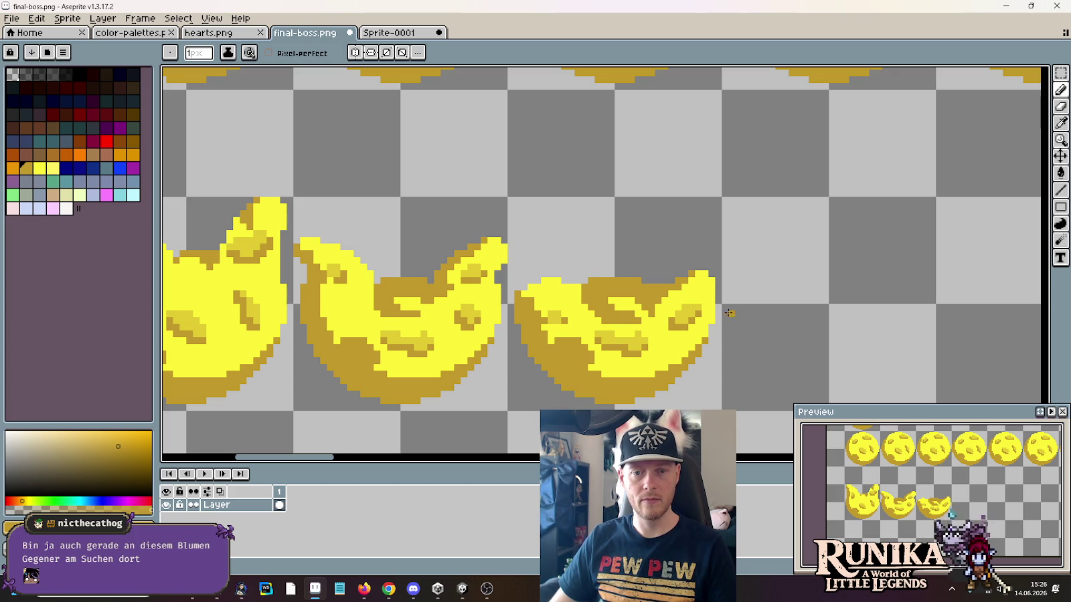
pyautogui.scroll(-2, 730, 315)
pyautogui.scroll(2, 729, 315)
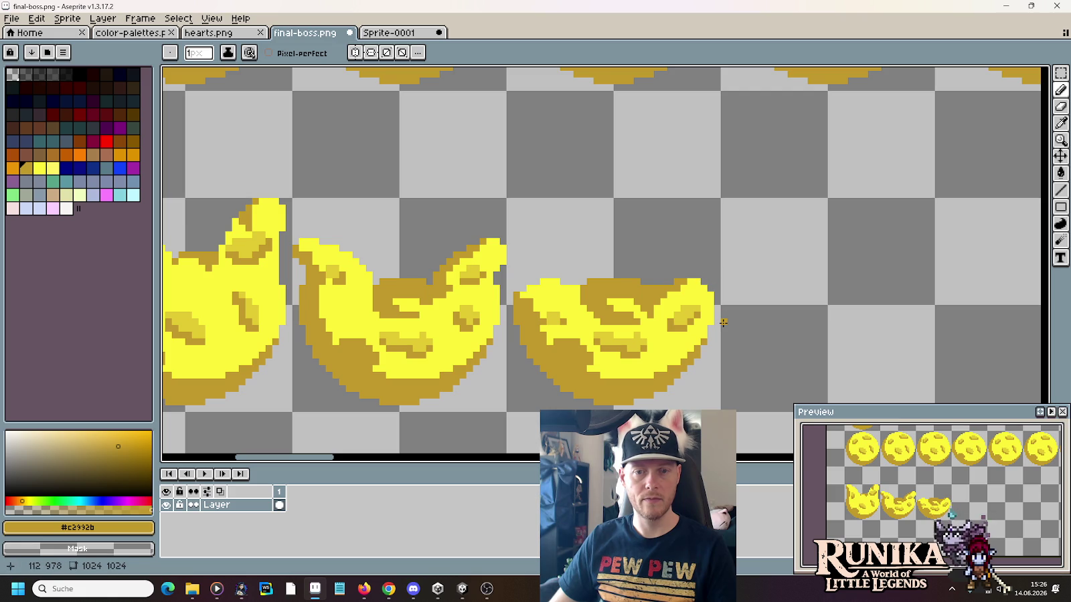
pyautogui.scroll(-1, 723, 323)
pyautogui.scroll(-1, 723, 323)
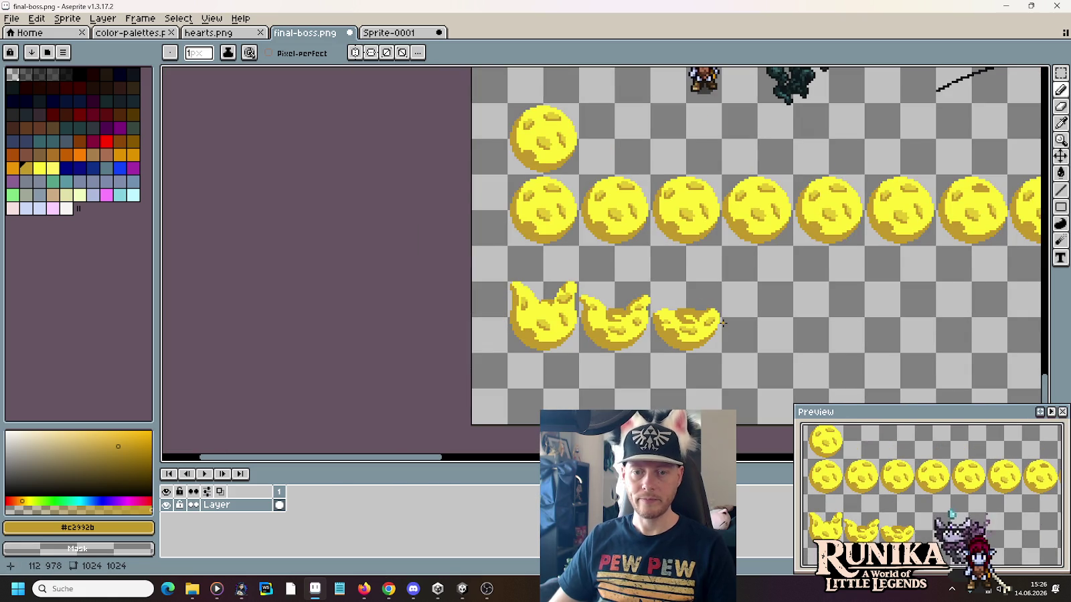
# Step: Copy a single round moon ball into a new 32x32 sprite
pyautogui.scroll(-1, 722, 323)
pyautogui.press('m')
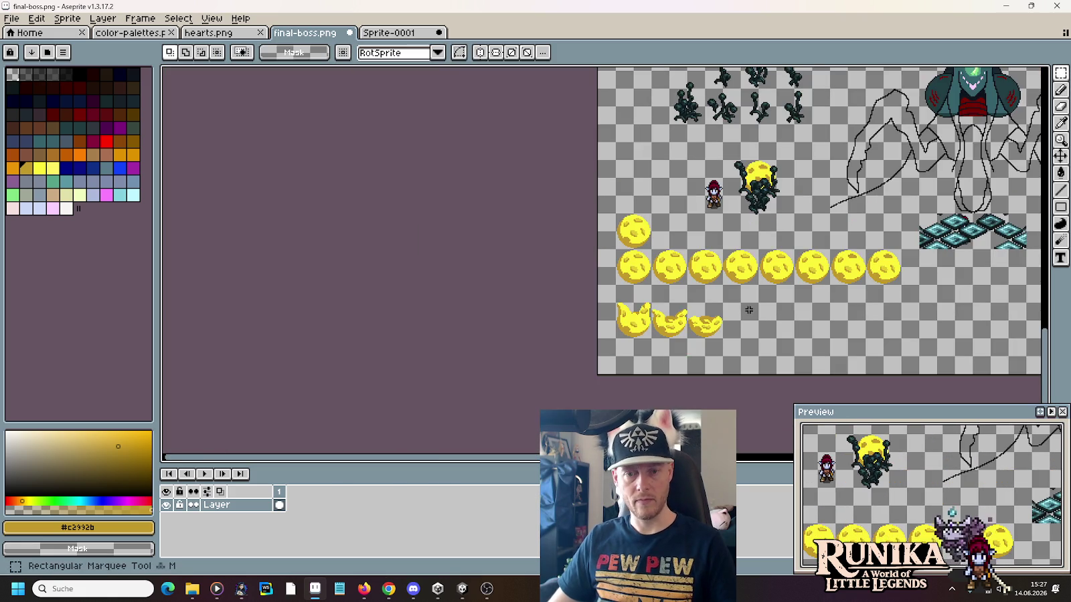
pyautogui.hscroll(2, 669, 267)
pyautogui.moveTo(554, 234)
pyautogui.mouseDown()
pyautogui.moveTo(562, 241)
pyautogui.moveTo(538, 217)
pyautogui.mouseUp()
pyautogui.hotkey('ctrl', 'c')
pyautogui.hotkey('alt', 'f')
pyautogui.press('n')
pyautogui.click(508, 412)
pyautogui.hotkey('ctrl', 'v')
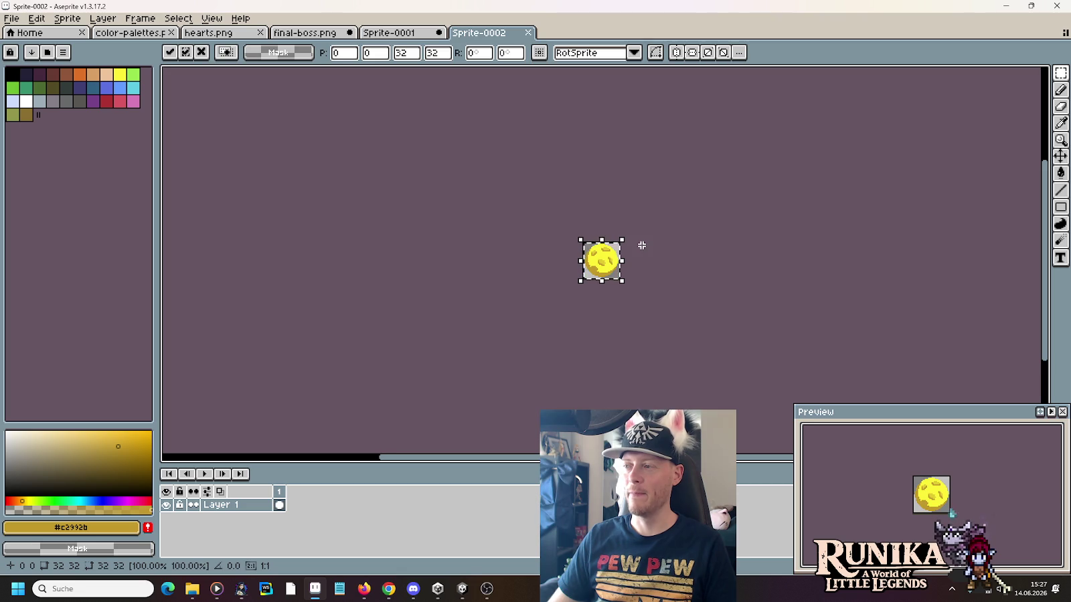
# Step: Check Sprite-0001's coin animation, then select the first broken coin piece in final-boss.png
pyautogui.scroll(2, 633, 242)
pyautogui.click(398, 40)
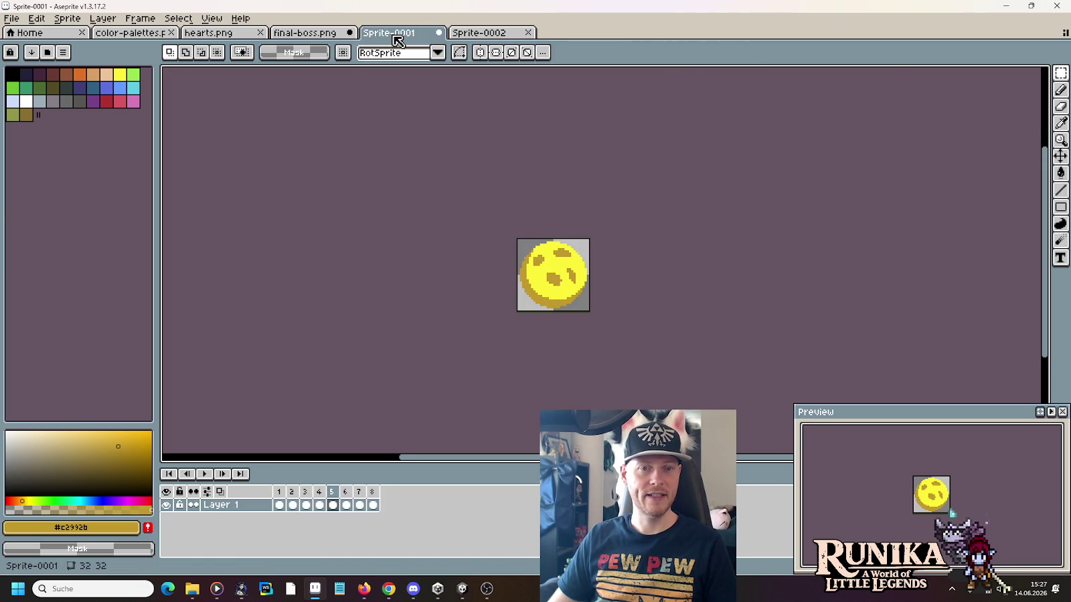
pyautogui.click(308, 32)
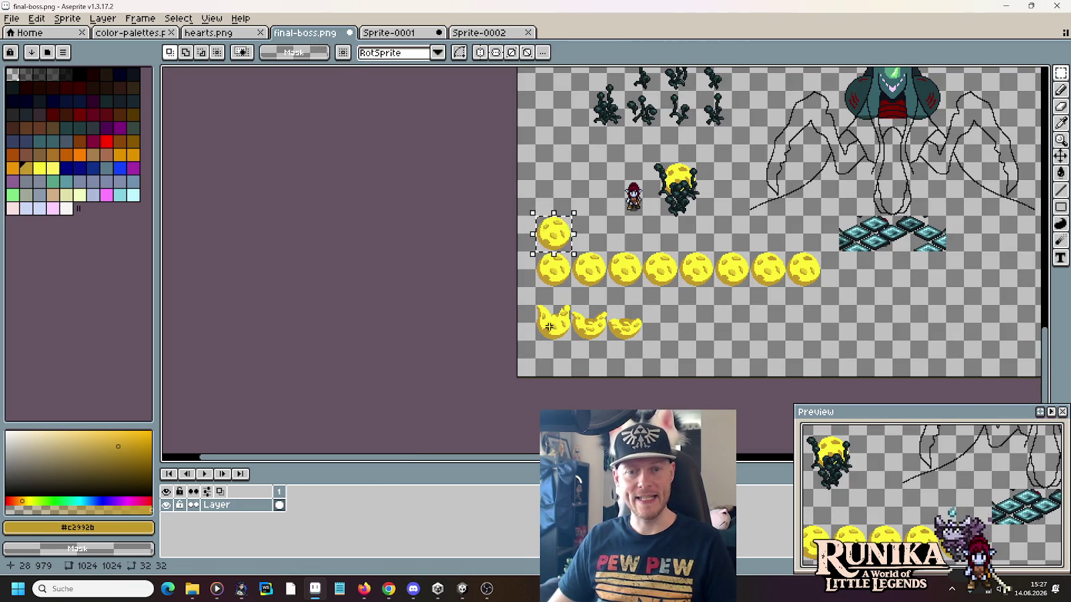
pyautogui.scroll(2, 549, 326)
pyautogui.click(553, 320)
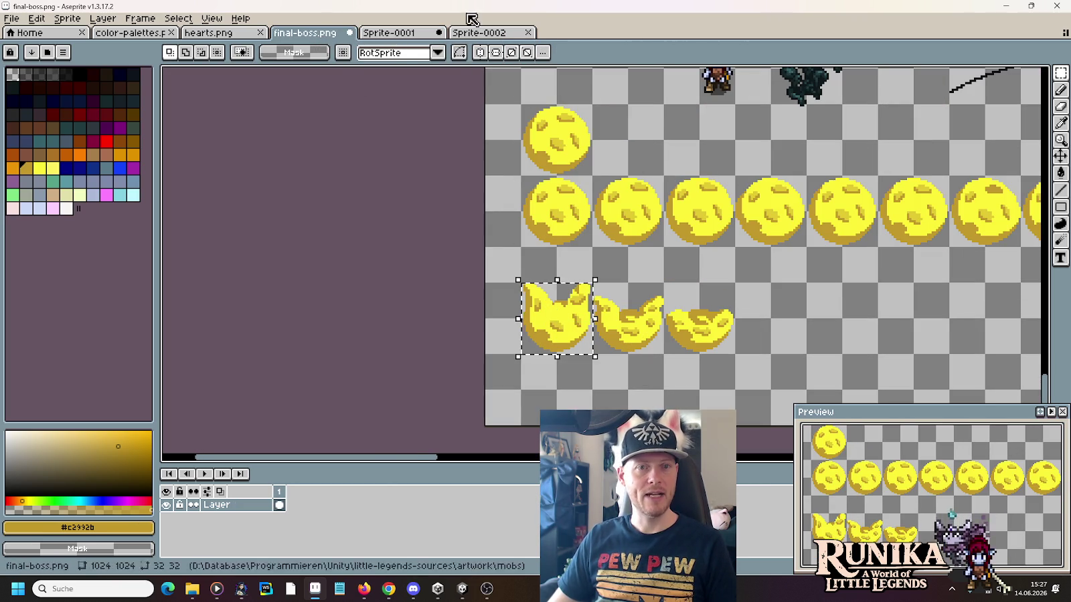
pyautogui.click(477, 32)
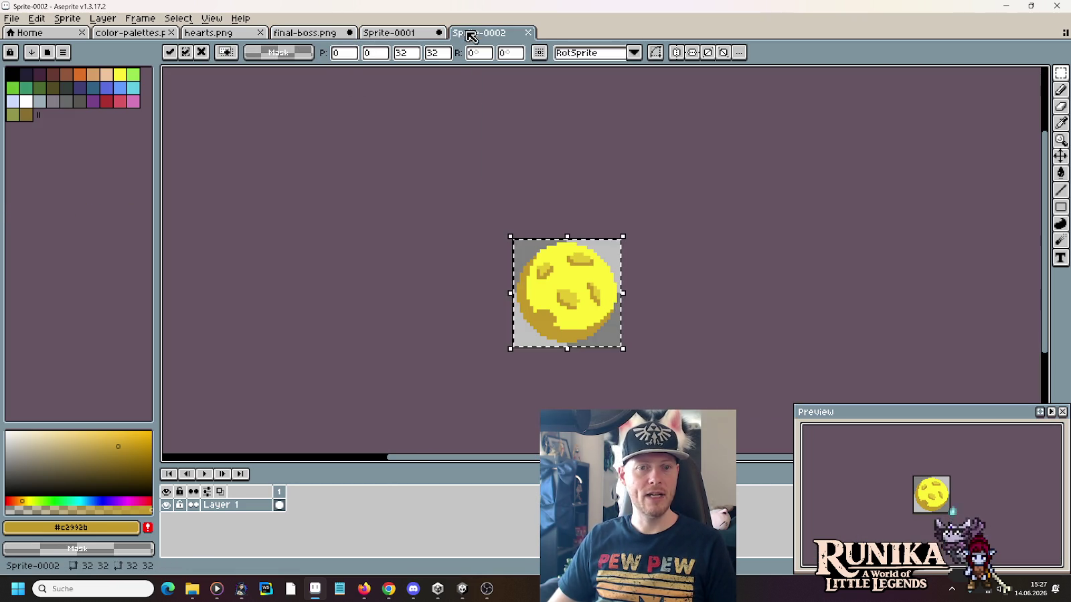
# Step: Add frames 2 and 3 holding the first and second broken coin pieces
pyautogui.rightClick(281, 494)
pyautogui.click(320, 509)
pyautogui.hotkey('ctrl', 'v')
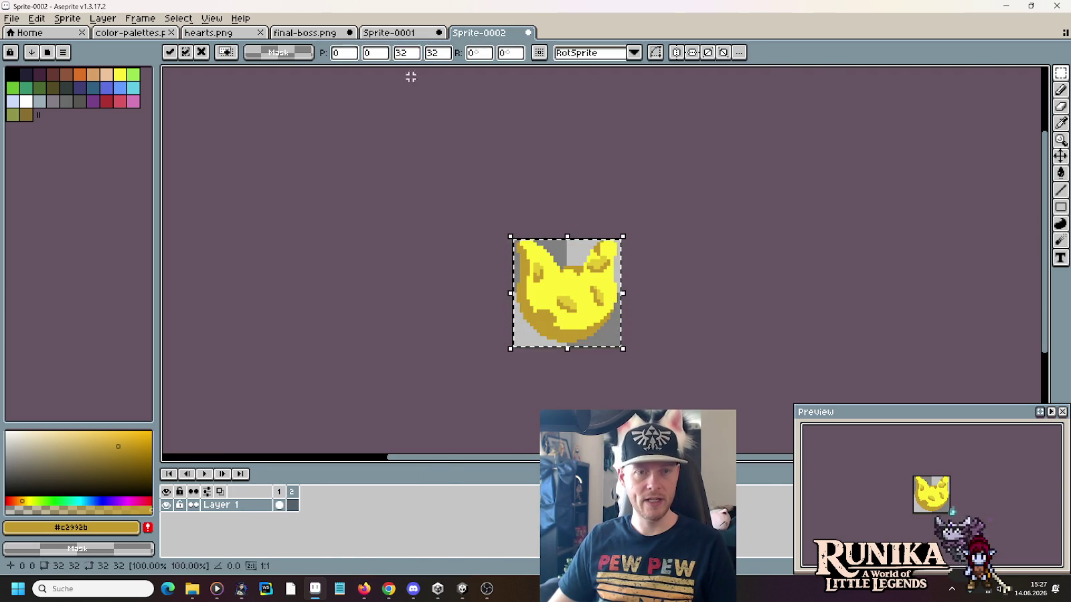
pyautogui.click(304, 32)
pyautogui.click(619, 305)
pyautogui.hotkey('ctrl', 'c')
pyautogui.click(476, 32)
pyautogui.rightClick(302, 501)
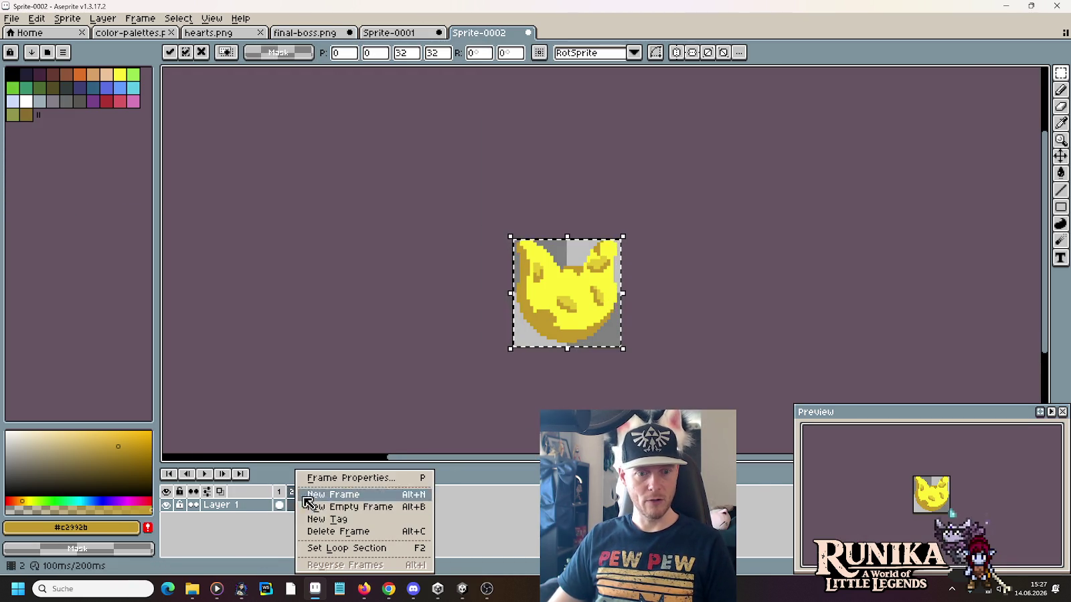
pyautogui.click(320, 507)
pyautogui.hotkey('ctrl', 'v')
# Step: Copy the third broken coin piece into a new fourth frame
pyautogui.click(324, 35)
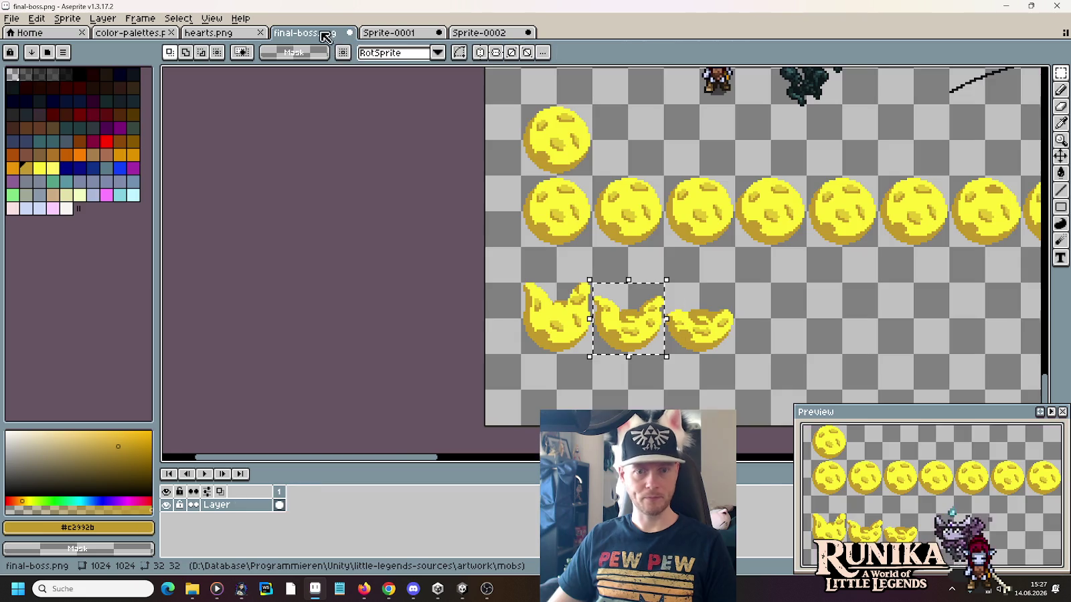
pyautogui.moveTo(736, 355); pyautogui.dragTo(664, 283)
pyautogui.hotkey('ctrl', 'c')
pyautogui.click(485, 33)
pyautogui.rightClick(309, 492)
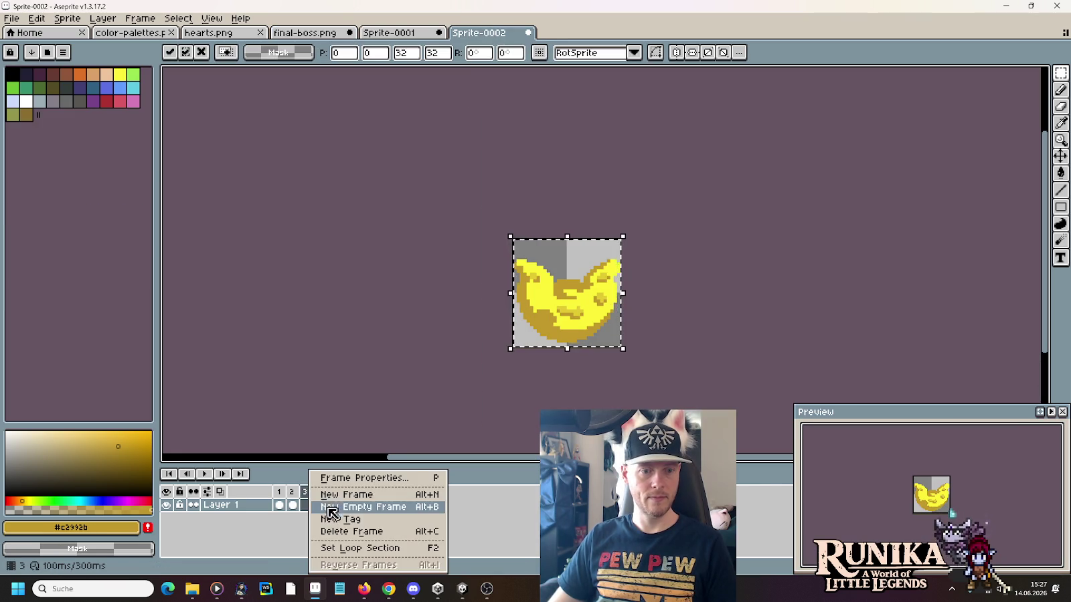
pyautogui.click(332, 512)
pyautogui.hotkey('ctrl', 'v')
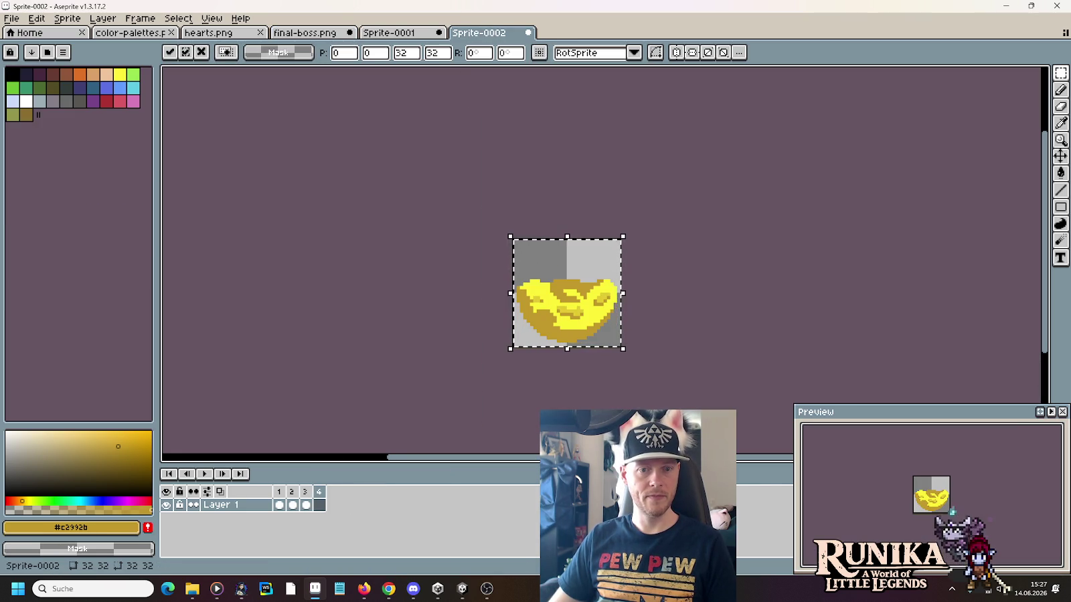
# Step: Set frame 1's duration to 850 ms and preview the animation
pyautogui.click(279, 492)
pyautogui.rightClick(279, 492)
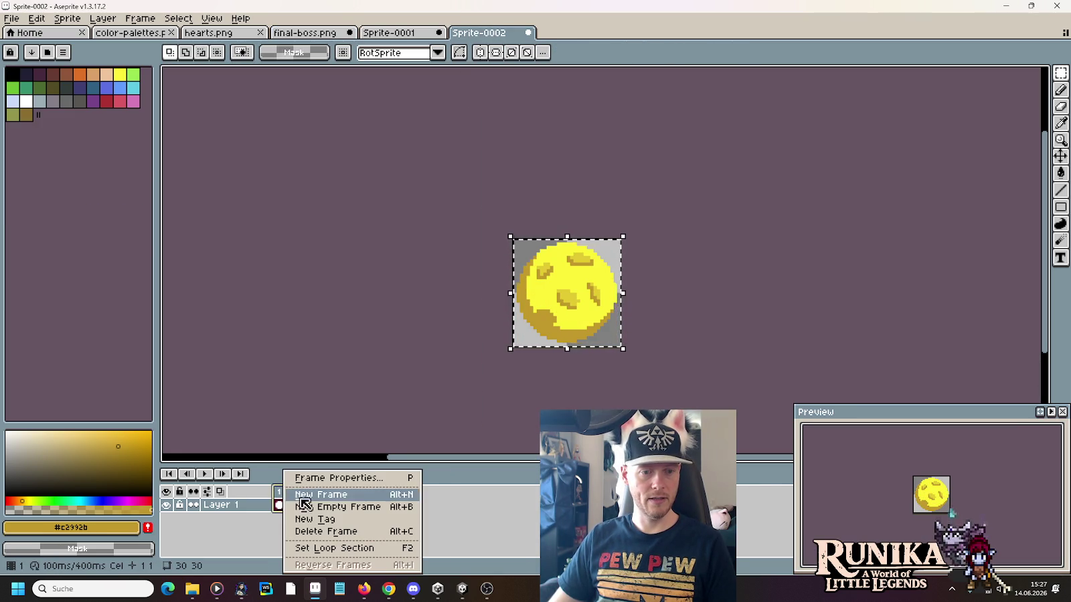
pyautogui.click(338, 478)
pyautogui.write('850')
pyautogui.click(513, 320)
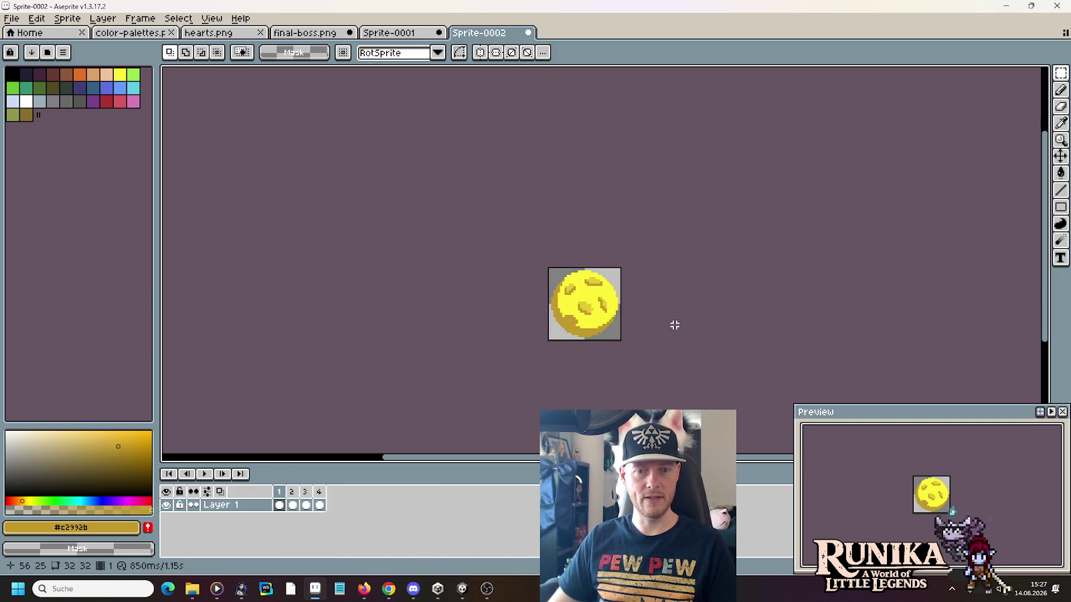
pyautogui.moveTo(675, 324); pyautogui.dragTo(623, 314)
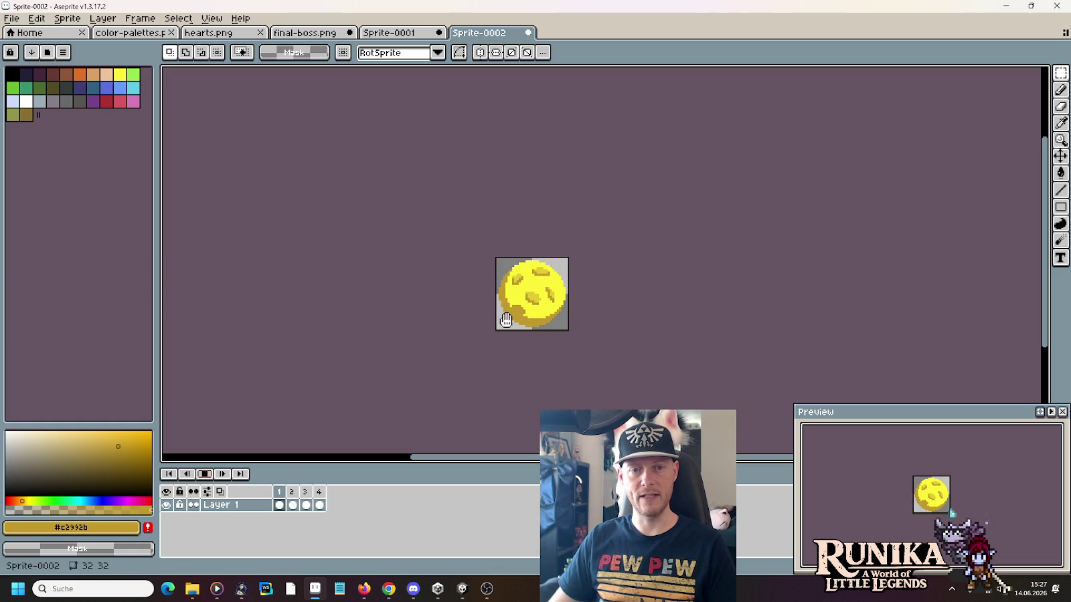
pyautogui.click(216, 473)
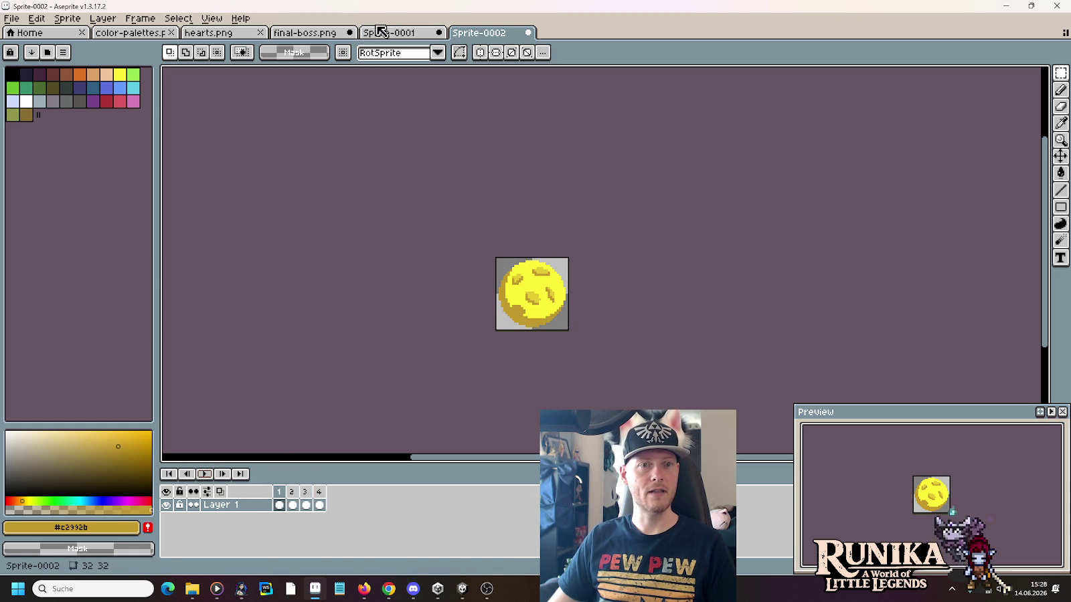
# Step: Paint bright yellow over the left moon piece's shadow and bottom edge
pyautogui.click(305, 32)
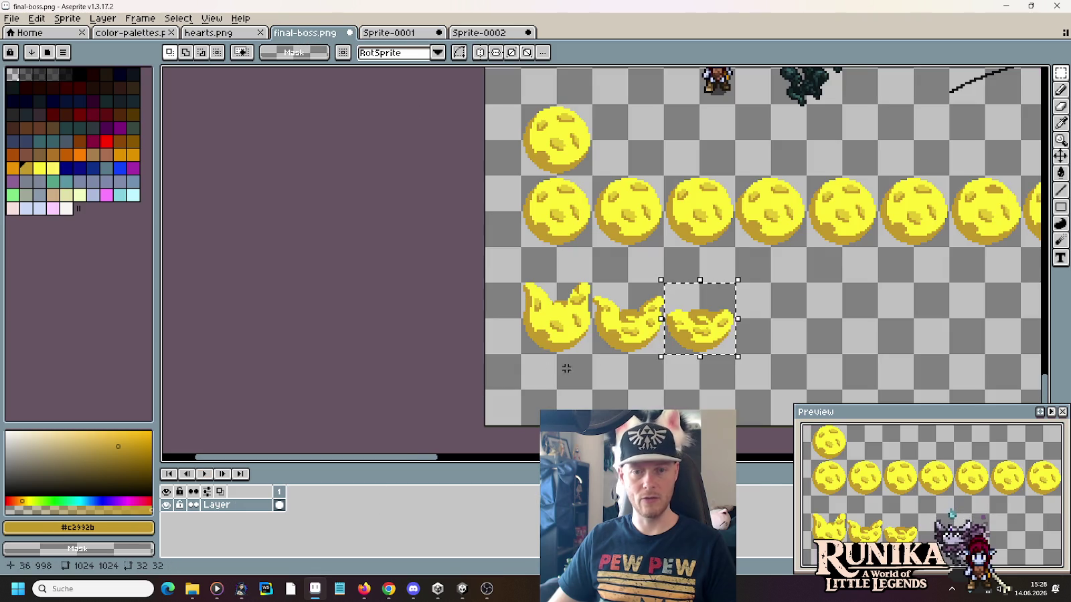
pyautogui.scroll(3, 537, 330)
pyautogui.press('i')
pyautogui.click(441, 239)
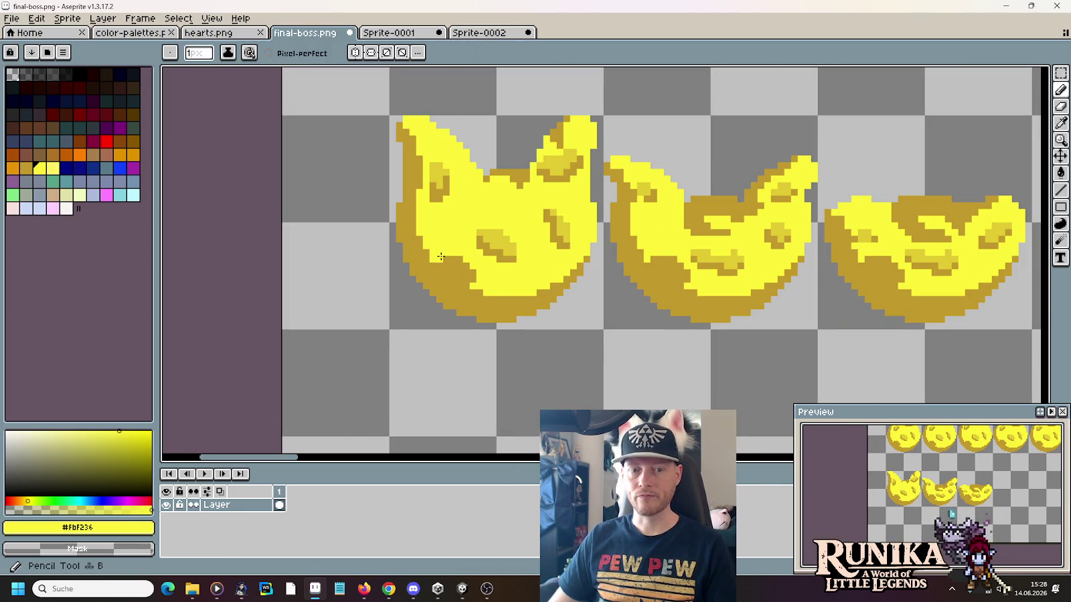
pyautogui.press('b')
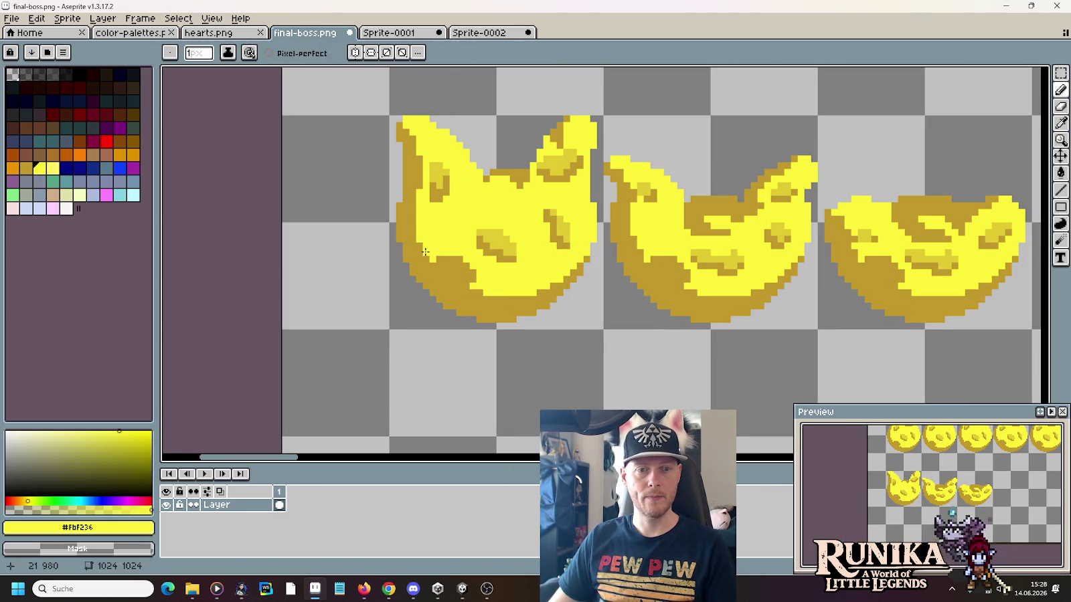
pyautogui.moveTo(445, 260); pyautogui.dragTo(473, 269)
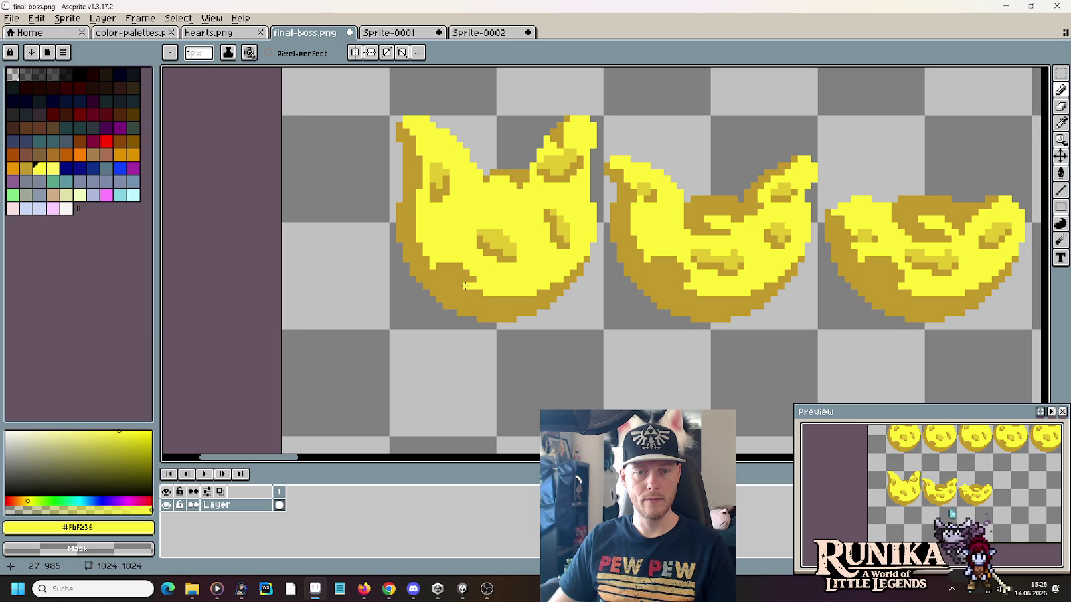
pyautogui.keyDown('alt'); pyautogui.click(466, 292); pyautogui.keyUp('alt')
pyautogui.keyDown('alt'); pyautogui.click(467, 281); pyautogui.keyUp('alt')
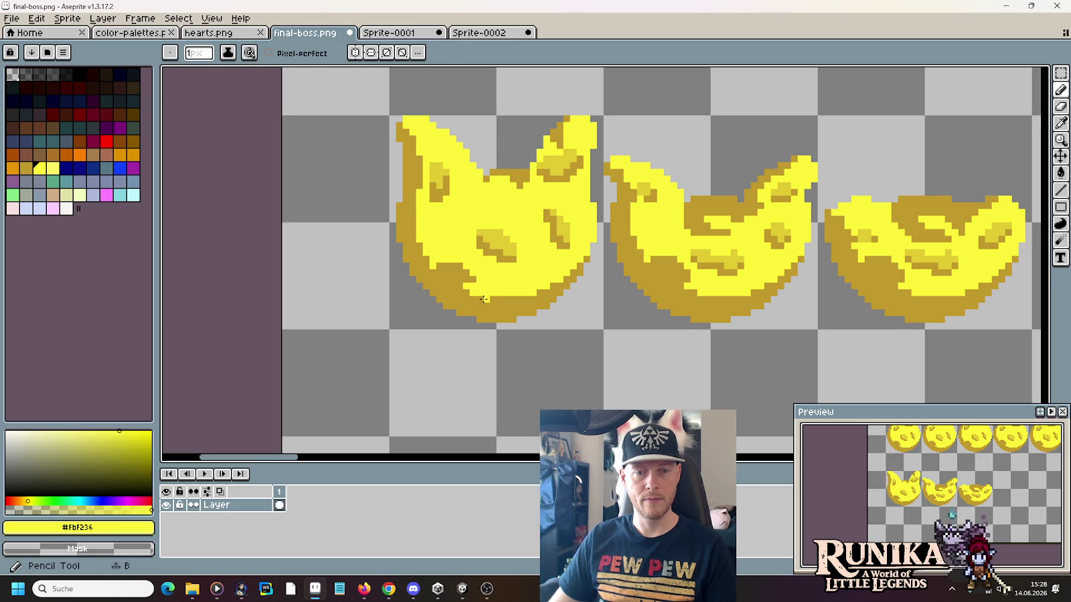
pyautogui.moveTo(507, 300); pyautogui.dragTo(526, 300)
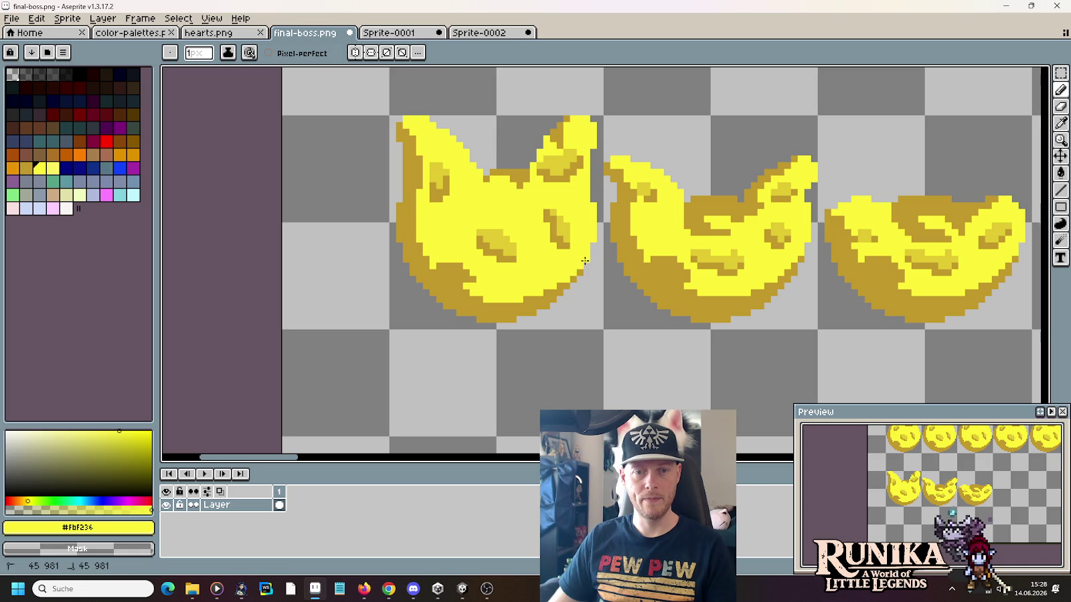
# Step: Paint bright yellow over the middle piece's shadow and bottom edge
pyautogui.moveTo(729, 376); pyautogui.dragTo(594, 364)
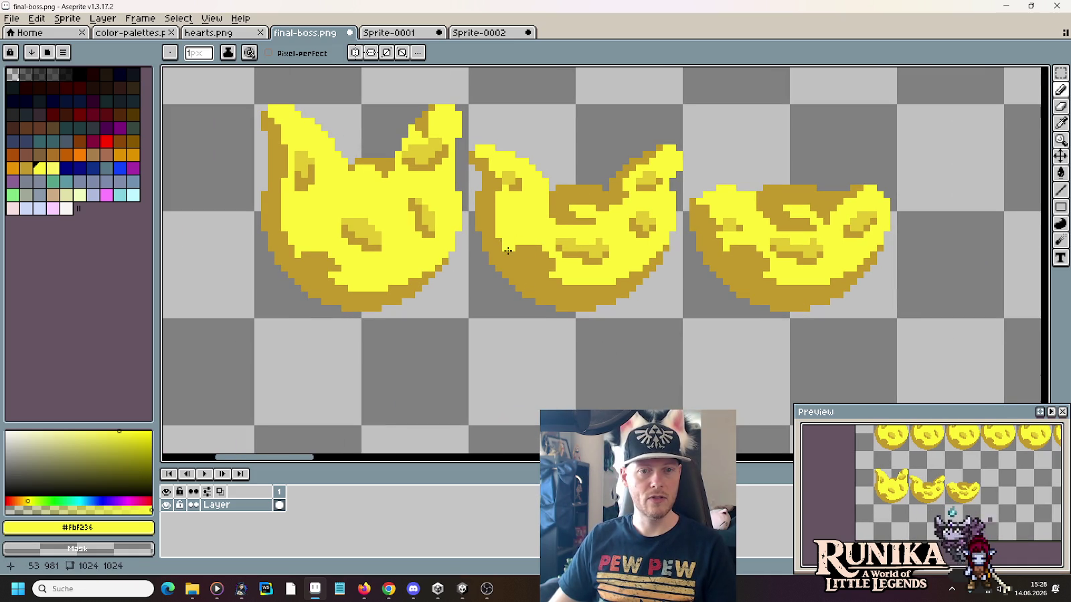
pyautogui.moveTo(512, 258); pyautogui.dragTo(534, 249)
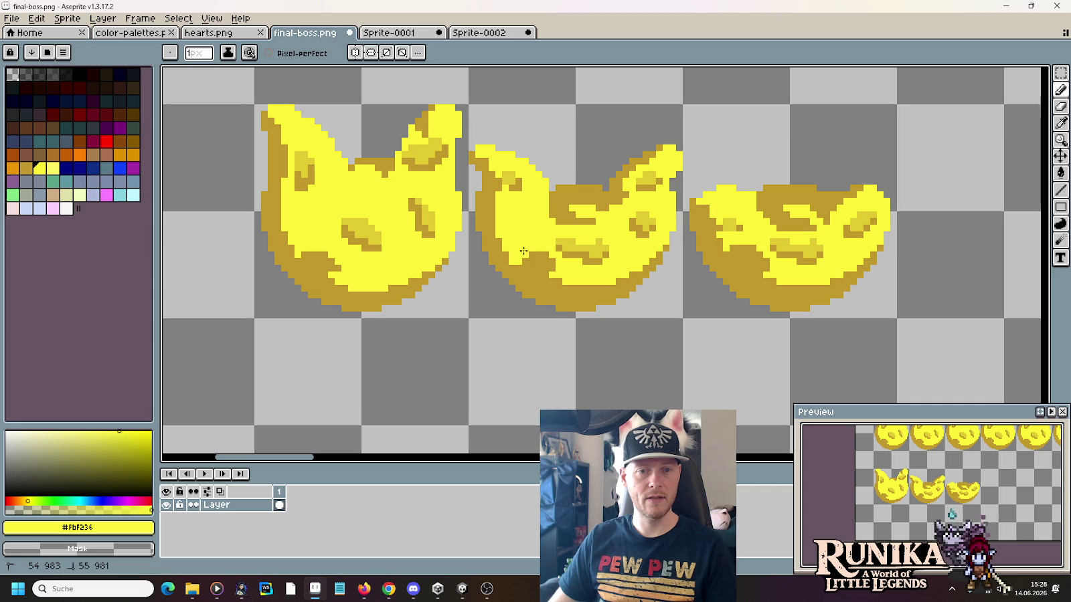
pyautogui.press('i')
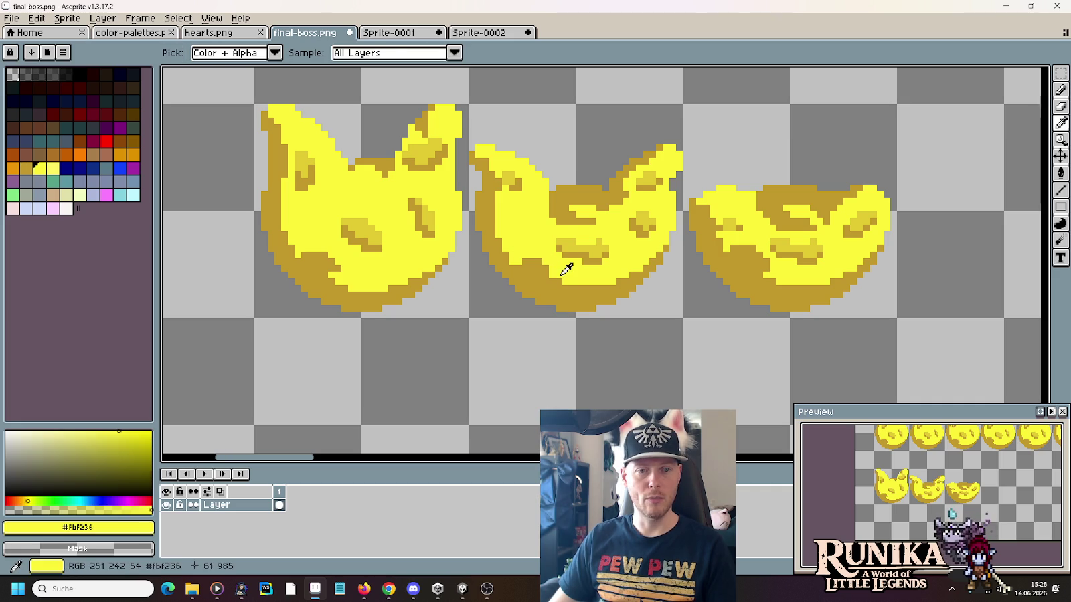
pyautogui.press('b')
pyautogui.moveTo(550, 285); pyautogui.dragTo(600, 289)
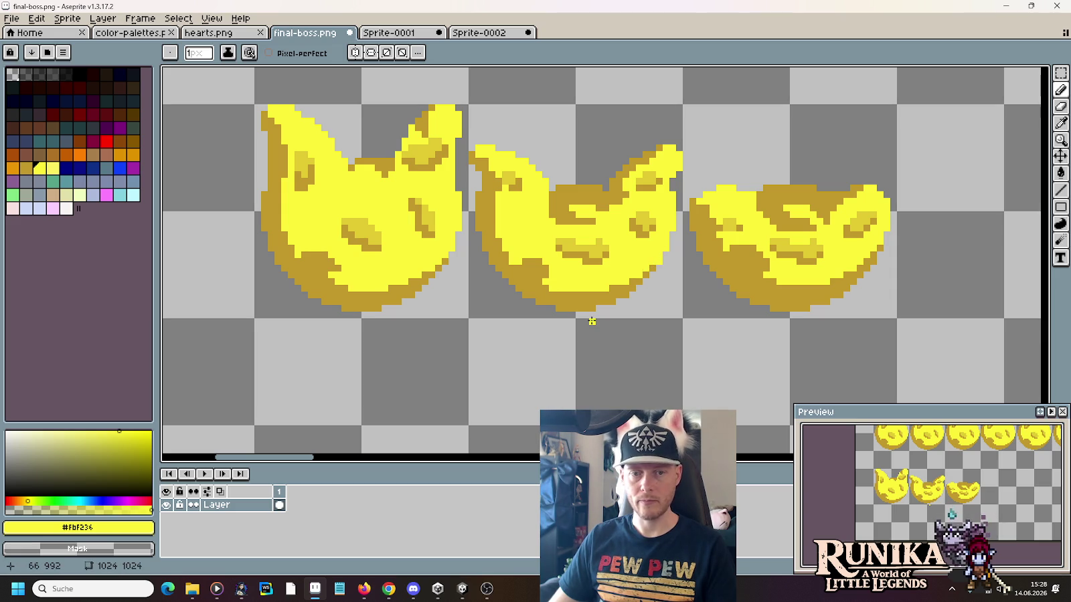
# Step: Clear the area beneath the right piece and reposition its lower-left part
pyautogui.press('m')
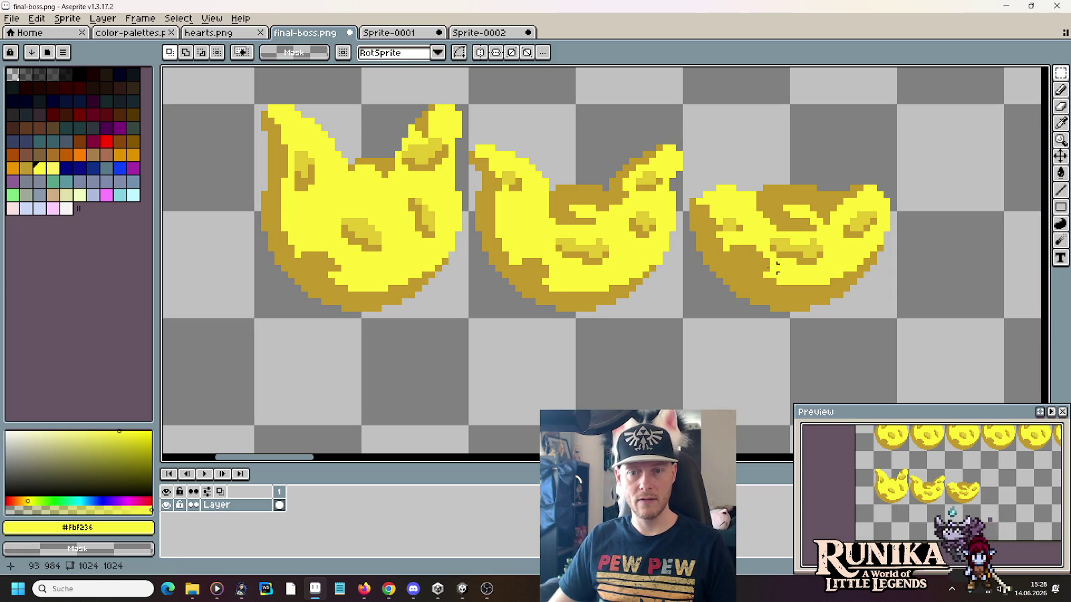
pyautogui.moveTo(676, 264)
pyautogui.mouseDown()
pyautogui.moveTo(468, 326)
pyautogui.moveTo(735, 318)
pyautogui.mouseUp()
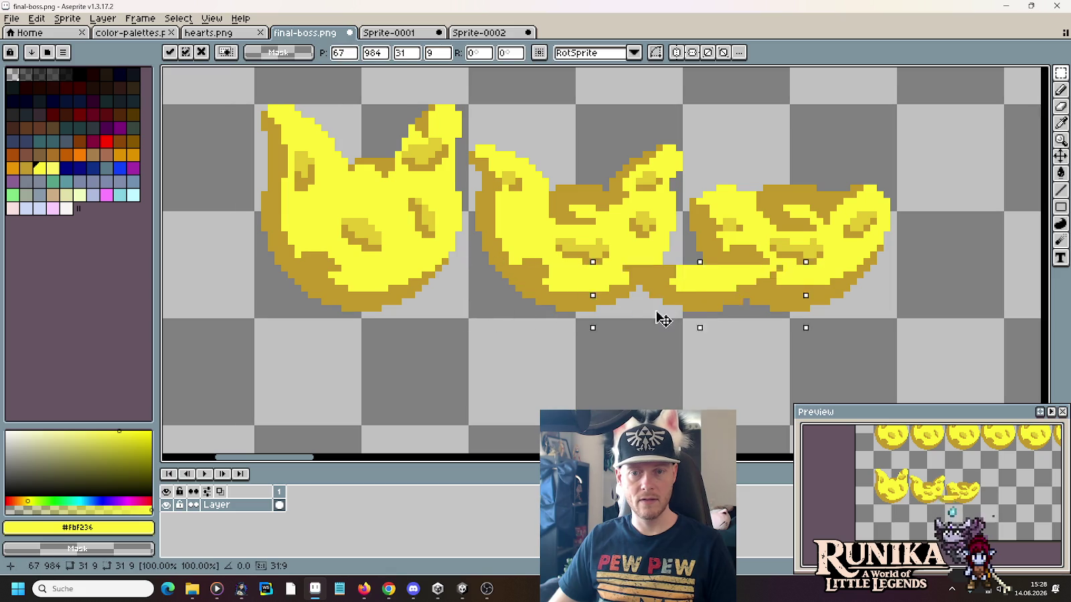
pyautogui.click(920, 295)
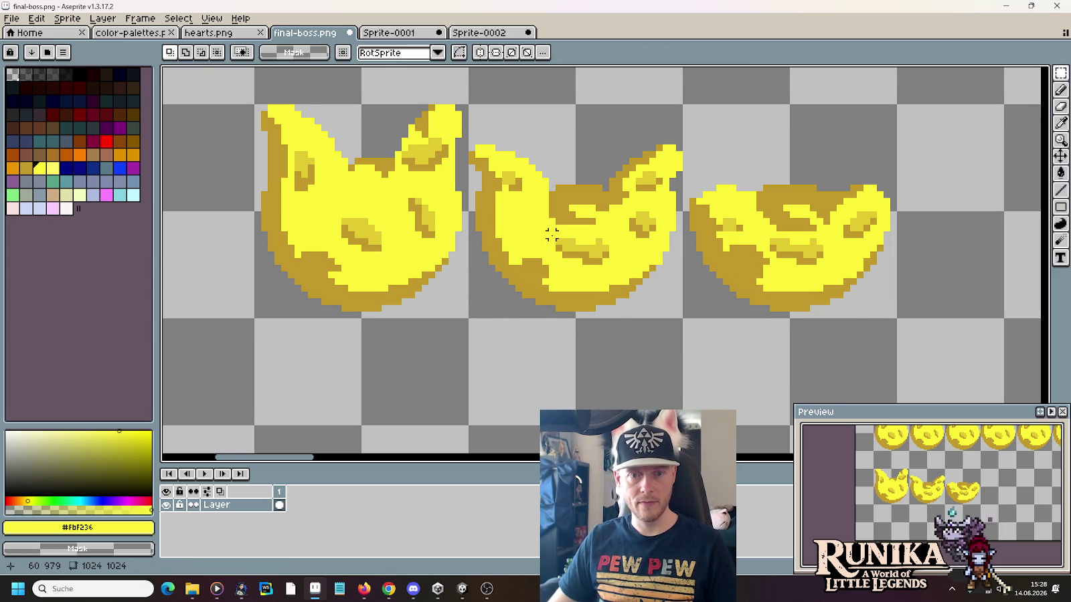
pyautogui.moveTo(556, 230); pyautogui.dragTo(466, 320)
pyautogui.moveTo(515, 295); pyautogui.dragTo(730, 297)
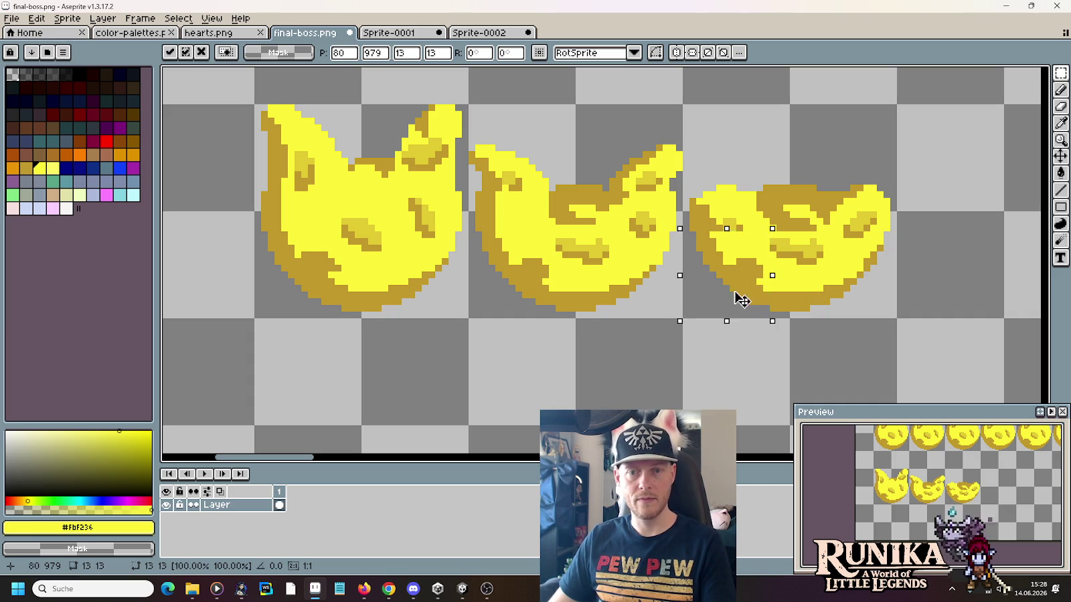
pyautogui.click(833, 295)
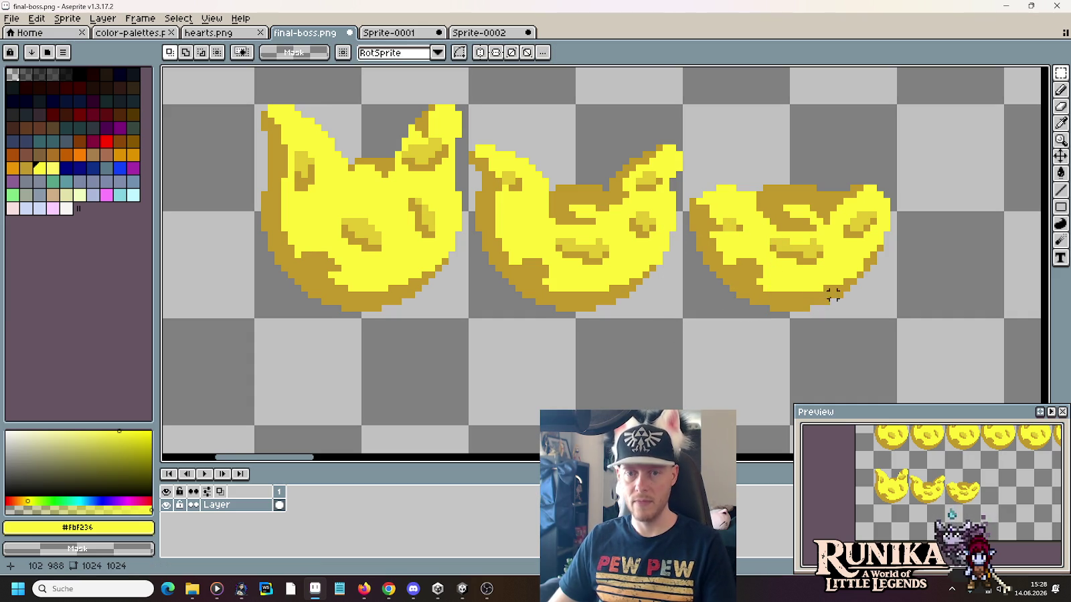
pyautogui.scroll(-1, 830, 300)
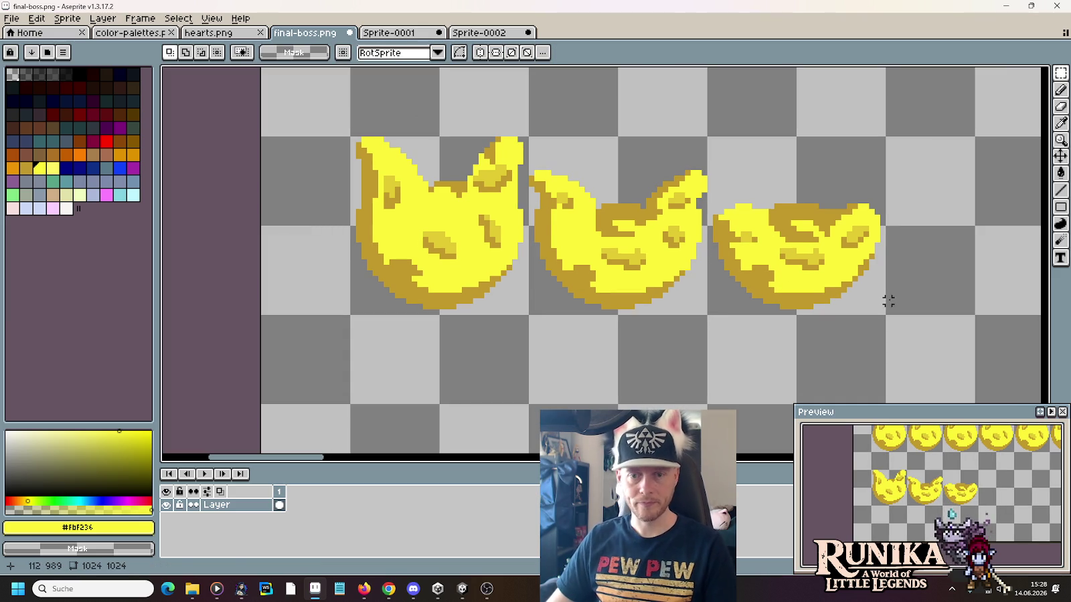
# Step: Touch up squashed-frame edge pixels in dark gold, bright yellow and ochre sampled from the ball
pyautogui.press('i')
pyautogui.click(365, 244)
pyautogui.press('b')
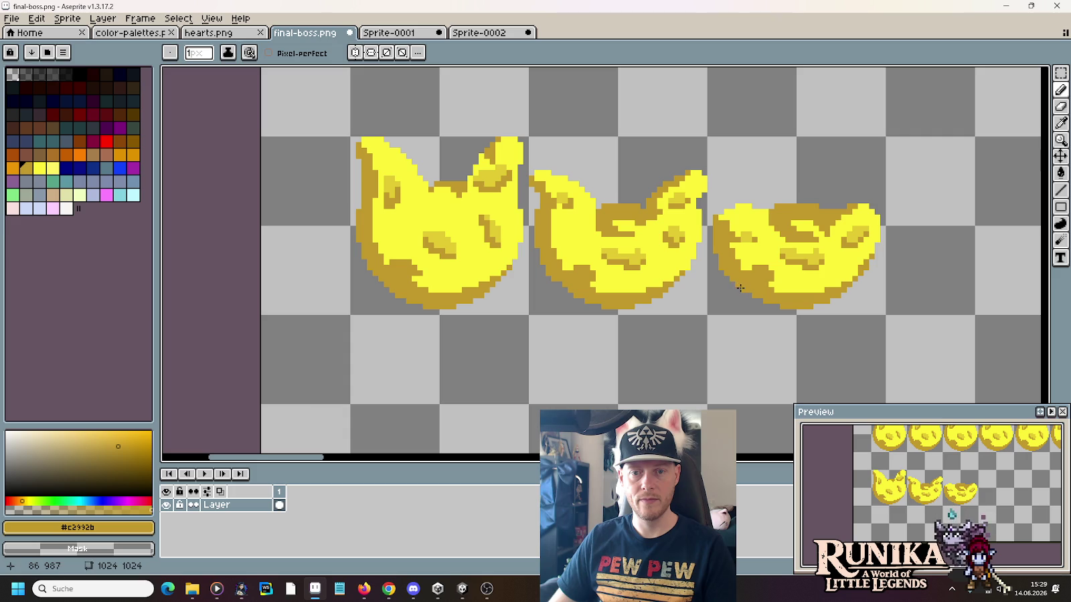
pyautogui.keyDown('alt'); pyautogui.click(514, 239); pyautogui.keyUp('alt')
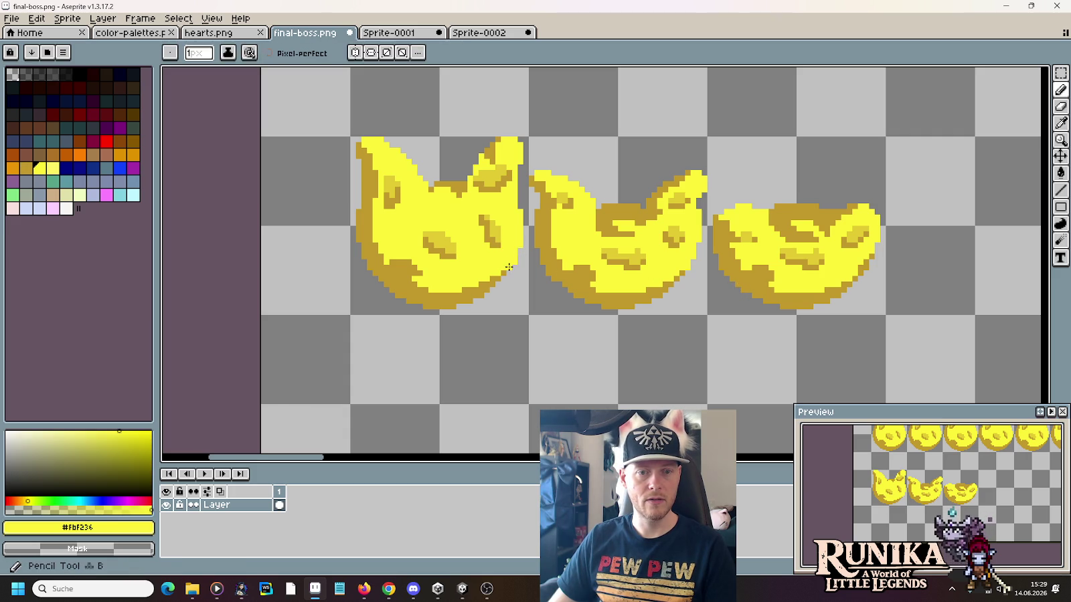
pyautogui.keyDown('alt'); pyautogui.click(503, 277); pyautogui.keyUp('alt')
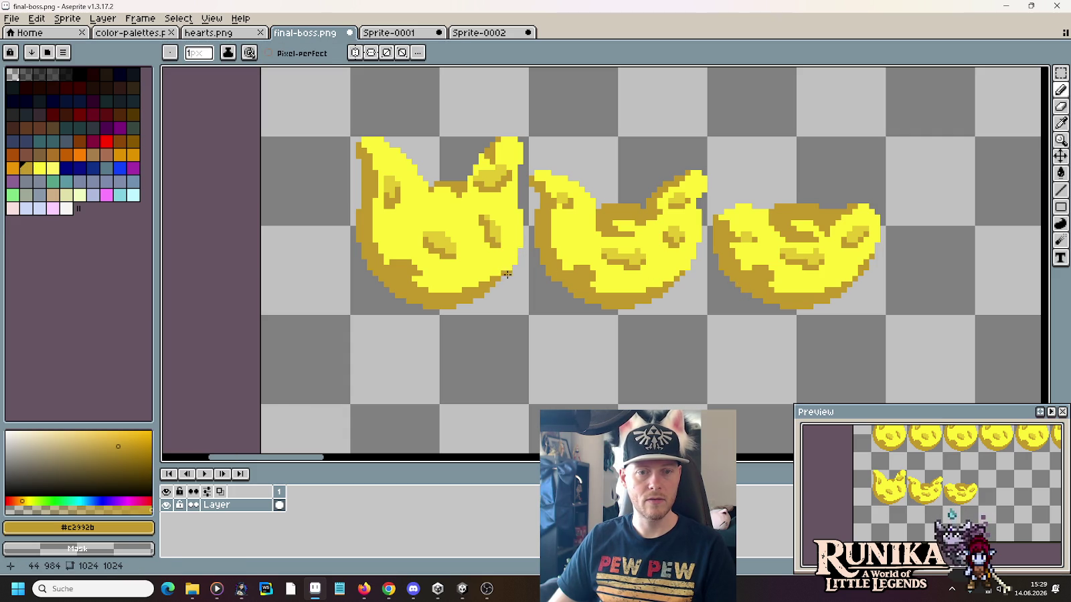
pyautogui.keyDown('alt'); pyautogui.click(693, 241); pyautogui.keyUp('alt')
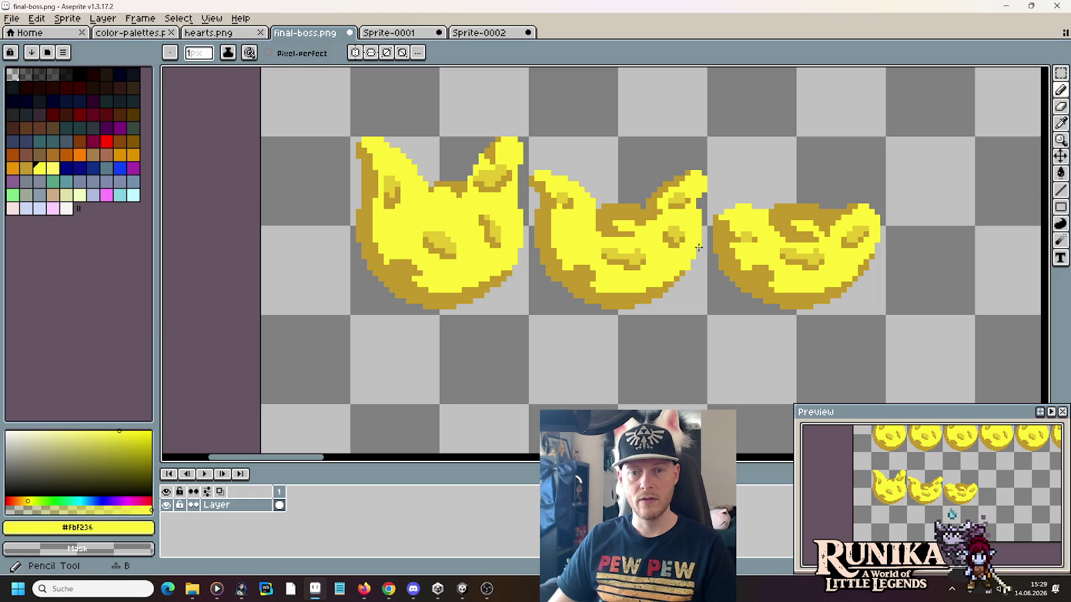
pyautogui.keyDown('alt'); pyautogui.click(679, 281); pyautogui.keyUp('alt')
pyautogui.keyDown('alt'); pyautogui.click(681, 278); pyautogui.keyUp('alt')
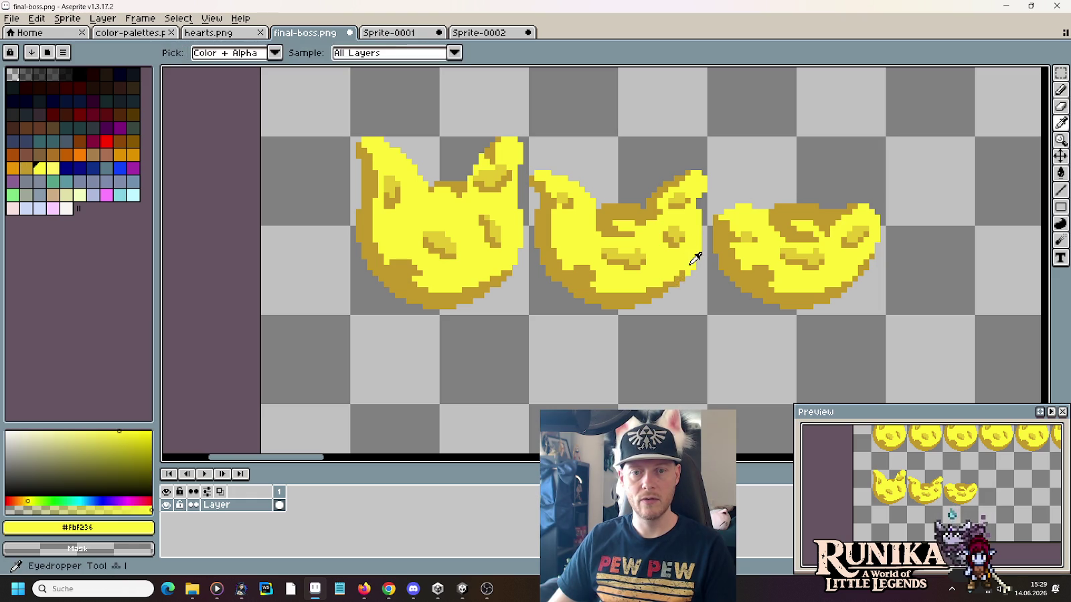
pyautogui.keyDown('alt'); pyautogui.click(680, 278); pyautogui.keyUp('alt')
pyautogui.keyDown('alt'); pyautogui.click(684, 277); pyautogui.keyUp('alt')
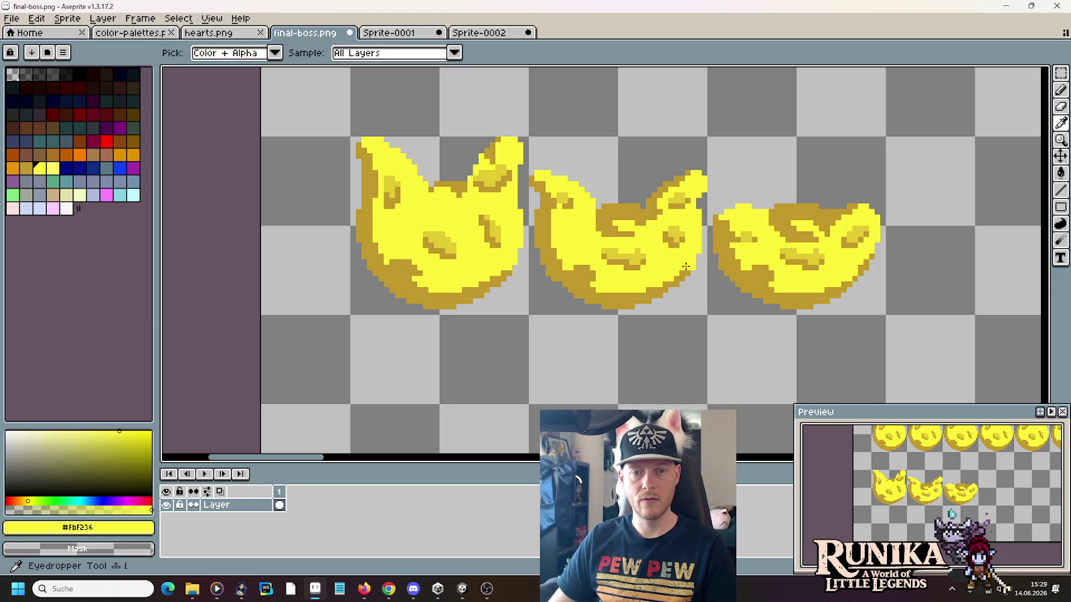
# Step: Nudge thin edge strips of the second and third squashed frames into place
pyautogui.press('m')
pyautogui.moveTo(710, 311); pyautogui.dragTo(498, 267)
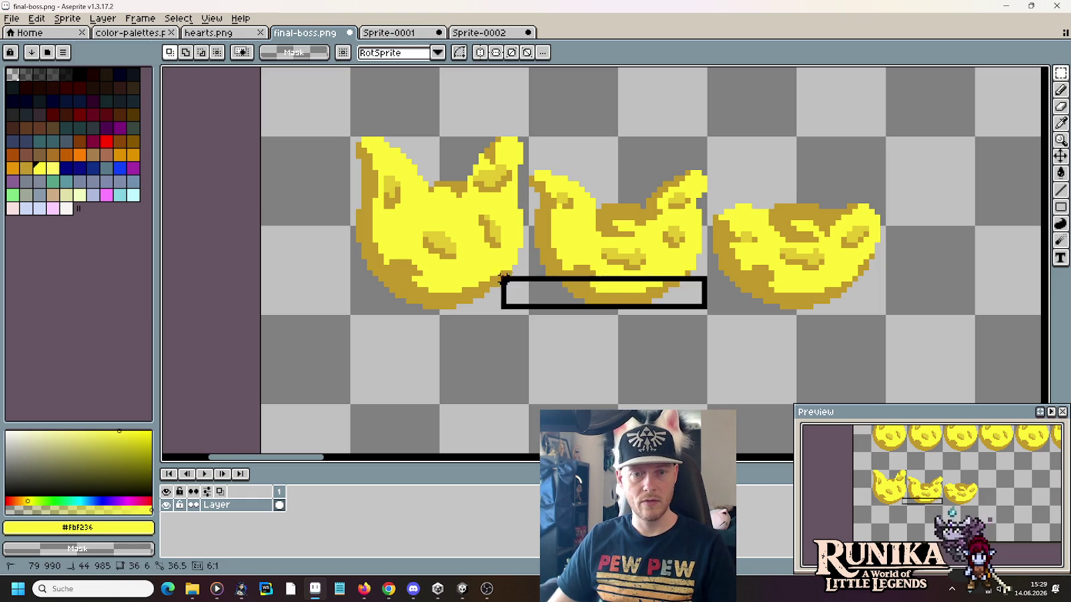
pyautogui.hotkey('ctrl', 'd')
pyautogui.press('b')
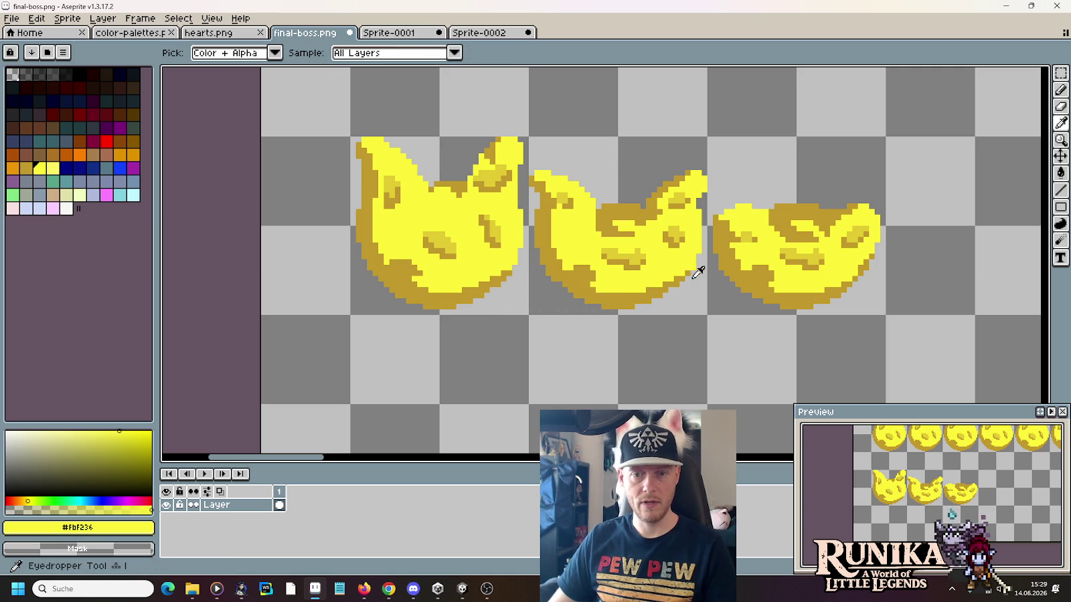
pyautogui.keyDown('alt'); pyautogui.click(670, 288); pyautogui.keyUp('alt')
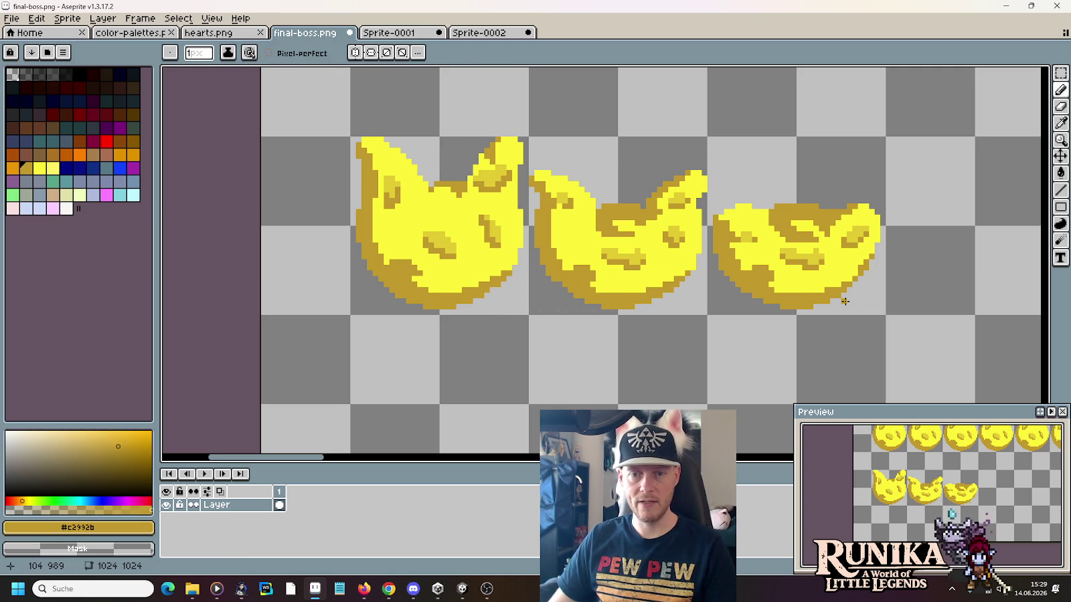
pyautogui.press('m')
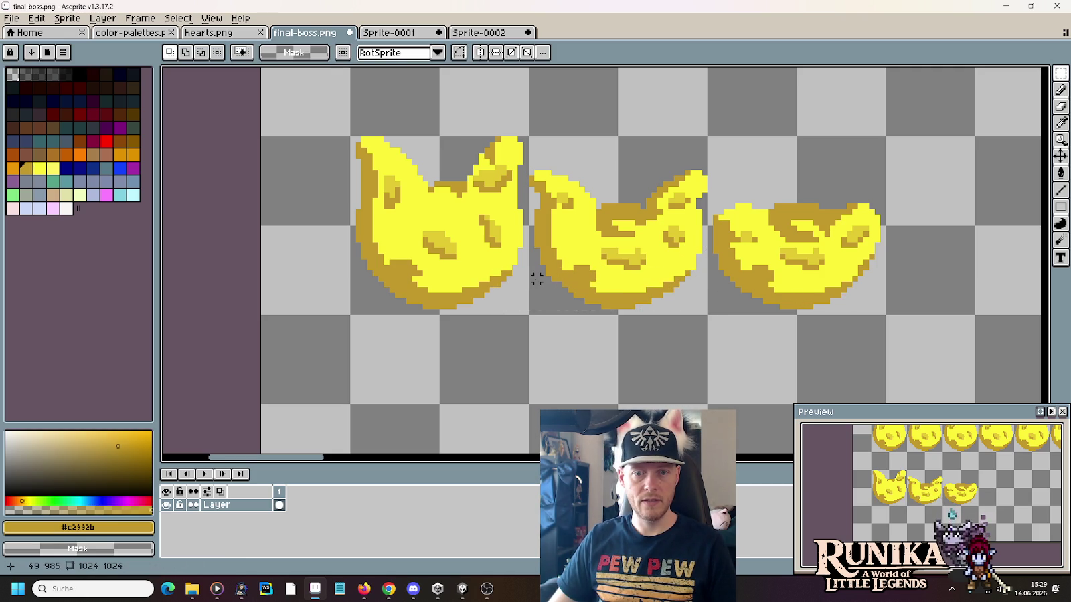
pyautogui.moveTo(531, 244)
pyautogui.mouseDown()
pyautogui.moveTo(562, 333)
pyautogui.moveTo(547, 255)
pyautogui.moveTo(730, 284)
pyautogui.mouseUp()
pyautogui.hotkey('ctrl', 'd')
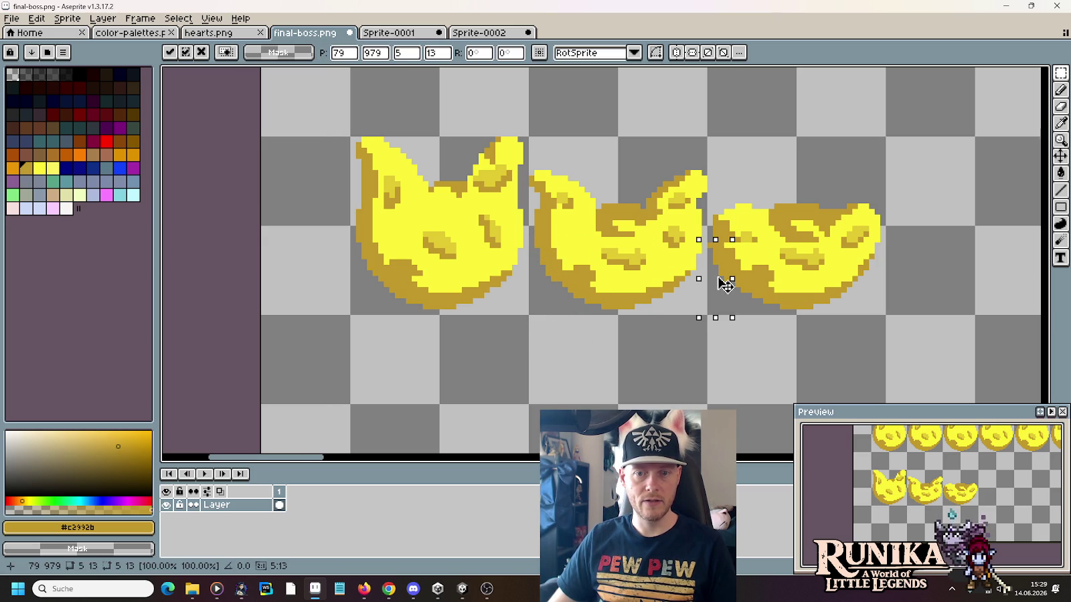
pyautogui.click(698, 250)
pyautogui.moveTo(703, 245)
pyautogui.mouseDown()
pyautogui.moveTo(681, 317)
pyautogui.moveTo(886, 289)
pyautogui.mouseUp()
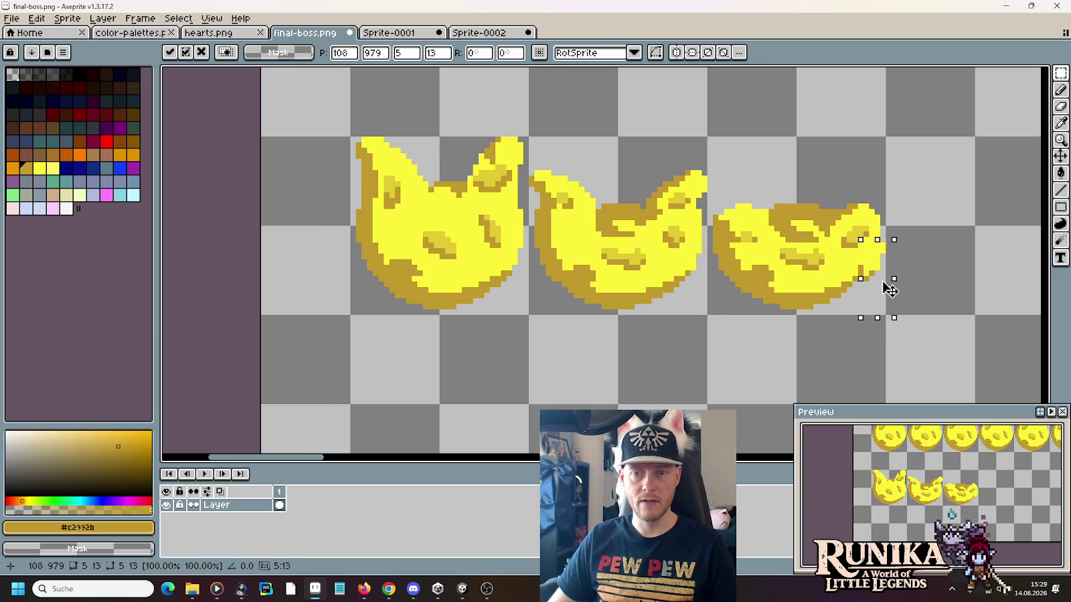
pyautogui.click(932, 305)
# Step: Retouch the third squashed frame's lower edge in bright yellow and ochre
pyautogui.press('b')
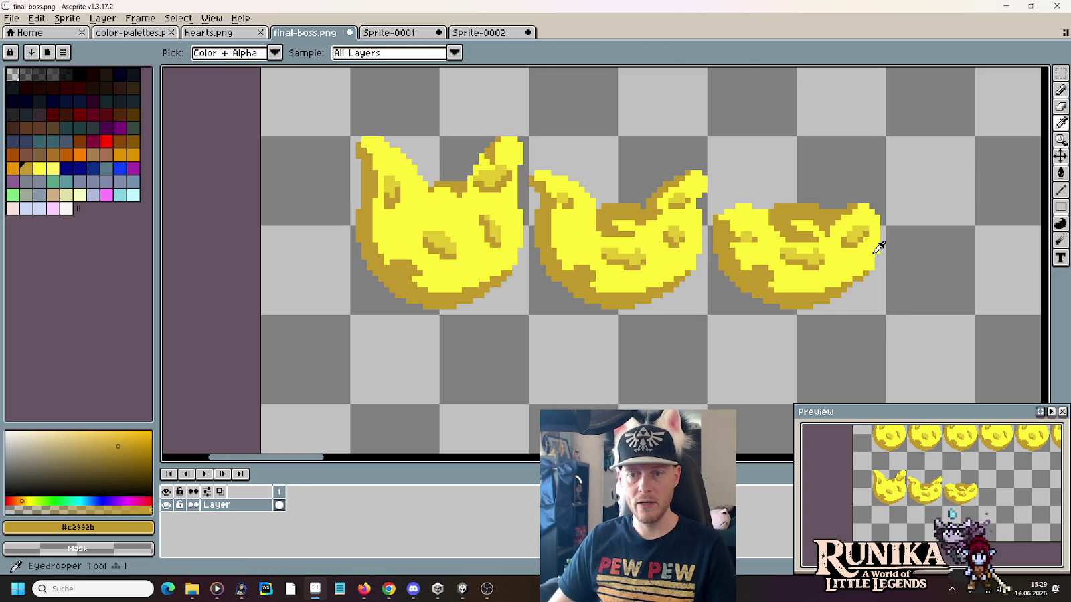
pyautogui.keyDown('alt'); pyautogui.click(869, 271); pyautogui.keyUp('alt')
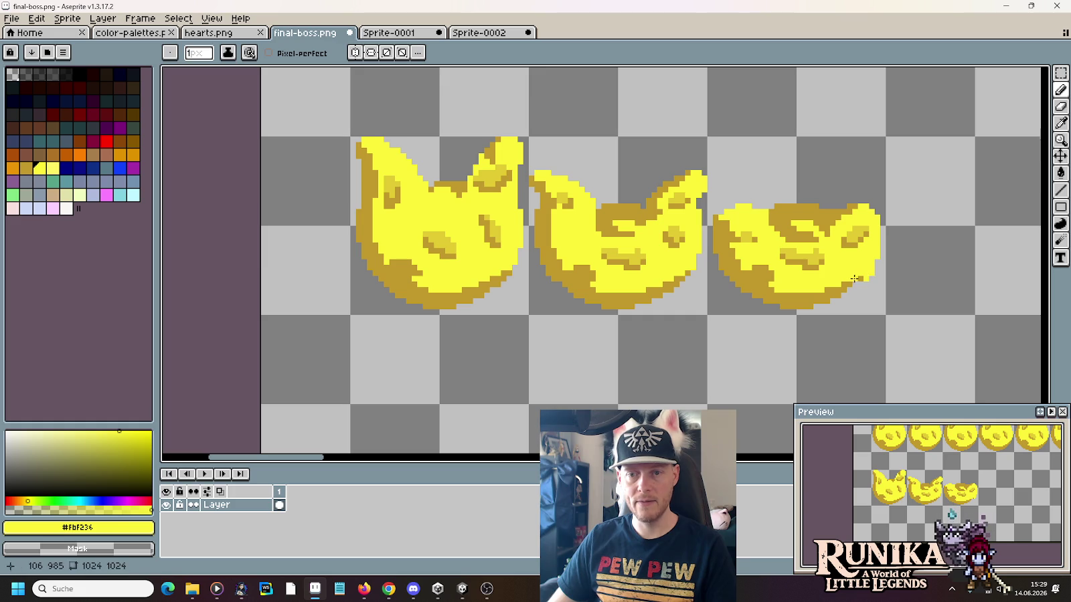
pyautogui.keyDown('alt'); pyautogui.click(853, 278); pyautogui.keyUp('alt')
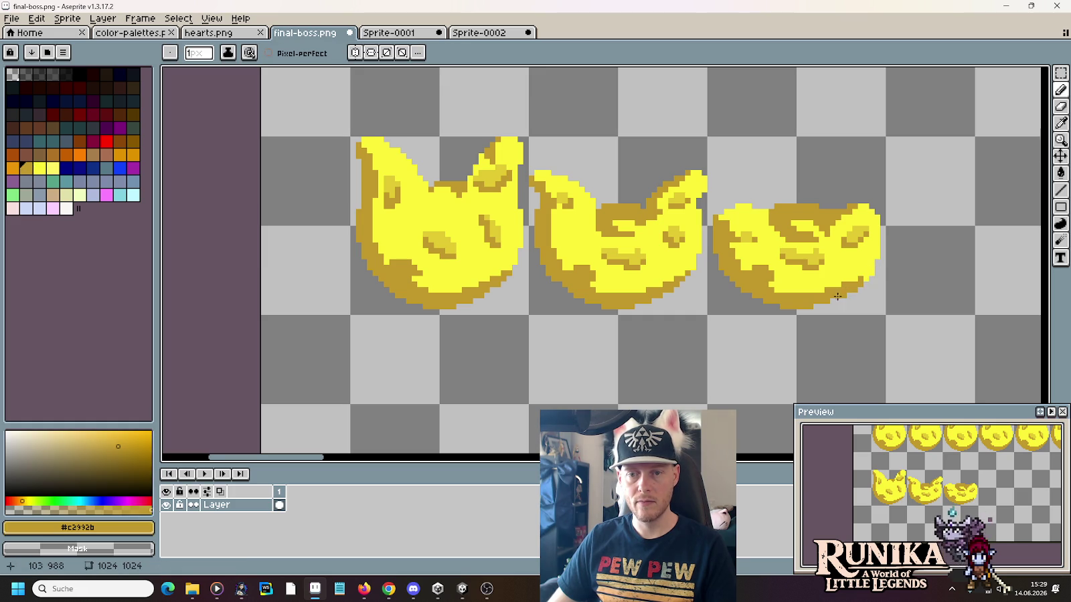
pyautogui.keyDown('alt'); pyautogui.click(859, 280); pyautogui.keyUp('alt')
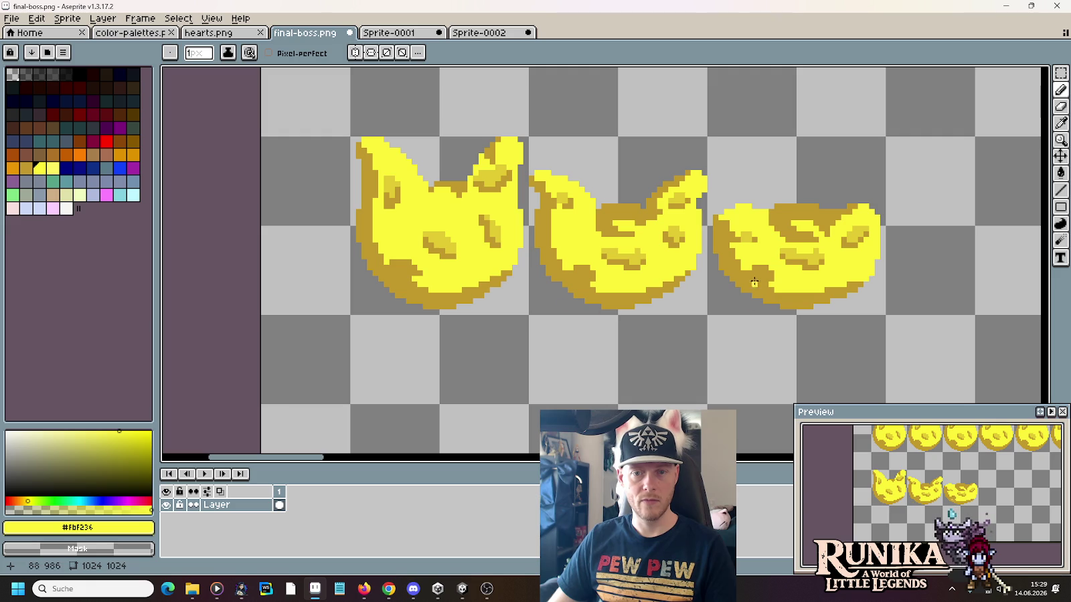
pyautogui.keyDown('alt'); pyautogui.click(733, 260); pyautogui.keyUp('alt')
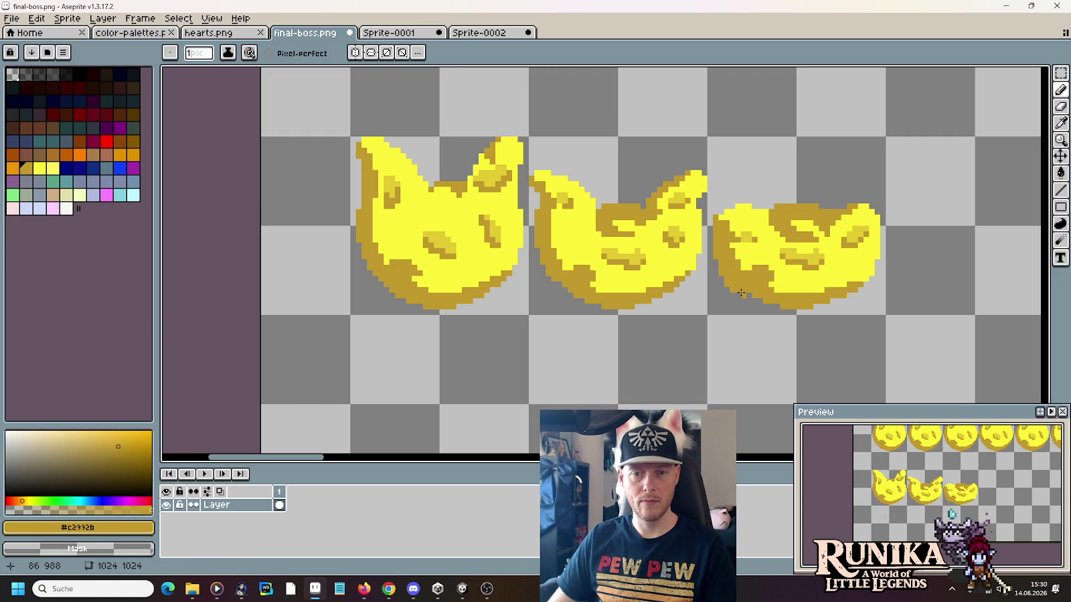
pyautogui.scroll(-1, 749, 328)
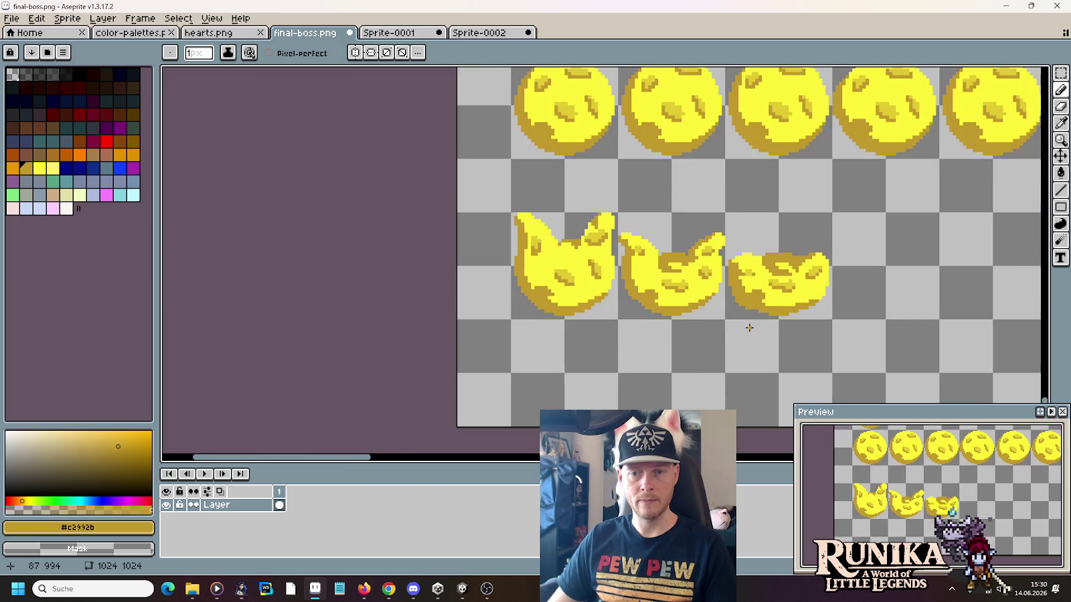
# Step: Copy the flattest squash frame one slot to the right in the bottom row
pyautogui.scroll(-1, 749, 328)
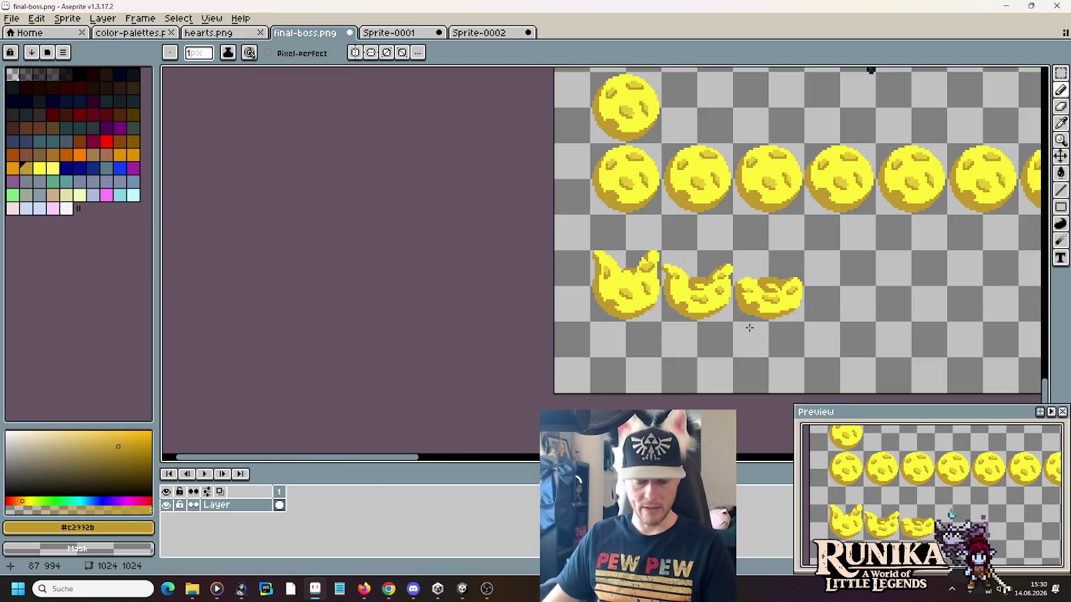
pyautogui.scroll(3, 687, 315)
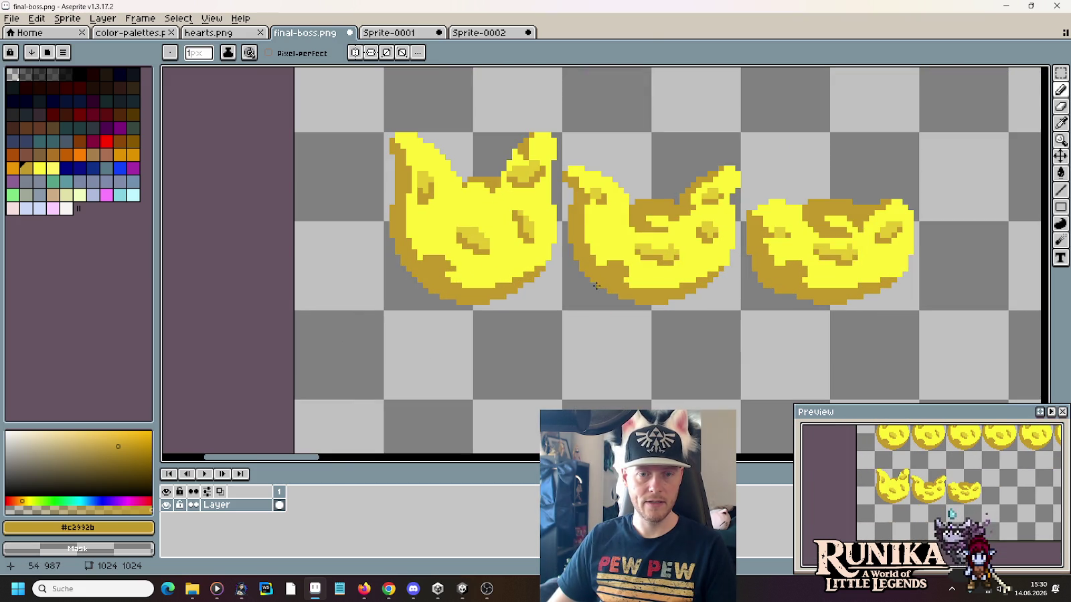
pyautogui.scroll(-3, 652, 336)
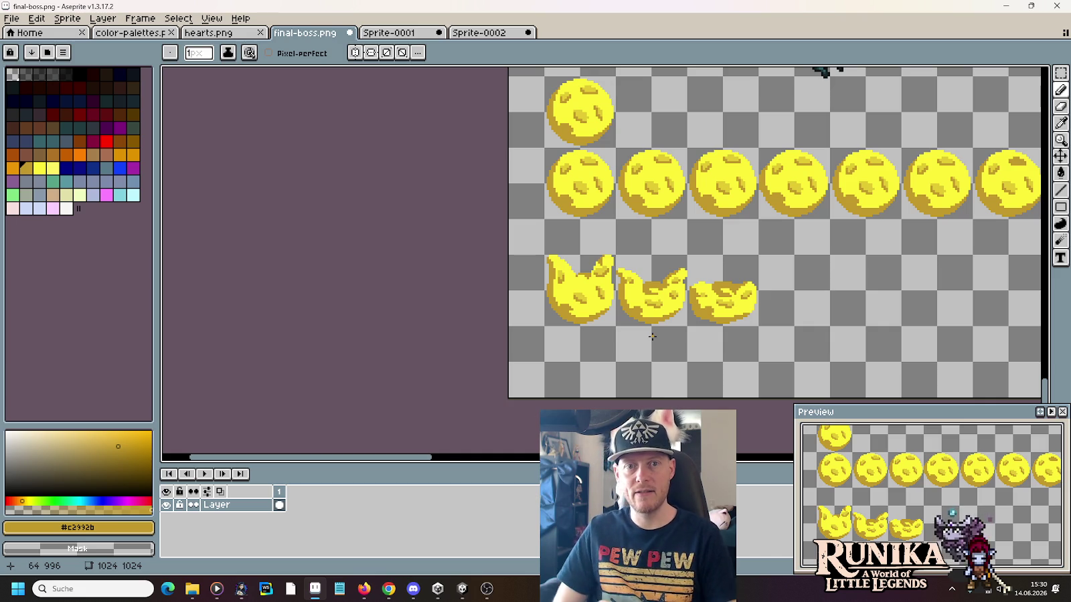
pyautogui.press('m')
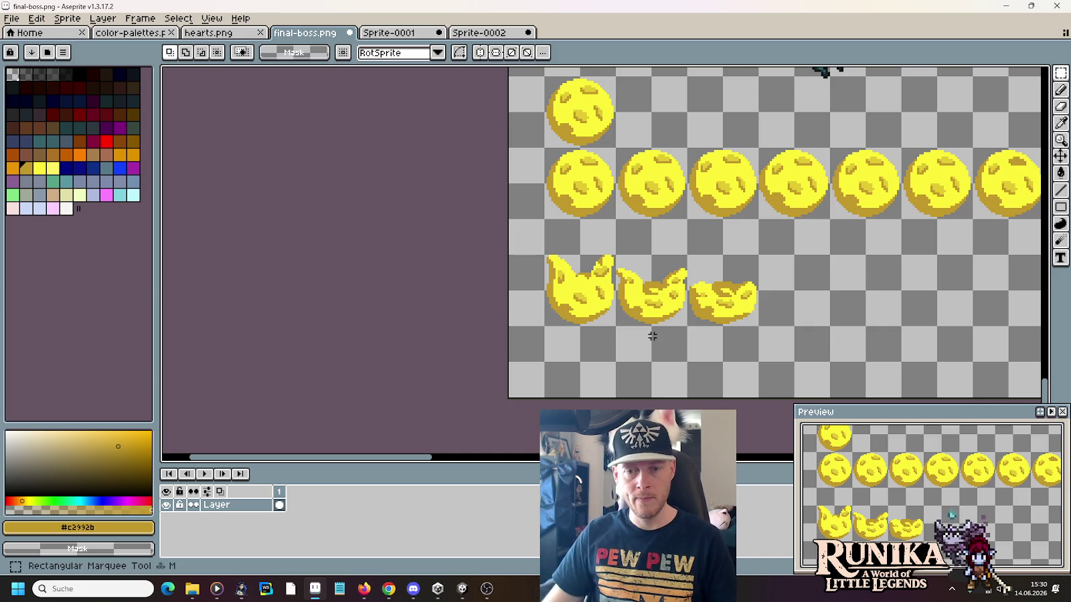
pyautogui.moveTo(753, 311); pyautogui.dragTo(690, 258)
pyautogui.moveTo(726, 294); pyautogui.dragTo(833, 298)
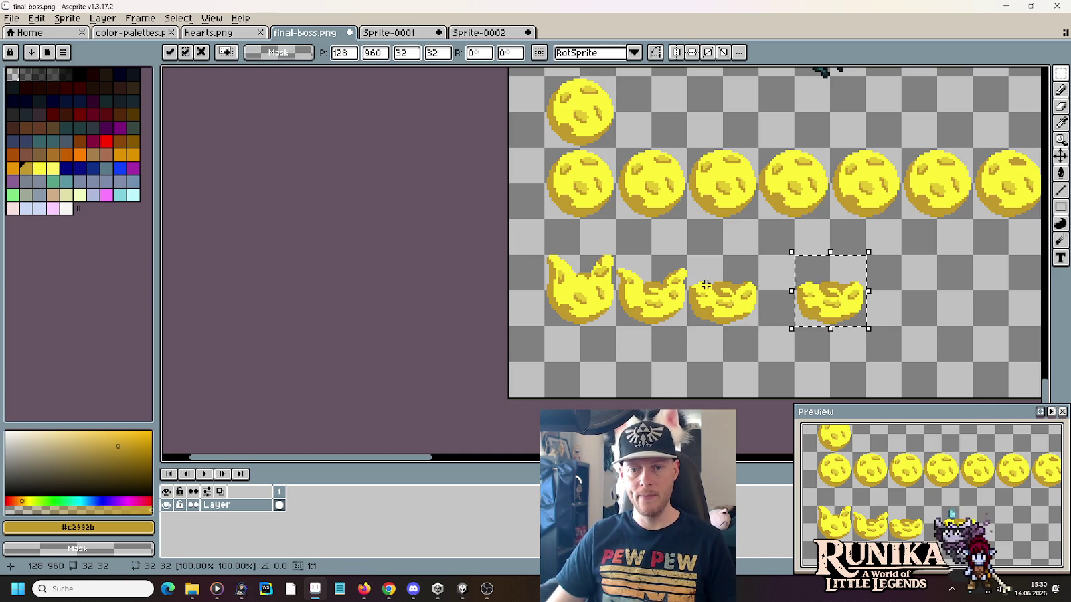
pyautogui.hotkey('ctrl', 'd')
# Step: Copy the round moon ball three times into the bottom row after the squash frames
pyautogui.moveTo(614, 146); pyautogui.dragTo(544, 75)
pyautogui.moveTo(581, 113)
pyautogui.mouseDown()
pyautogui.moveTo(943, 308)
pyautogui.moveTo(702, 300)
pyautogui.moveTo(661, 274)
pyautogui.moveTo(736, 296)
pyautogui.moveTo(841, 296)
pyautogui.mouseUp()
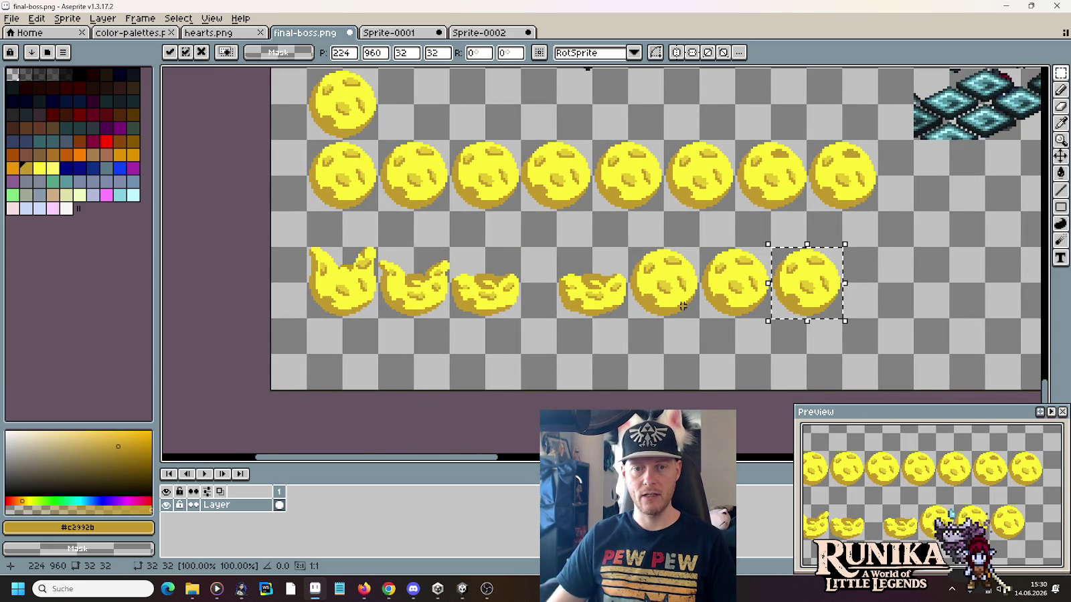
pyautogui.hotkey('ctrl', 'd')
pyautogui.scroll(3, 682, 304)
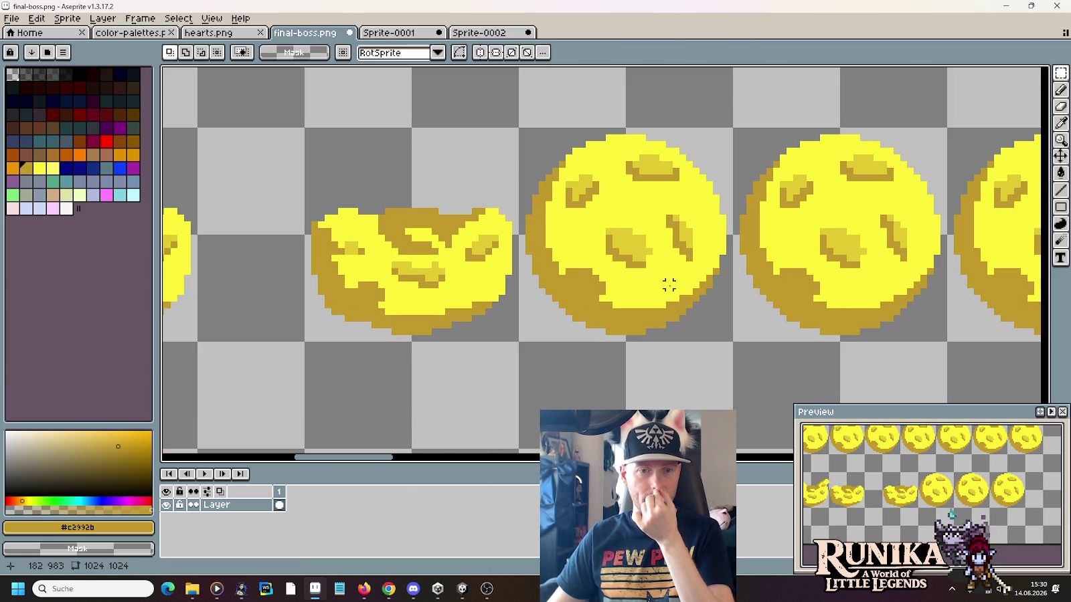
pyautogui.scroll(-1, 669, 286)
pyautogui.scroll(-1, 669, 285)
pyautogui.scroll(-1, 669, 286)
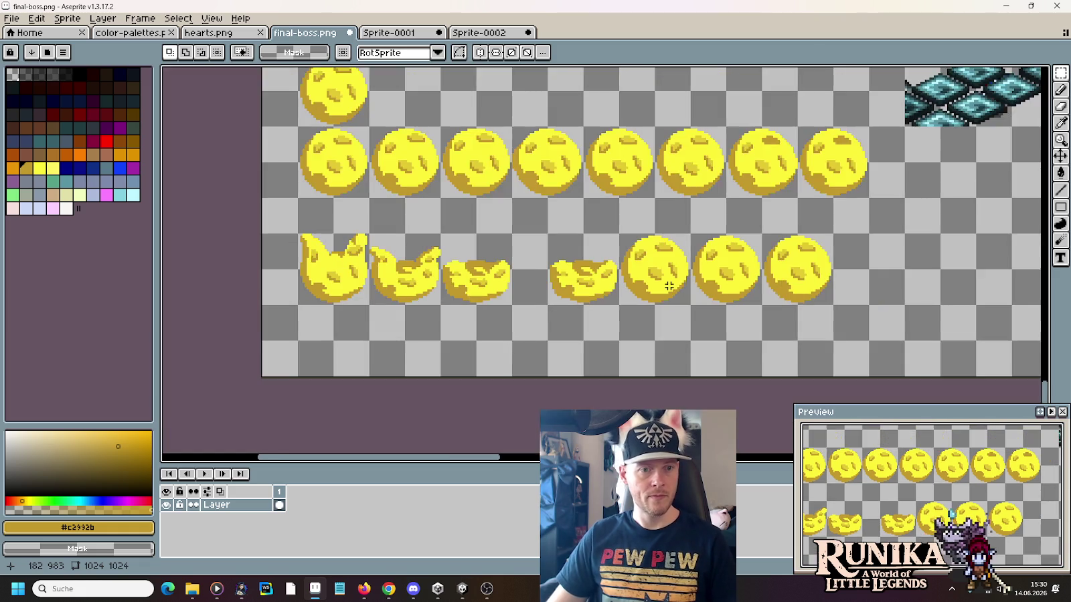
pyautogui.scroll(3, 669, 286)
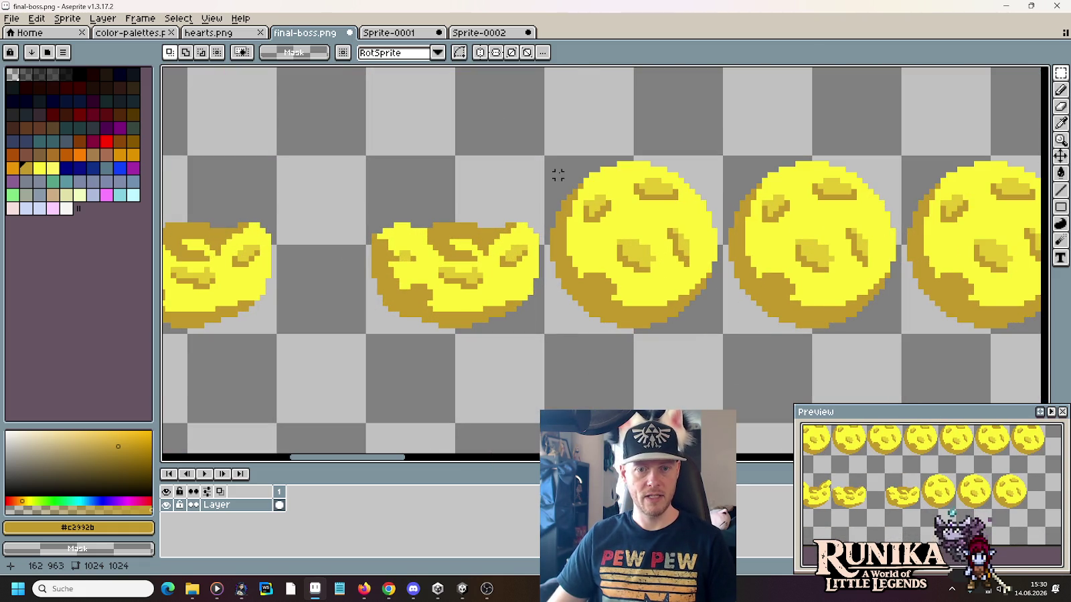
# Step: Squash the first round ball in the bottom row vertically to 24 pixels tall
pyautogui.moveTo(546, 164); pyautogui.dragTo(718, 313)
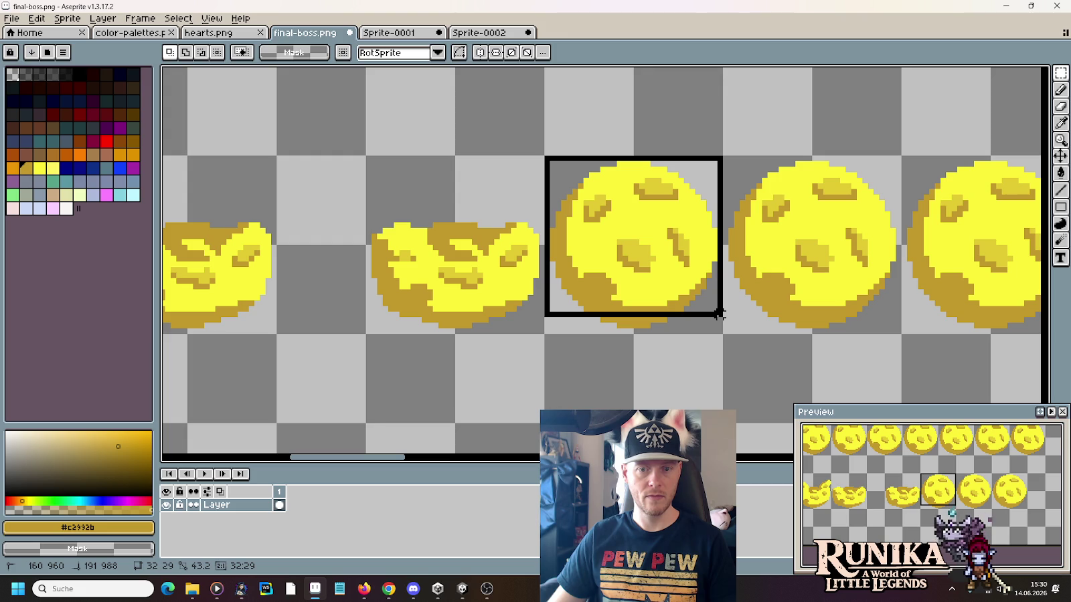
pyautogui.moveTo(719, 313); pyautogui.dragTo(718, 313)
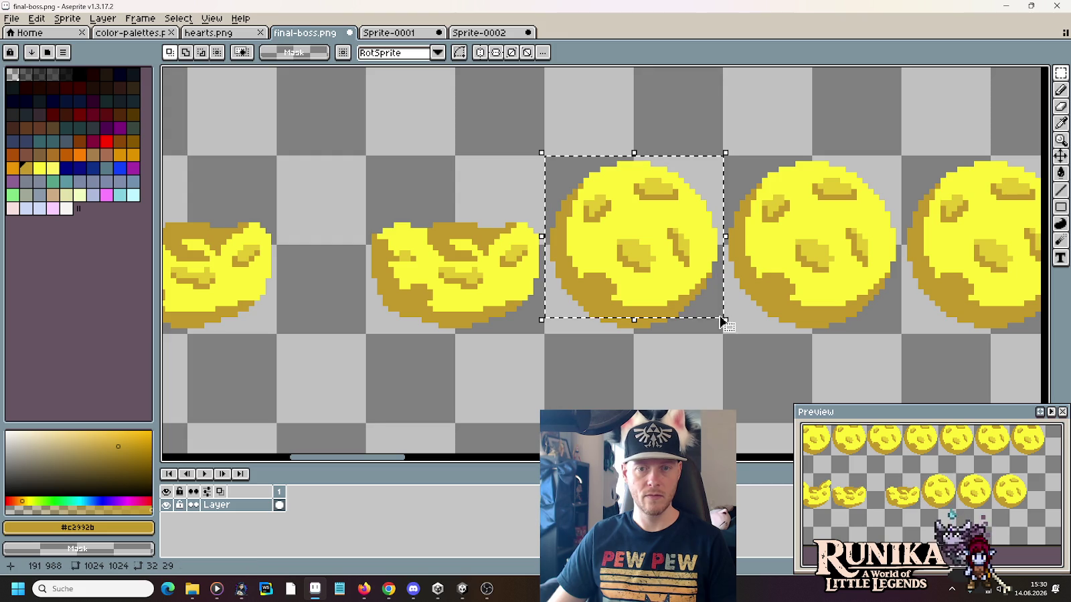
pyautogui.click(639, 161)
pyautogui.moveTo(634, 153); pyautogui.dragTo(631, 199)
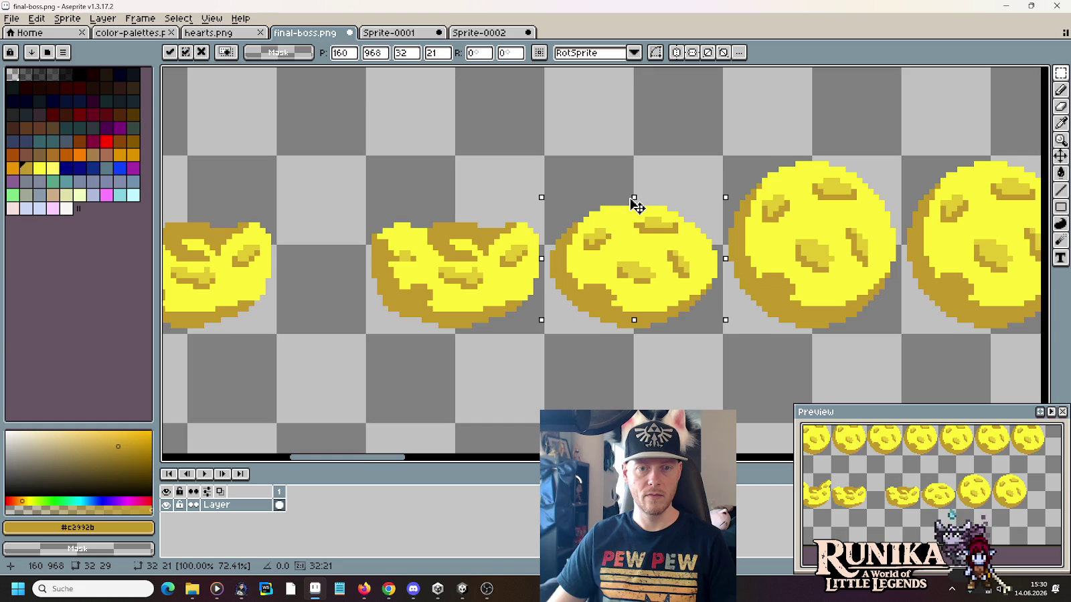
pyautogui.hotkey('ctrl', 'd')
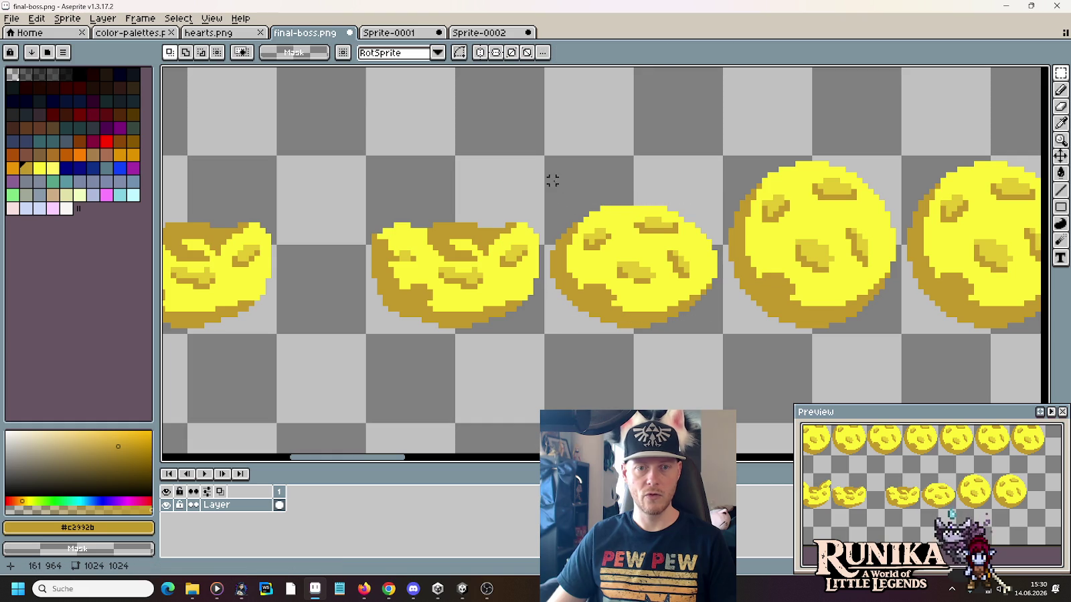
# Step: Squash the middle coin to about half its height and pan back to earlier frames
pyautogui.moveTo(547, 159); pyautogui.dragTo(724, 246)
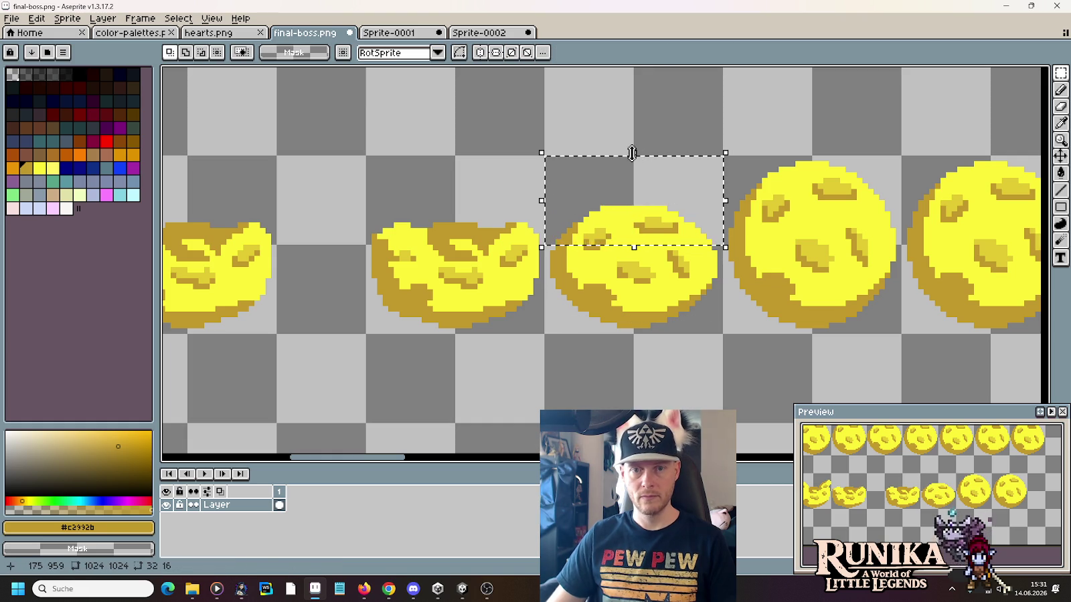
pyautogui.hotkey('ctrl', 't')
pyautogui.moveTo(633, 153); pyautogui.dragTo(633, 202)
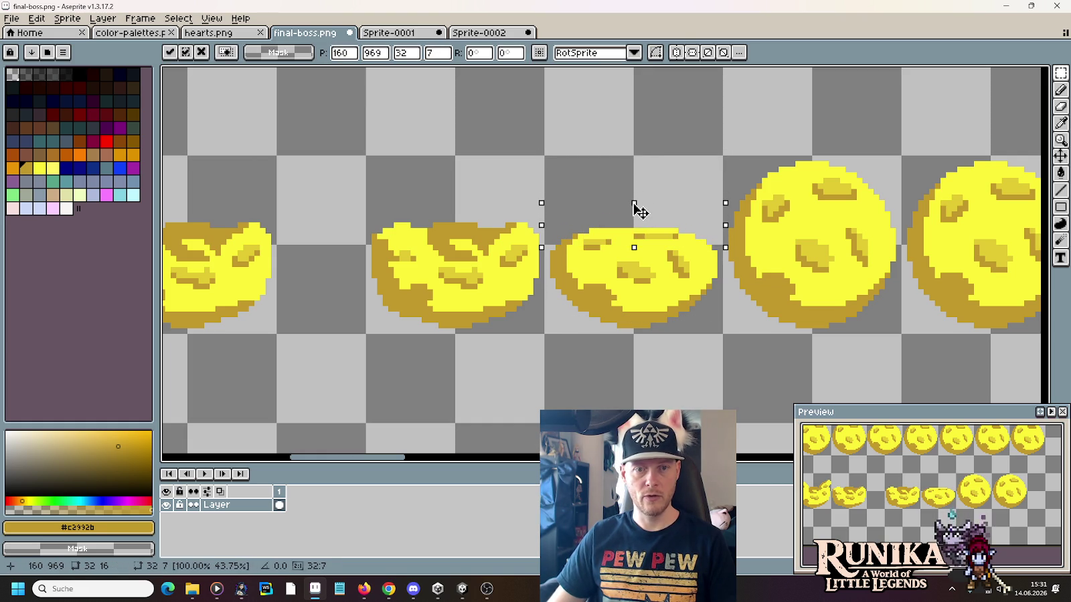
pyautogui.hotkey('ctrl', 'd')
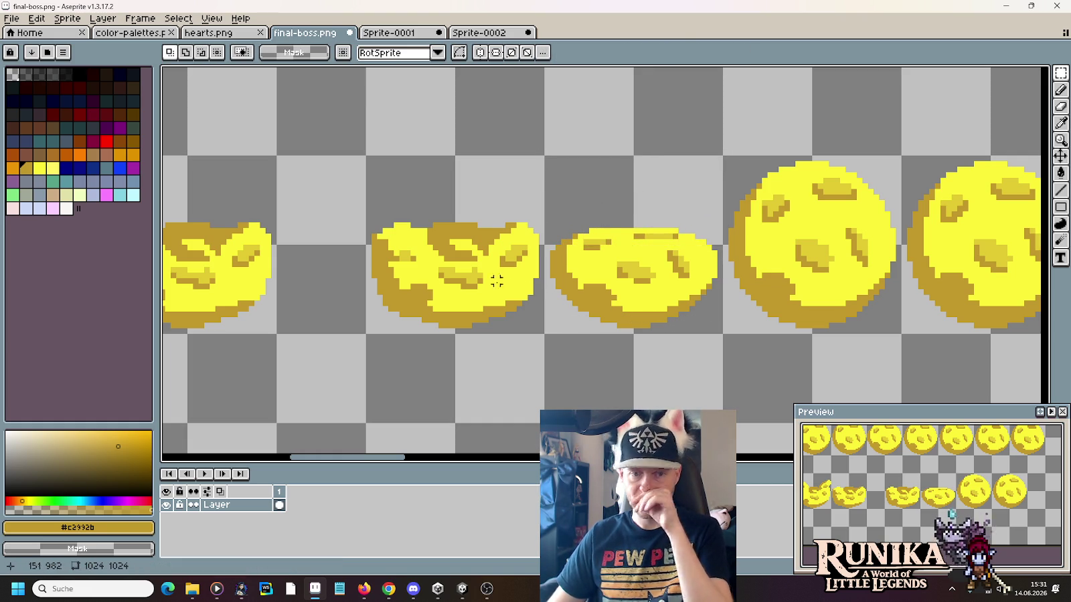
pyautogui.moveTo(440, 269)
pyautogui.mouseDown()
pyautogui.moveTo(743, 275)
pyautogui.moveTo(805, 308)
pyautogui.mouseUp()
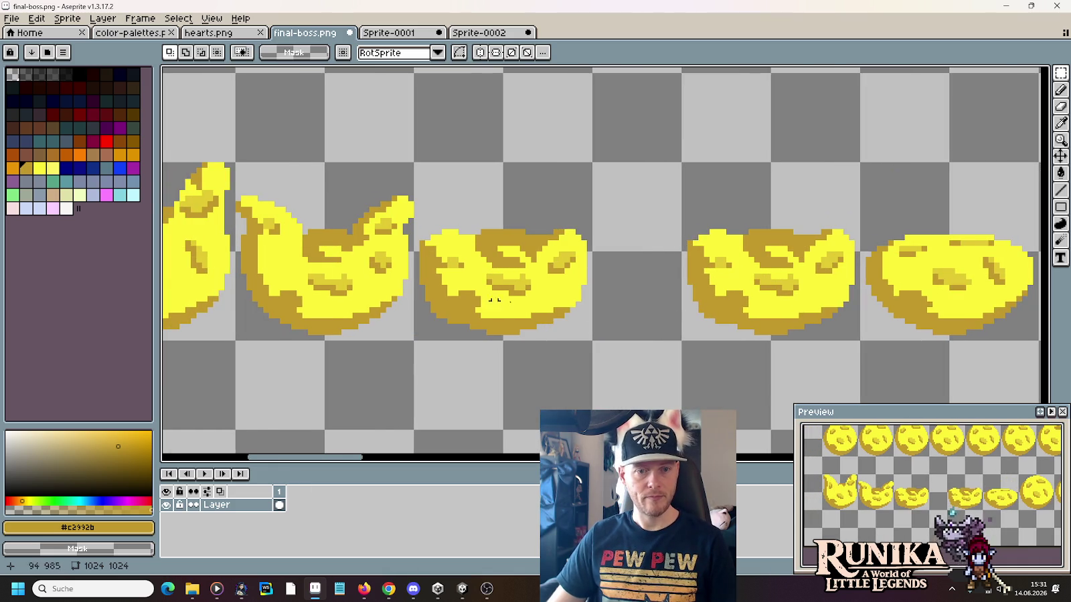
pyautogui.moveTo(383, 298)
pyautogui.mouseDown()
pyautogui.moveTo(694, 294)
pyautogui.moveTo(465, 275)
pyautogui.moveTo(755, 280)
pyautogui.moveTo(557, 267)
pyautogui.moveTo(920, 280)
pyautogui.moveTo(816, 158)
pyautogui.mouseUp()
# Step: Move a small crater chunk on the fourth coin into place
pyautogui.press('Return')
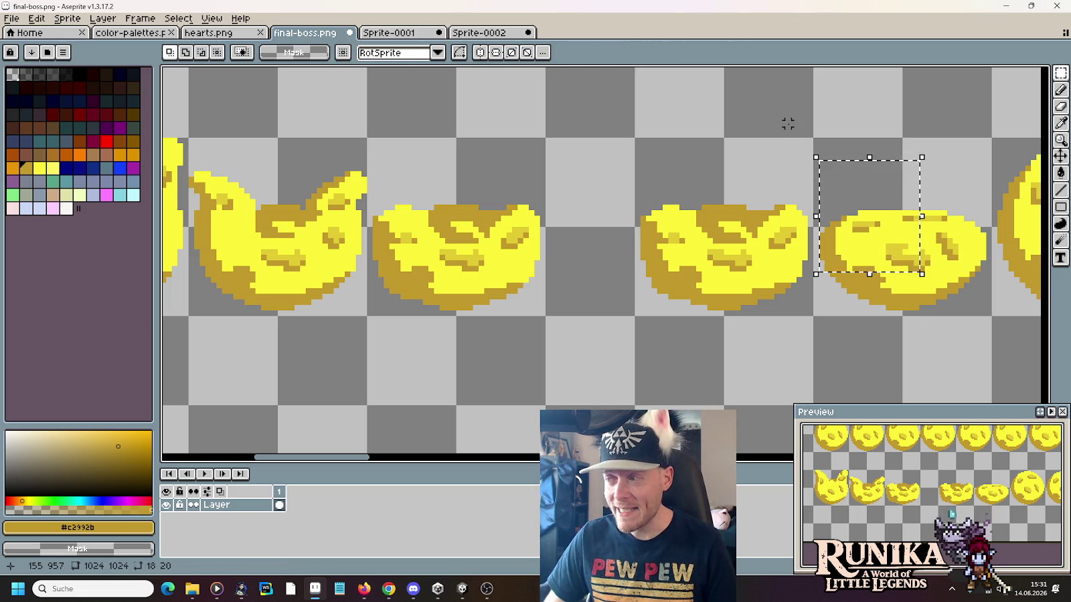
pyautogui.moveTo(877, 247)
pyautogui.mouseDown()
pyautogui.moveTo(934, 279)
pyautogui.moveTo(738, 256)
pyautogui.moveTo(920, 266)
pyautogui.mouseUp()
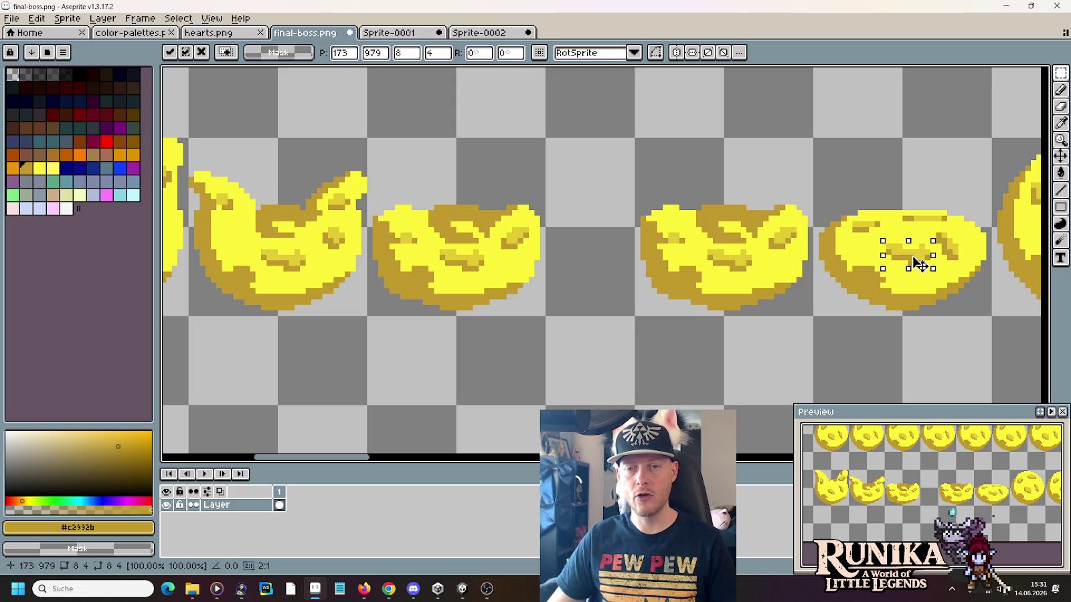
pyautogui.click(954, 297)
pyautogui.moveTo(955, 297); pyautogui.dragTo(769, 305)
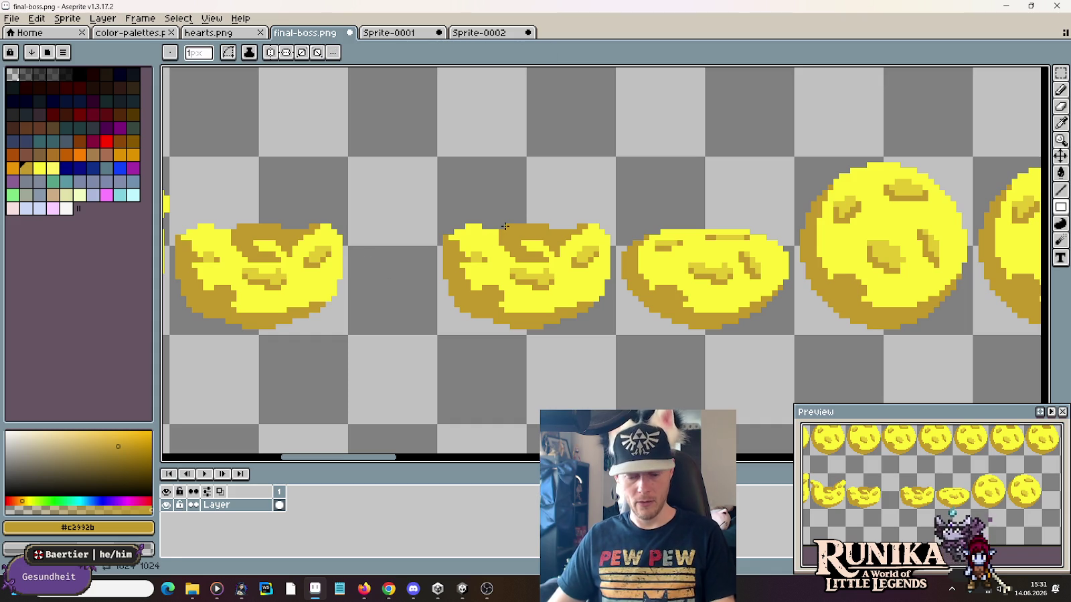
# Step: Move the middle sprite's top crest onto the flattest frame as a raised dark-gold bump
pyautogui.moveTo(501, 214); pyautogui.dragTo(539, 249)
pyautogui.hotkey('ctrl', 'z')
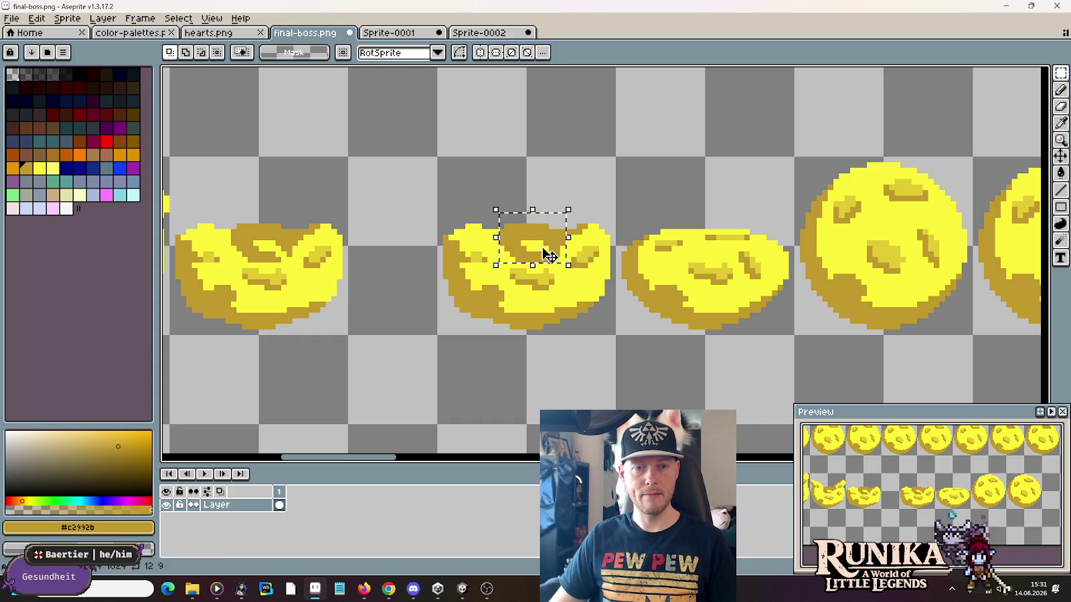
pyautogui.moveTo(495, 205)
pyautogui.mouseDown()
pyautogui.moveTo(561, 269)
pyautogui.moveTo(716, 235)
pyautogui.mouseUp()
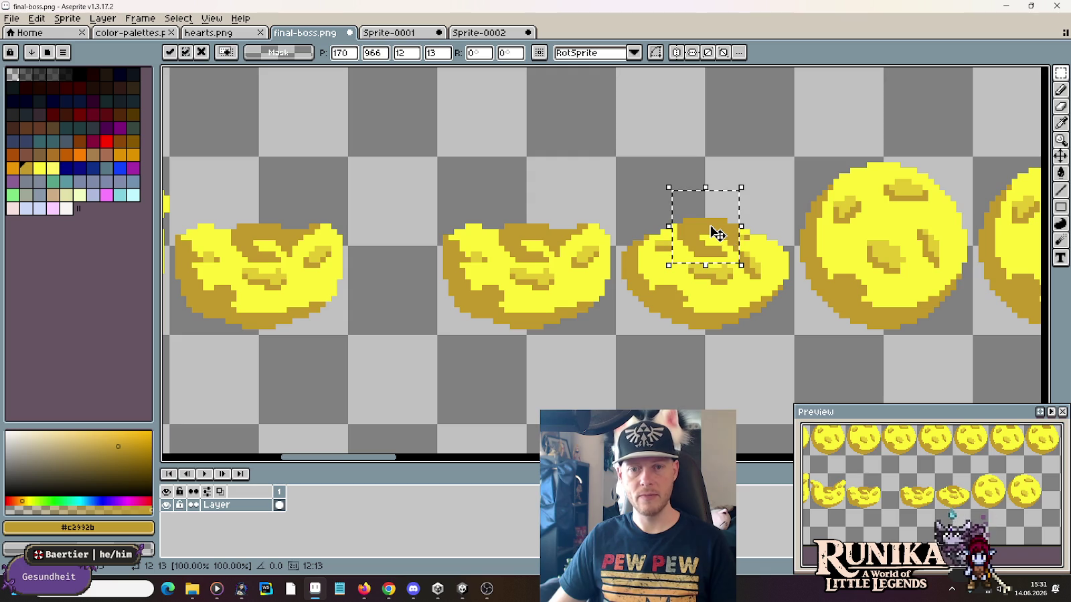
pyautogui.press('b')
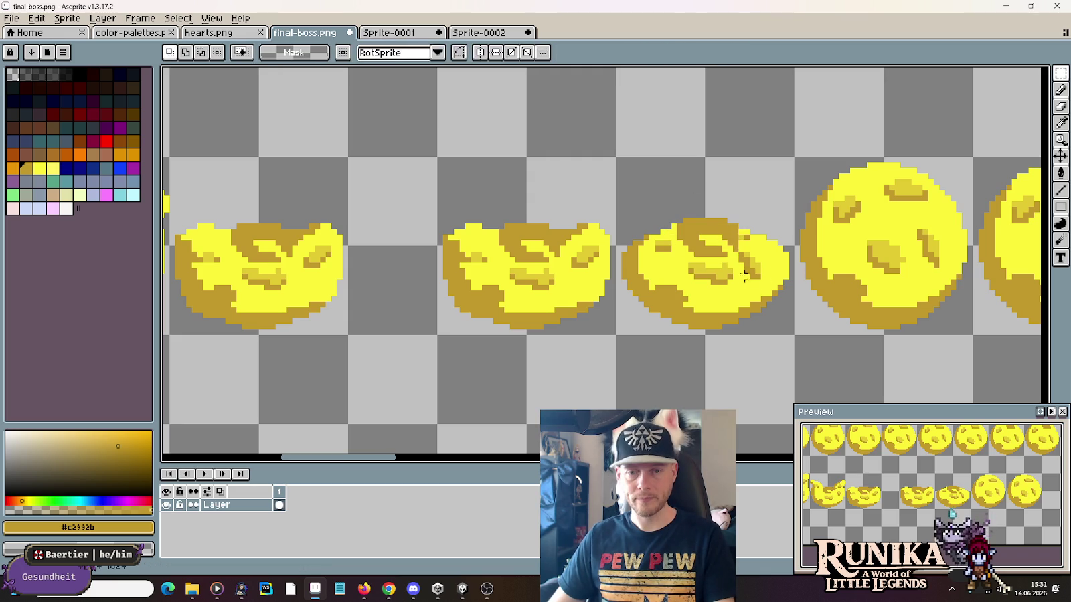
pyautogui.keyDown('alt'); pyautogui.click(726, 252); pyautogui.keyUp('alt')
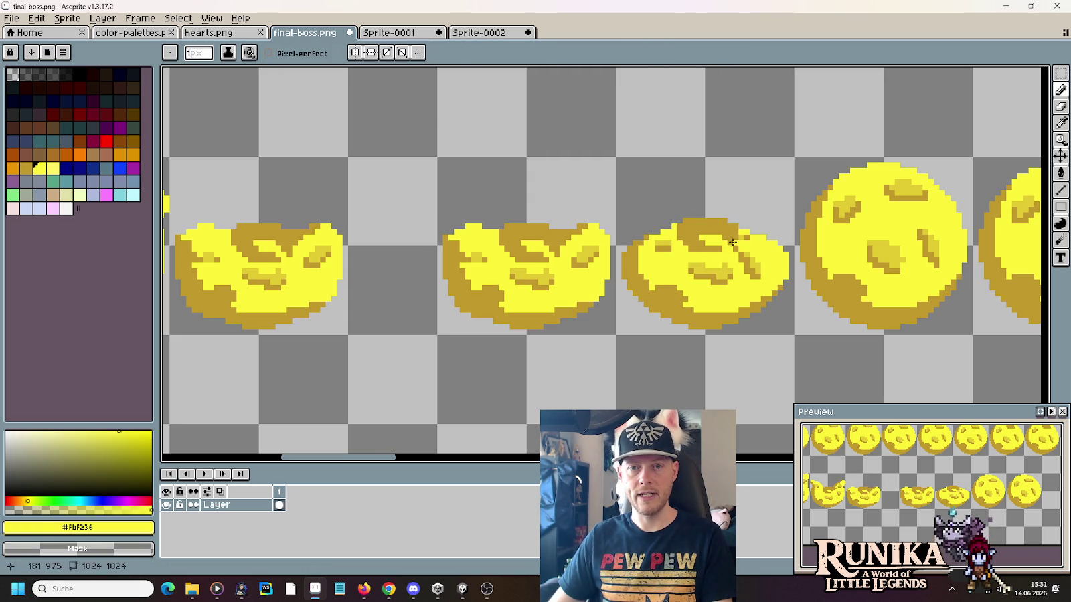
# Step: Sample the coin's bright yellow and dark gold, then undo the last coin-frame edit
pyautogui.keyDown('alt'); pyautogui.click(734, 248); pyautogui.keyUp('alt')
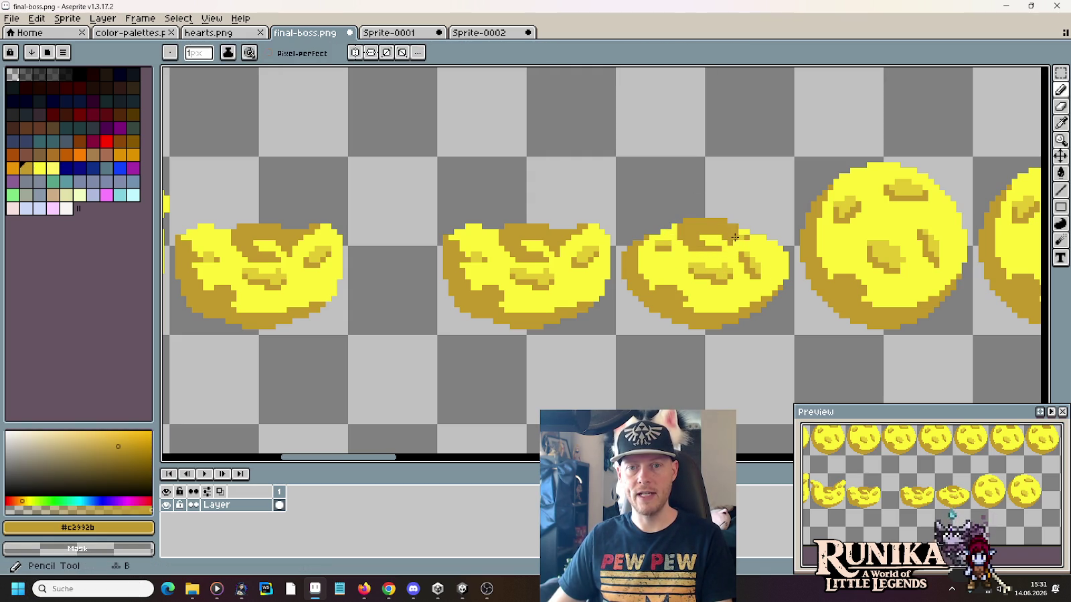
pyautogui.keyDown('alt'); pyautogui.click(741, 236); pyautogui.keyUp('alt')
pyautogui.press('alt')
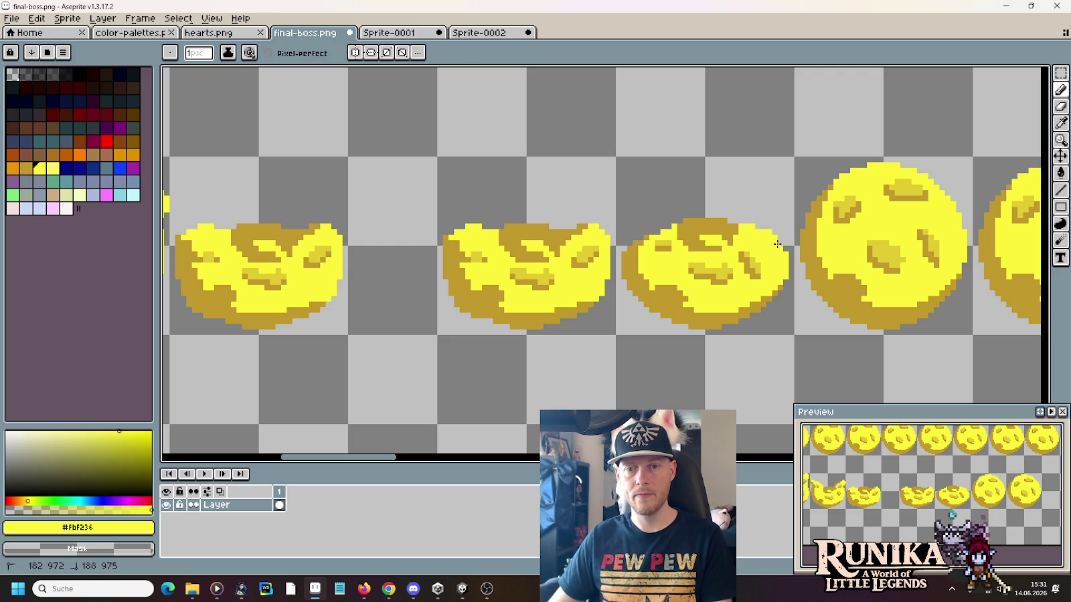
pyautogui.keyDown('alt'); pyautogui.click(640, 239); pyautogui.keyUp('alt')
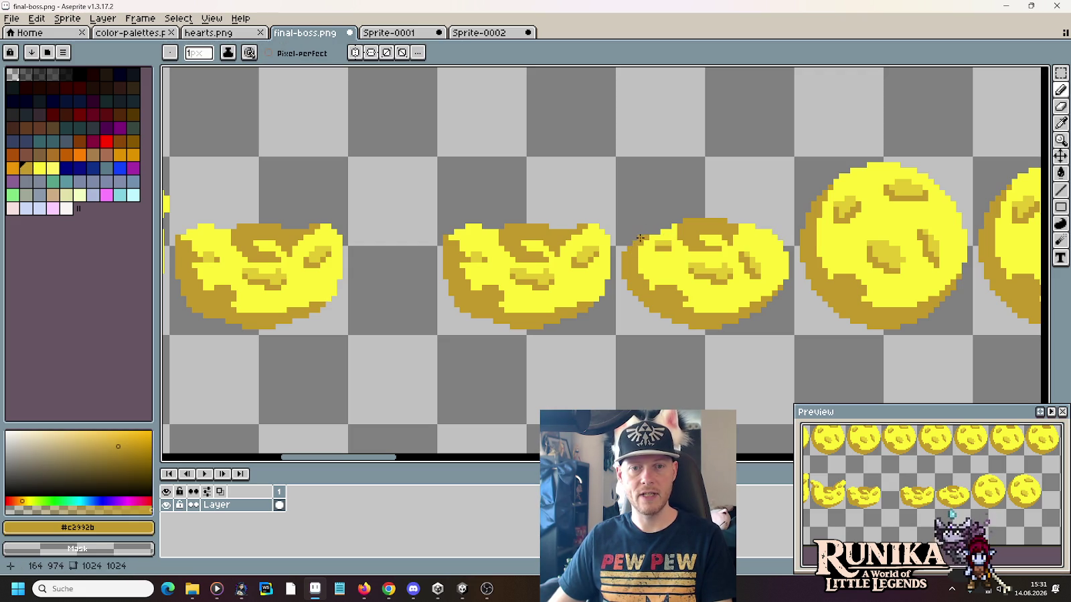
pyautogui.keyDown('alt'); pyautogui.click(670, 235); pyautogui.keyUp('alt')
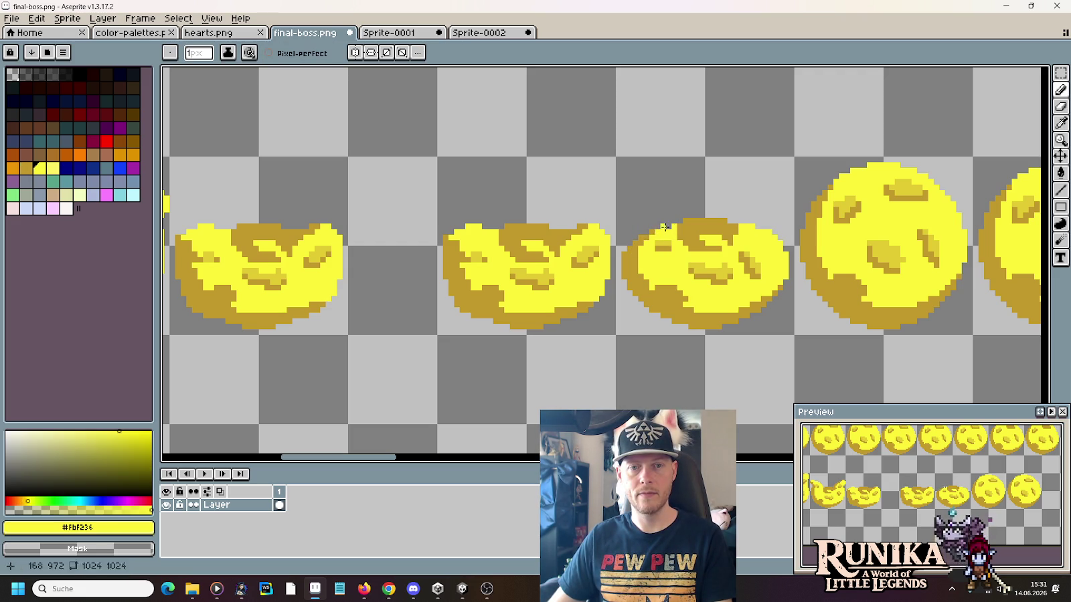
pyautogui.press('alt')
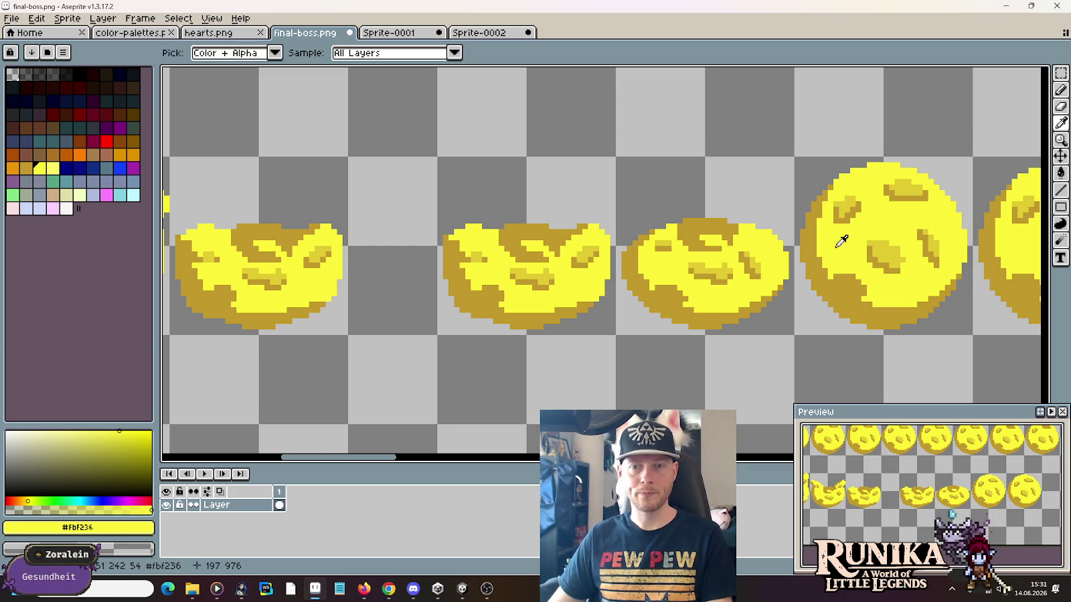
pyautogui.press('m')
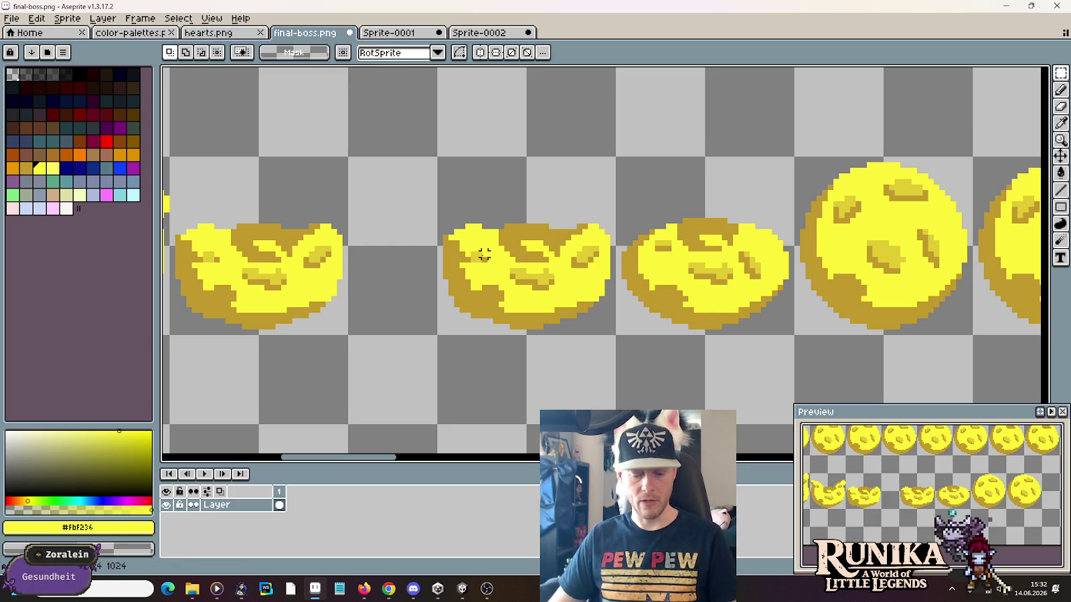
pyautogui.press('b')
pyautogui.keyDown('alt'); pyautogui.click(520, 243); pyautogui.keyUp('alt')
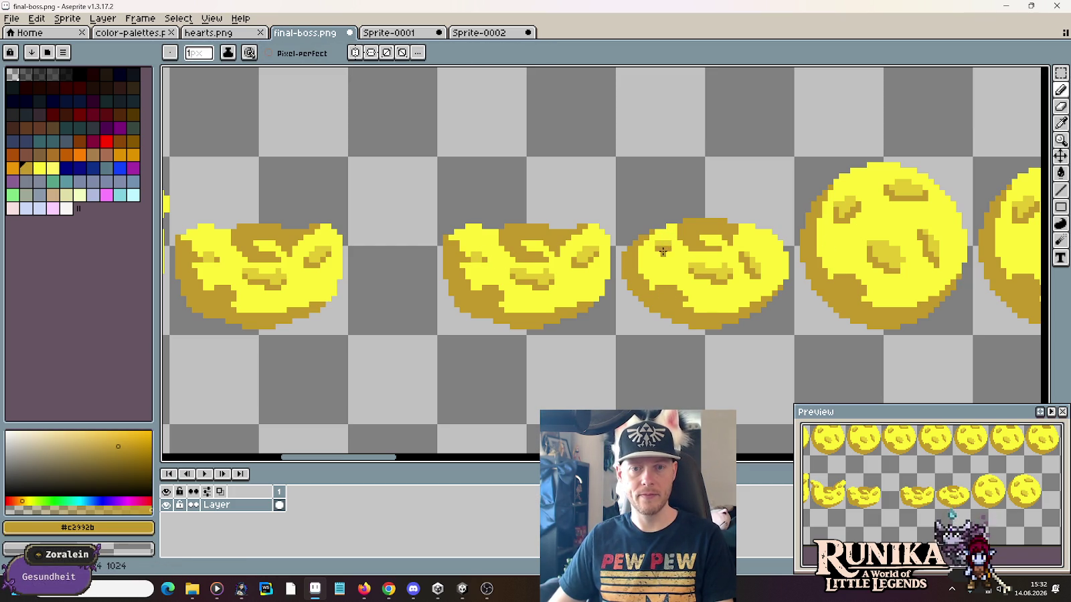
pyautogui.keyDown('alt'); pyautogui.click(666, 247); pyautogui.keyUp('alt')
pyautogui.hotkey('ctrl', 'z')
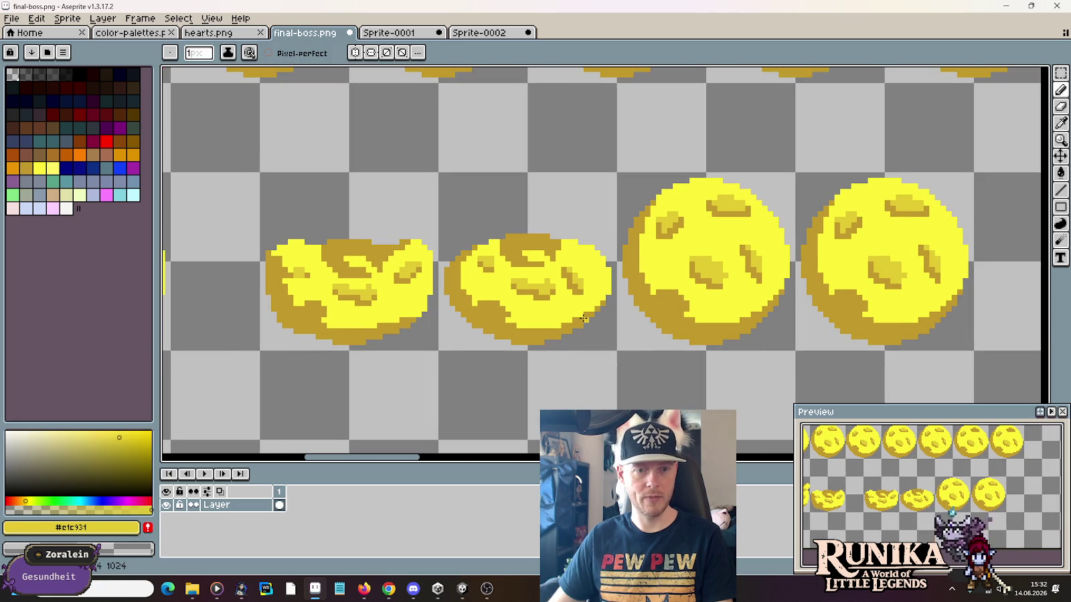
# Step: Repaint the second squashed moon's top-left edge pixels in bright yellow
pyautogui.keyDown('alt'); pyautogui.click(452, 301); pyautogui.keyUp('alt')
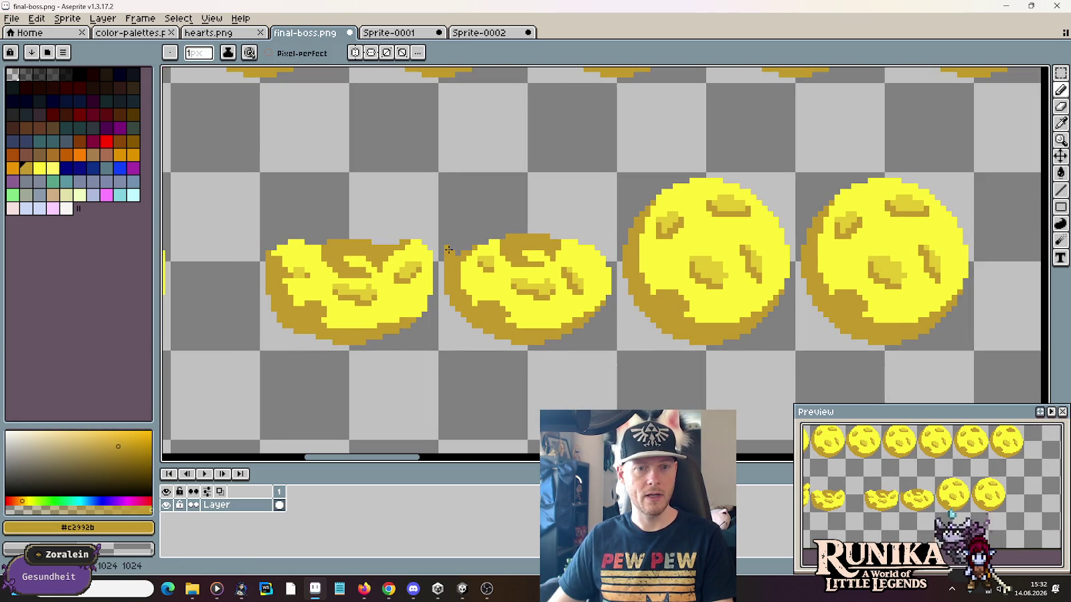
pyautogui.keyDown('alt'); pyautogui.click(457, 247); pyautogui.keyUp('alt')
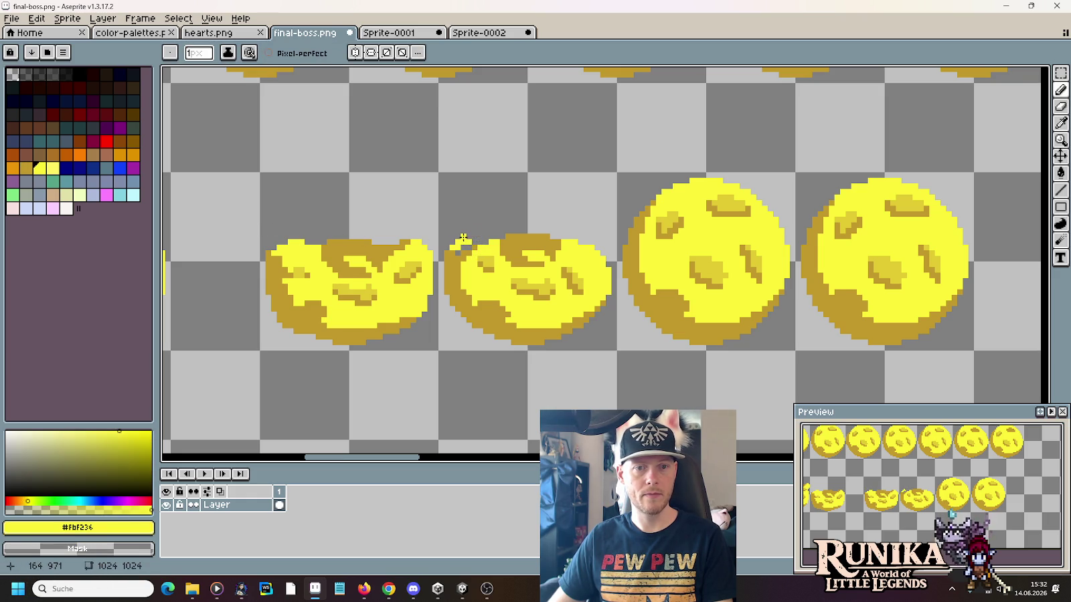
pyautogui.keyDown('alt'); pyautogui.click(445, 247); pyautogui.keyUp('alt')
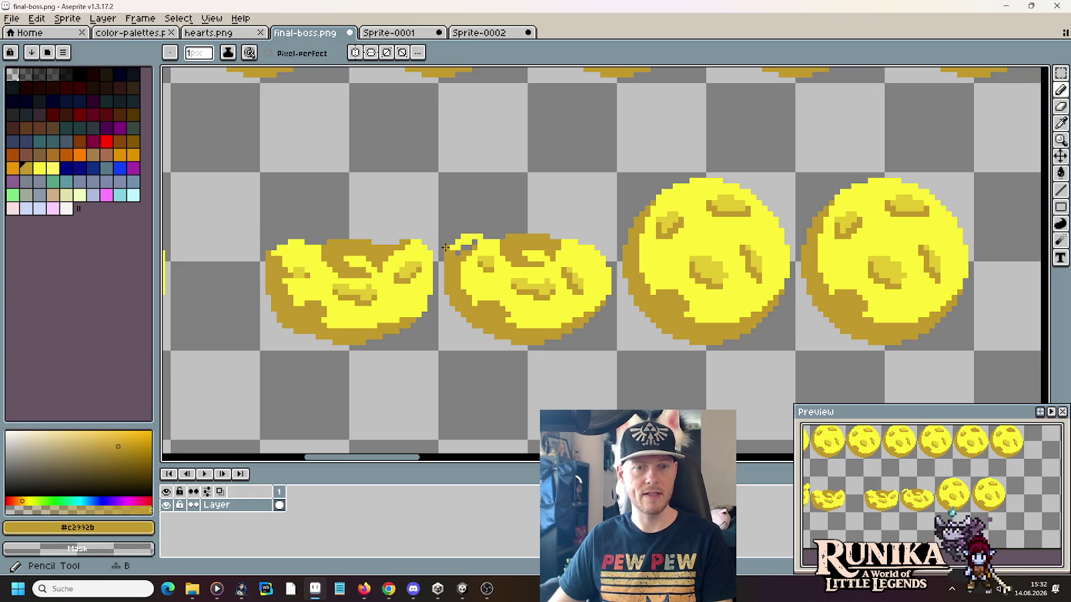
pyautogui.keyDown('alt'); pyautogui.click(468, 243); pyautogui.keyUp('alt')
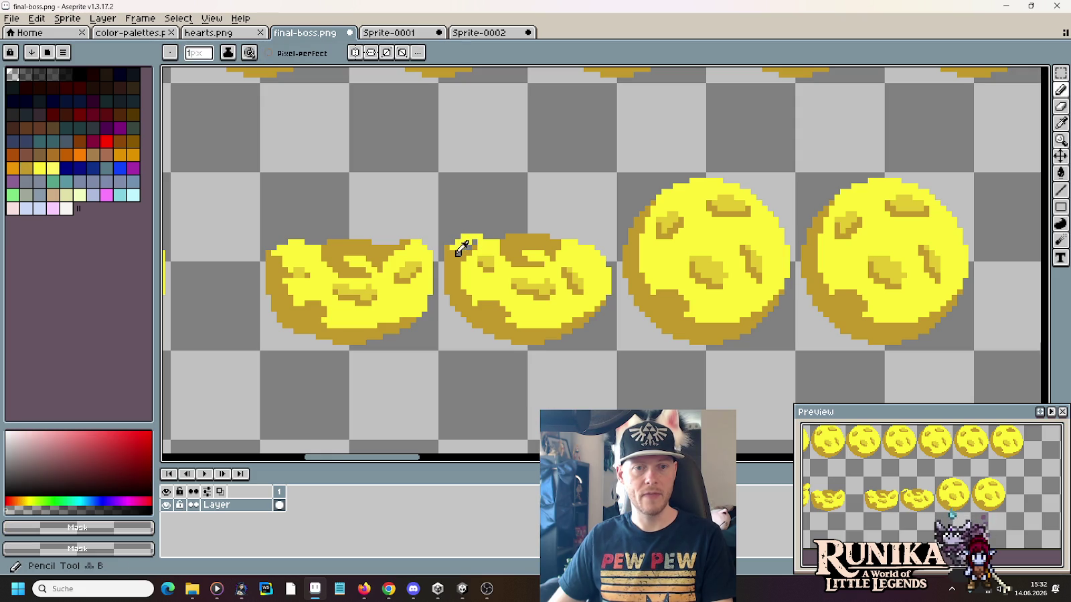
pyautogui.keyDown('alt'); pyautogui.click(459, 254); pyautogui.keyUp('alt')
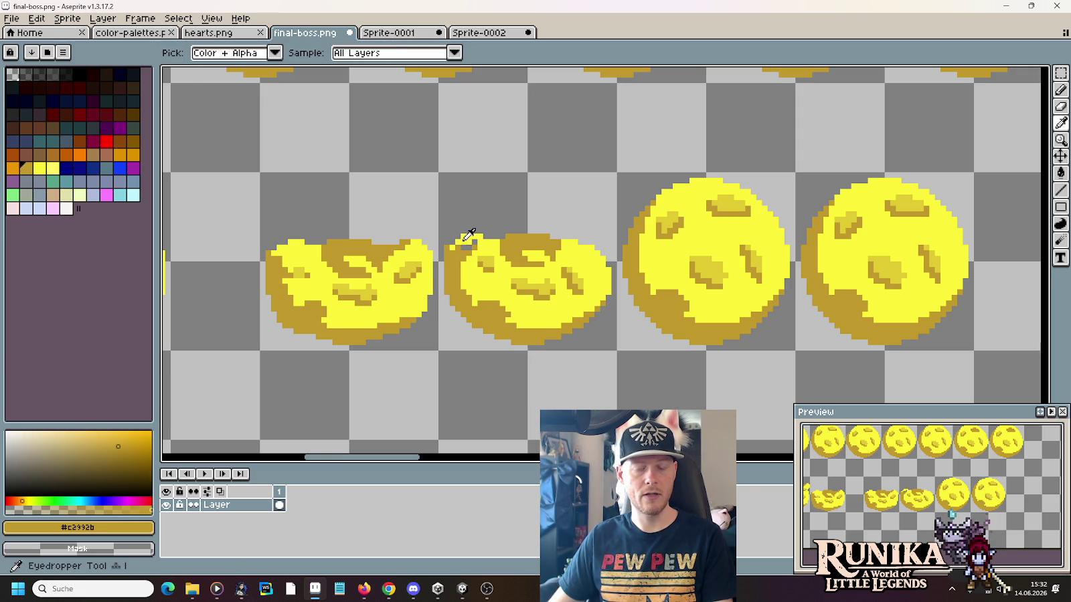
pyautogui.keyDown('alt'); pyautogui.click(470, 245); pyautogui.keyUp('alt')
pyautogui.moveTo(465, 255); pyautogui.dragTo(474, 243)
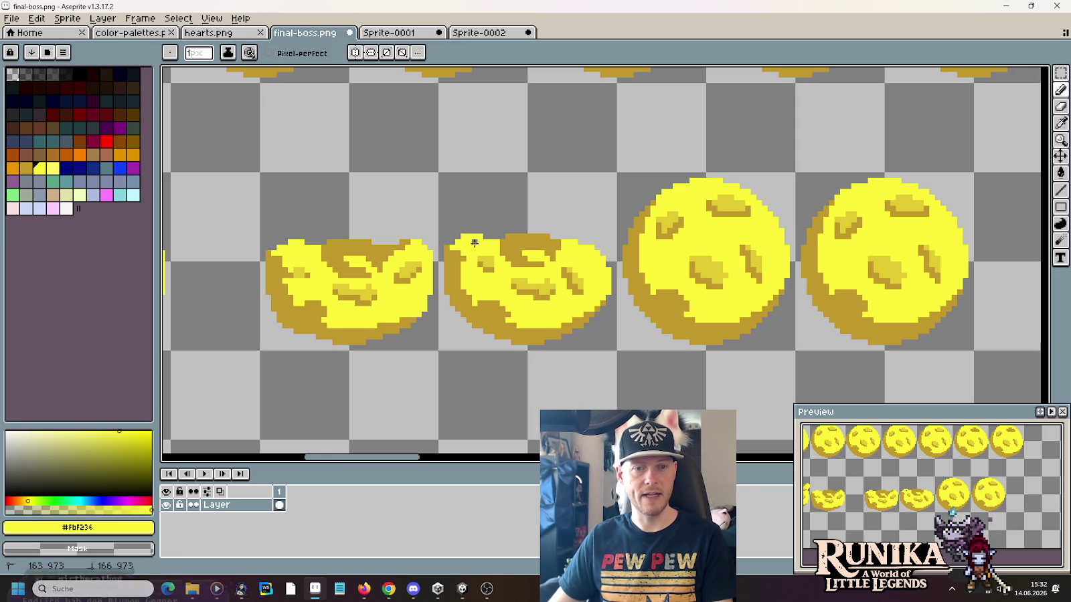
pyautogui.keyDown('alt'); pyautogui.click(448, 245); pyautogui.keyUp('alt')
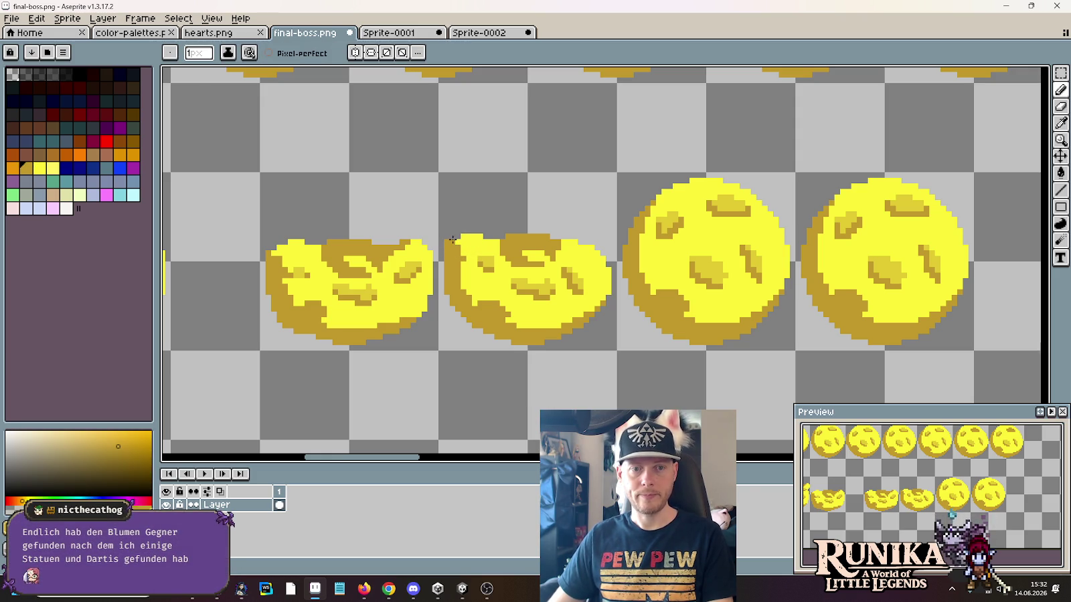
pyautogui.keyDown('alt'); pyautogui.click(453, 239); pyautogui.keyUp('alt')
pyautogui.moveTo(453, 239); pyautogui.dragTo(460, 242)
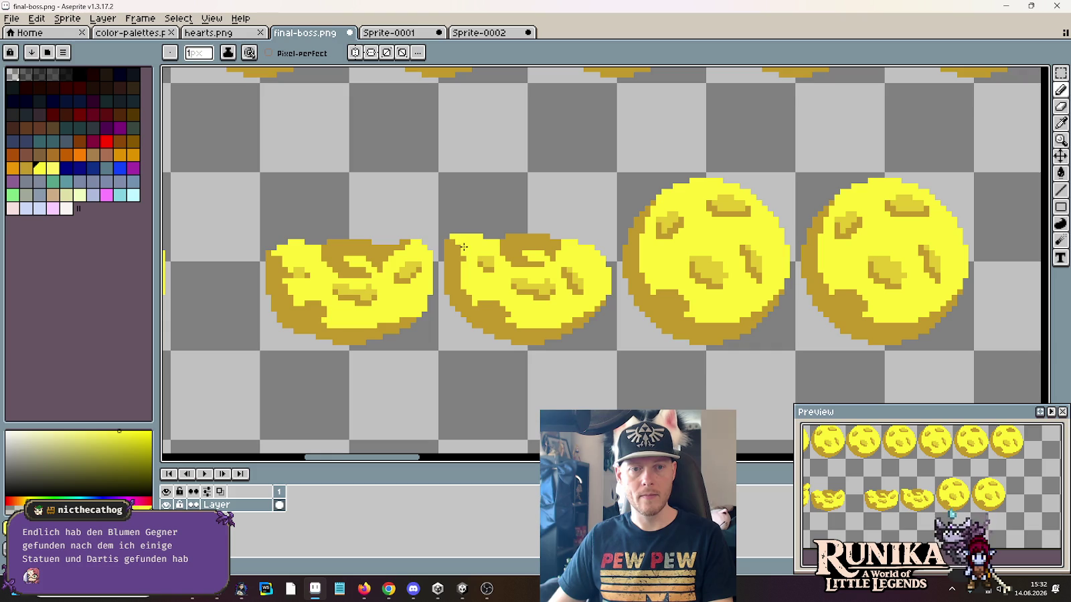
pyautogui.keyDown('alt'); pyautogui.click(468, 244); pyautogui.keyUp('alt')
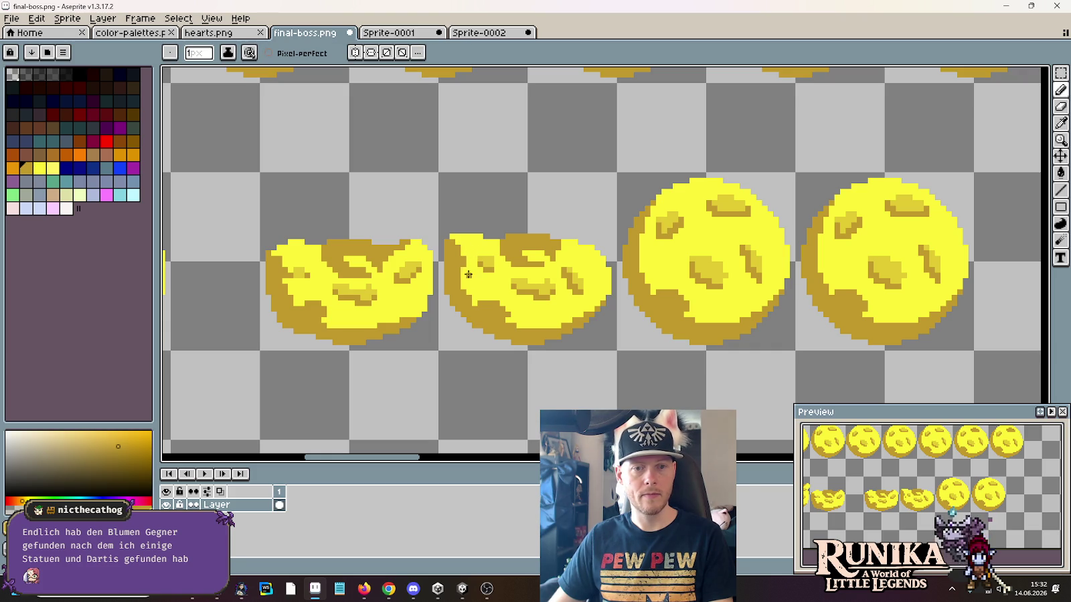
# Step: Fill holes near the crest and redraw the top-right edge in dark gold without the spike
pyautogui.keyDown('alt'); pyautogui.click(598, 252); pyautogui.keyUp('alt')
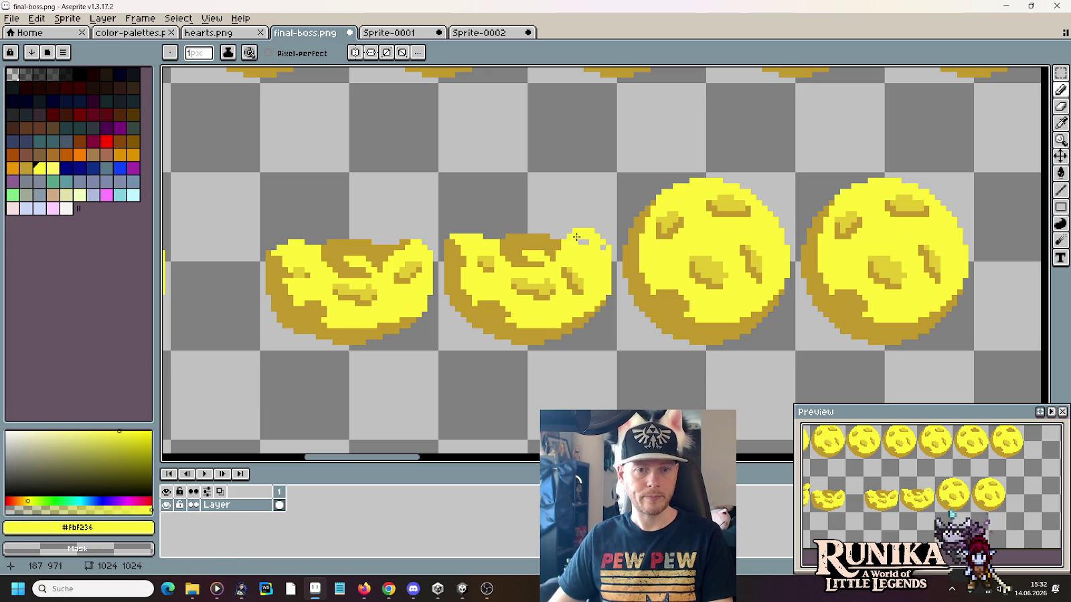
pyautogui.moveTo(593, 233); pyautogui.dragTo(582, 238)
pyautogui.keyDown('alt'); pyautogui.click(566, 238); pyautogui.keyUp('alt')
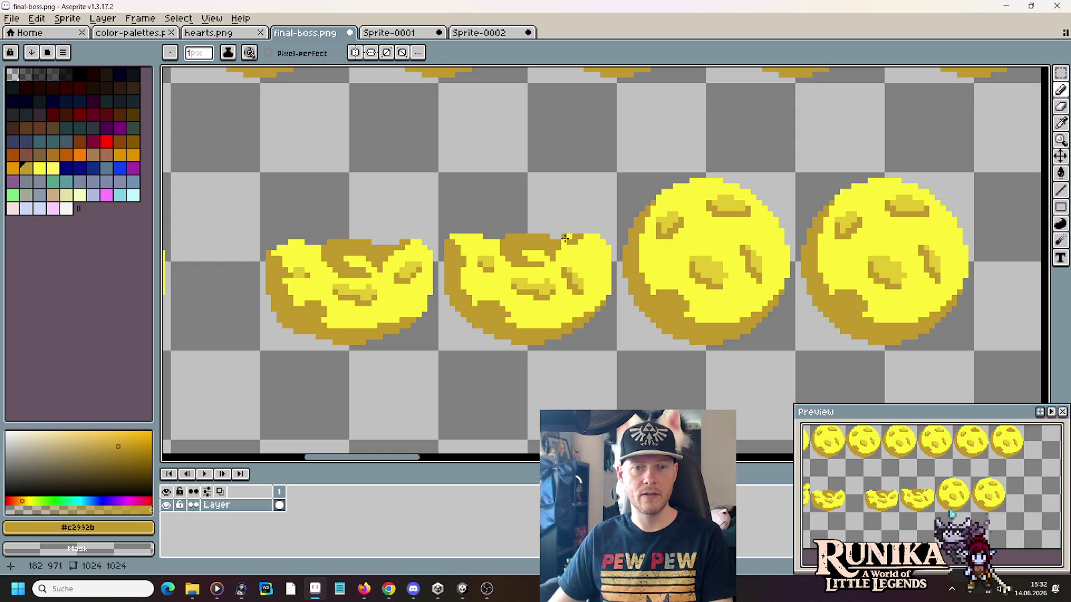
pyautogui.moveTo(577, 236); pyautogui.dragTo(591, 234)
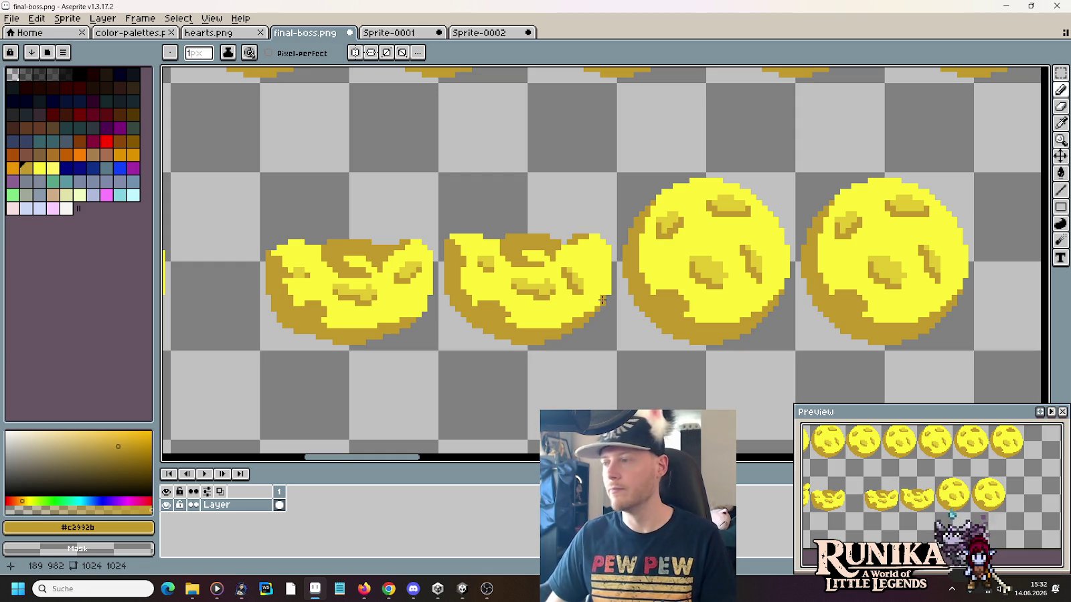
pyautogui.keyDown('alt'); pyautogui.click(578, 243); pyautogui.keyUp('alt')
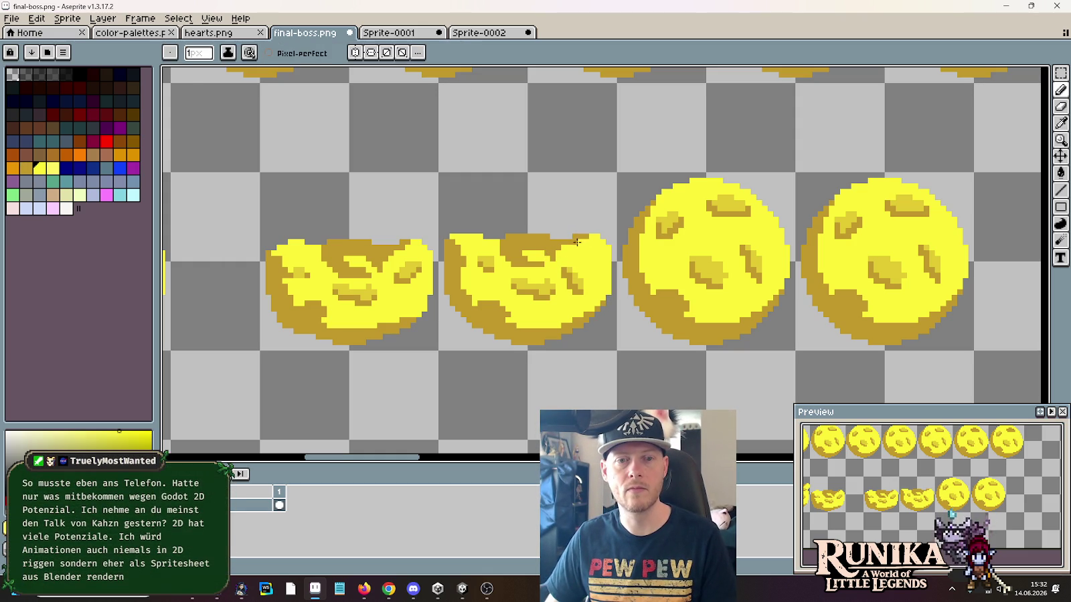
pyautogui.keyDown('alt'); pyautogui.click(572, 236); pyautogui.keyUp('alt')
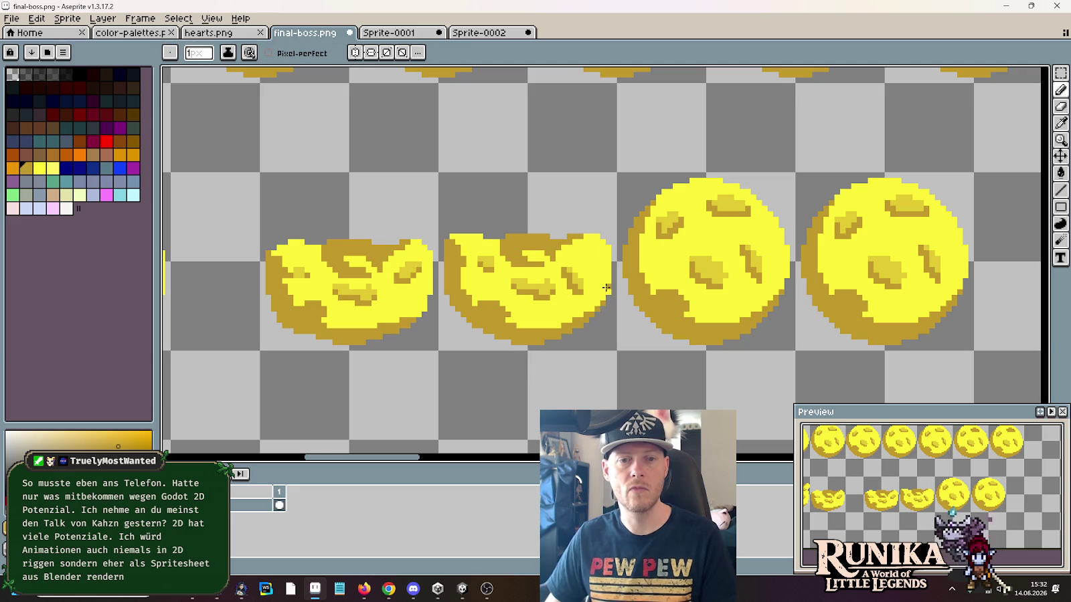
pyautogui.keyDown('alt'); pyautogui.click(580, 237); pyautogui.keyUp('alt')
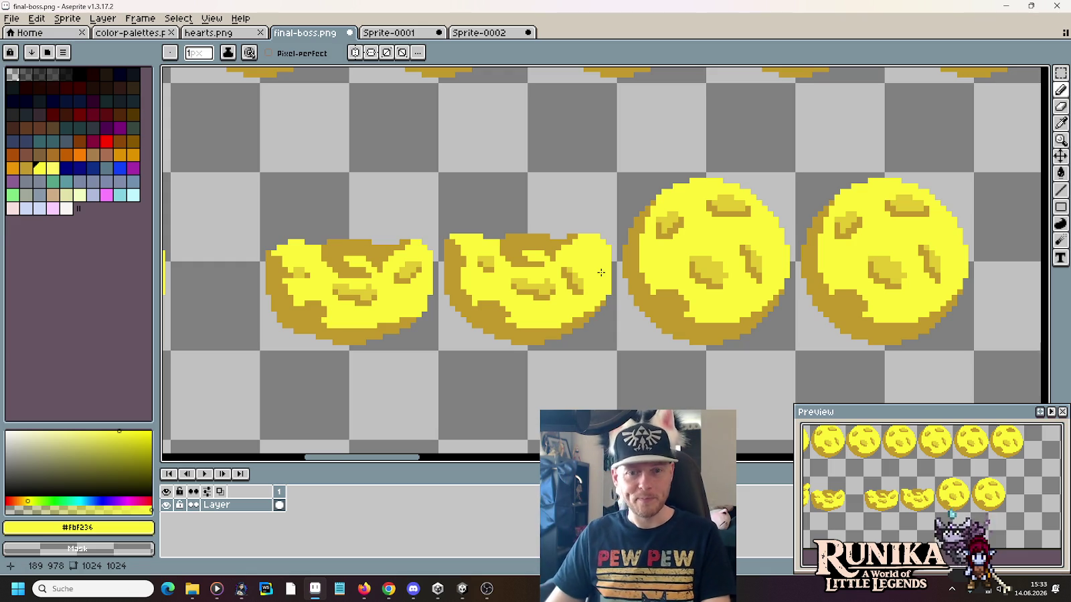
# Step: Shift two small pixel chunks of the second squashed moon to reshape its outline
pyautogui.press('m')
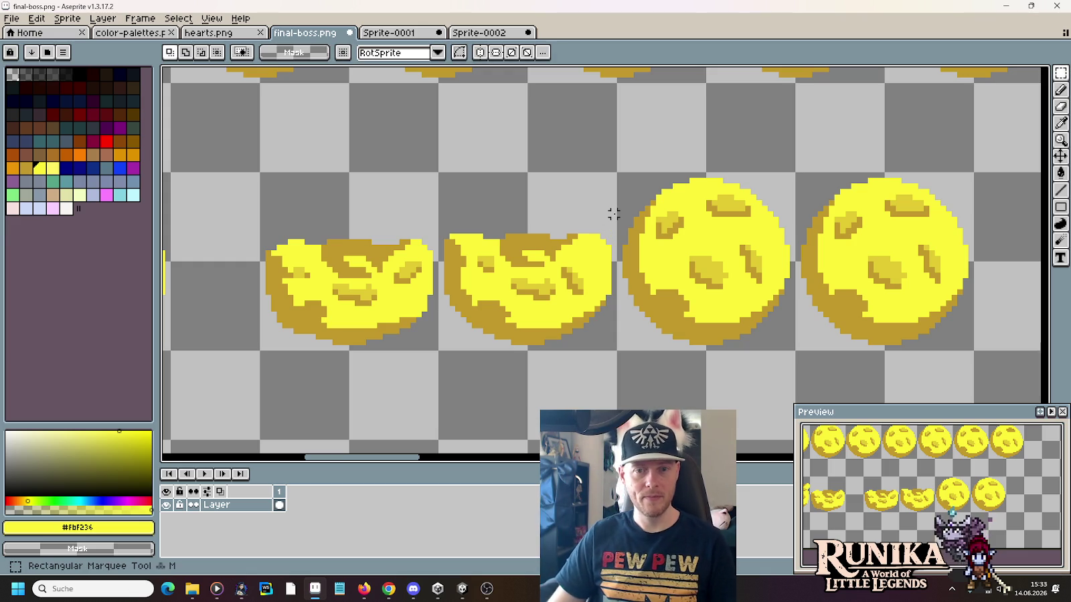
pyautogui.moveTo(614, 213)
pyautogui.mouseDown()
pyautogui.moveTo(590, 261)
pyautogui.moveTo(559, 263)
pyautogui.mouseUp()
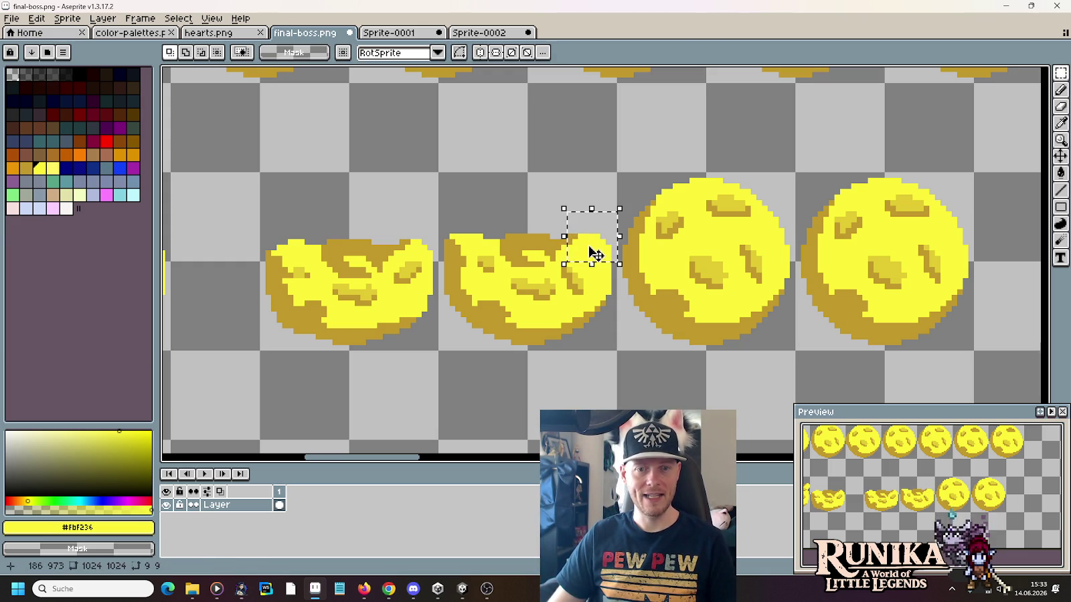
pyautogui.hotkey('ctrl', 'd')
pyautogui.press('b')
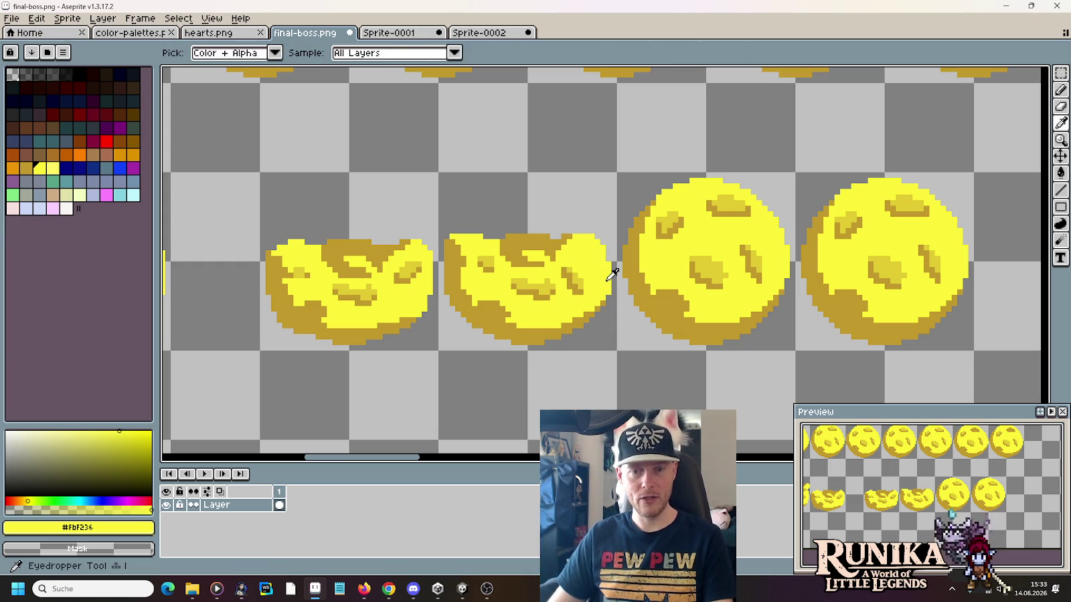
pyautogui.press('m')
pyautogui.moveTo(435, 225)
pyautogui.mouseDown()
pyautogui.moveTo(469, 260)
pyautogui.moveTo(491, 257)
pyautogui.mouseUp()
pyautogui.click(496, 297)
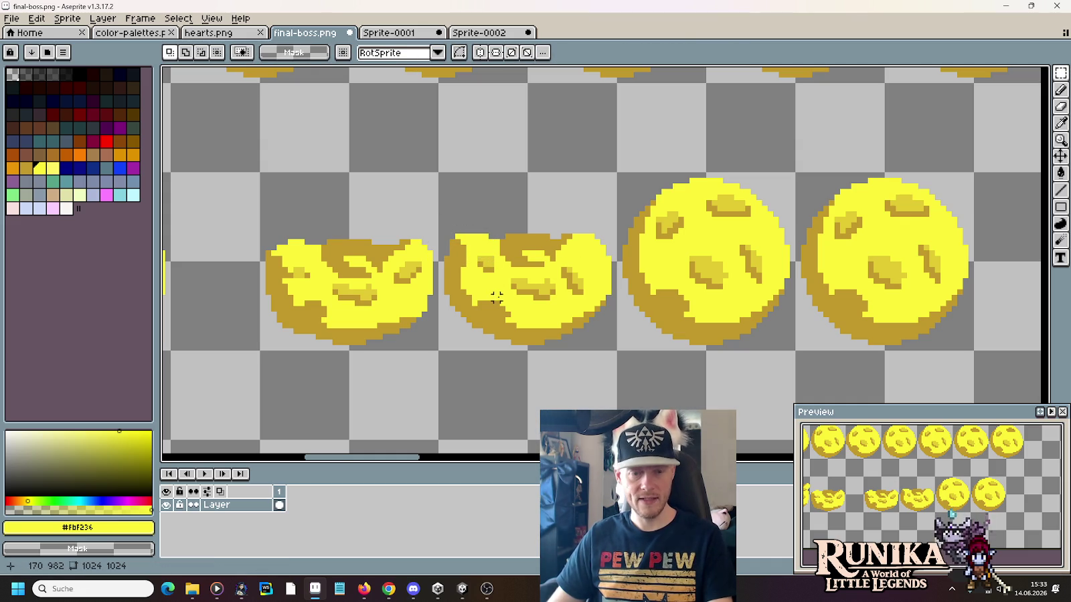
pyautogui.press('i')
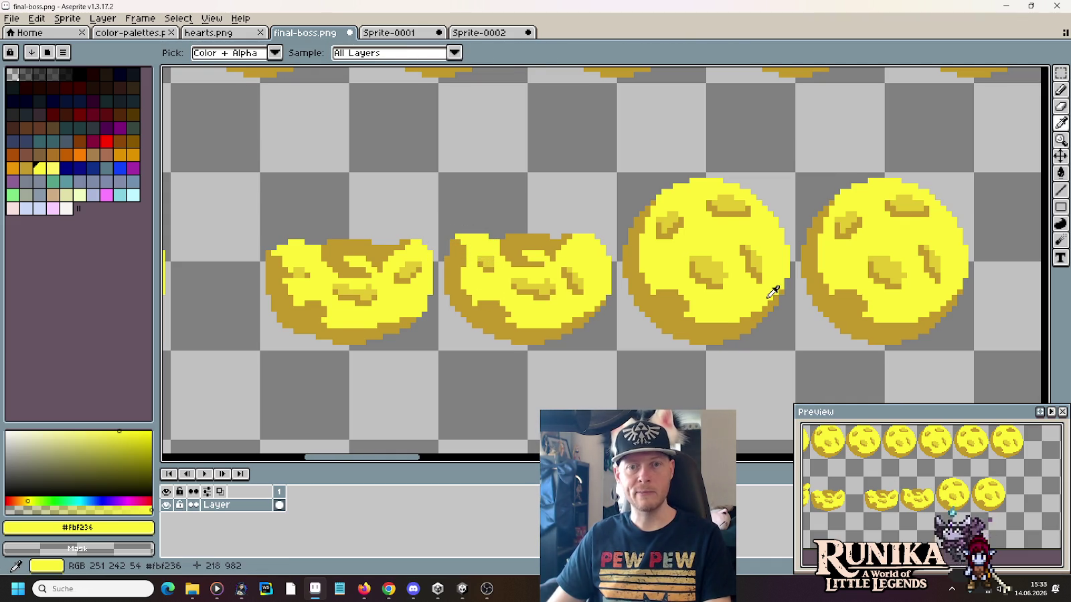
pyautogui.moveTo(772, 282); pyautogui.dragTo(608, 320)
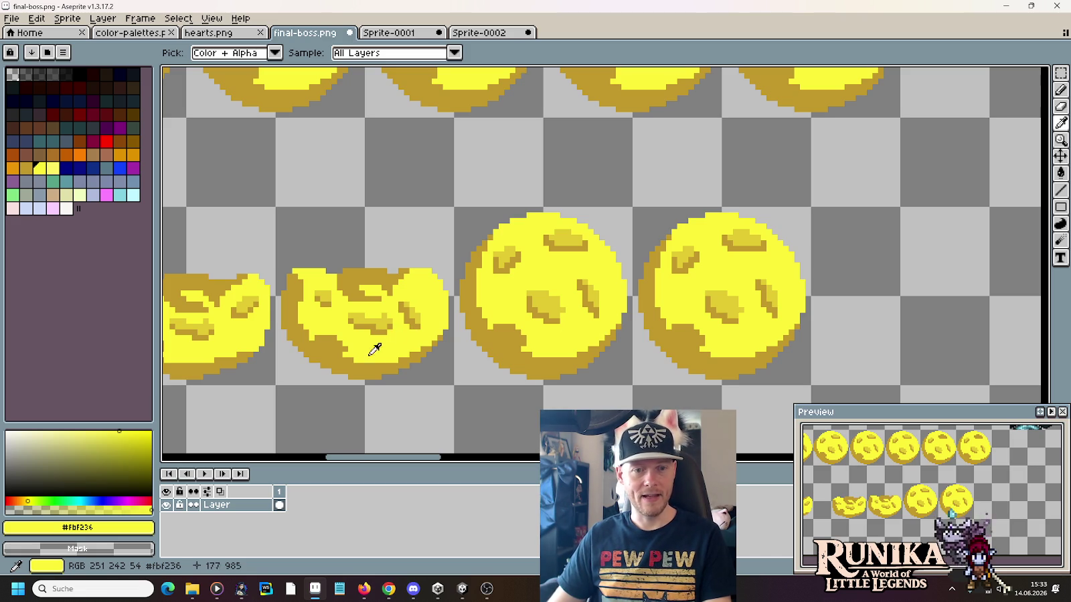
pyautogui.press('m')
pyautogui.moveTo(349, 372); pyautogui.dragTo(587, 332)
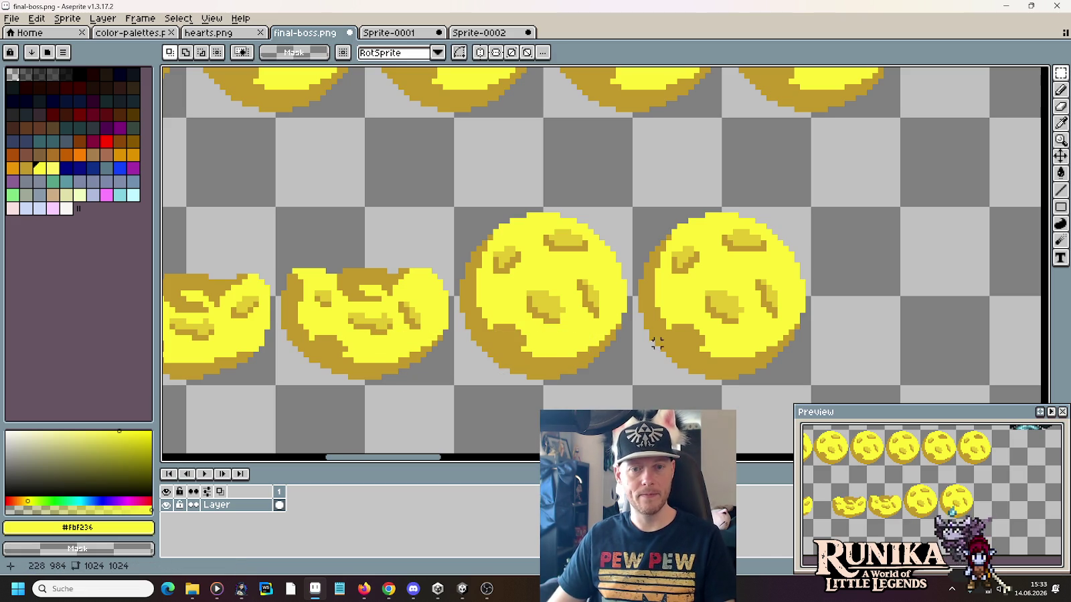
# Step: Shift crater pixels on the first round moon frame
pyautogui.moveTo(522, 288); pyautogui.dragTo(569, 328)
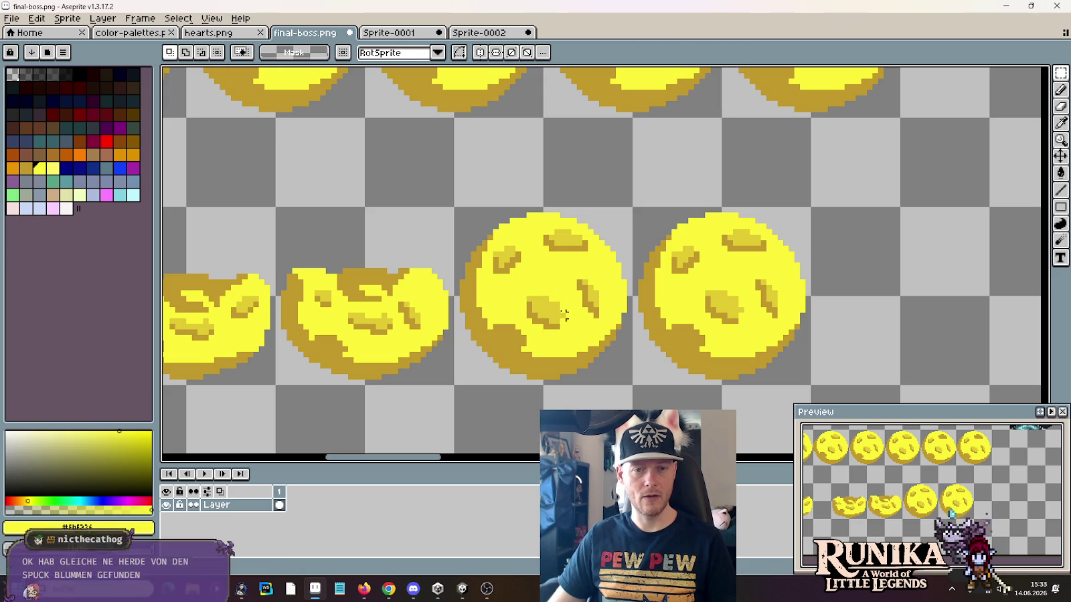
pyautogui.moveTo(512, 294); pyautogui.dragTo(568, 315)
pyautogui.hotkey('ctrl', 'd')
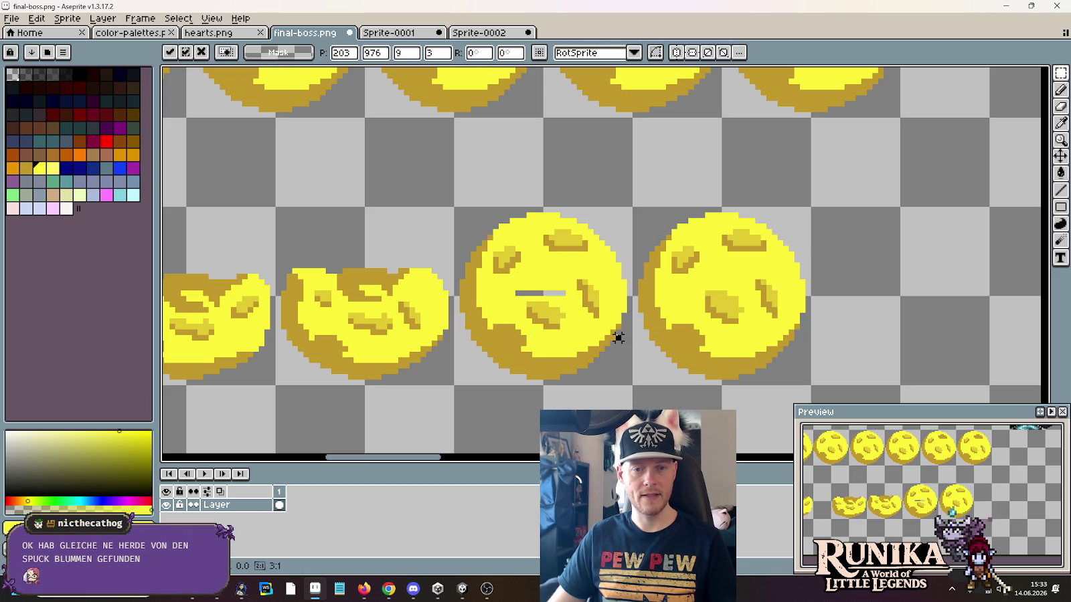
pyautogui.press('b')
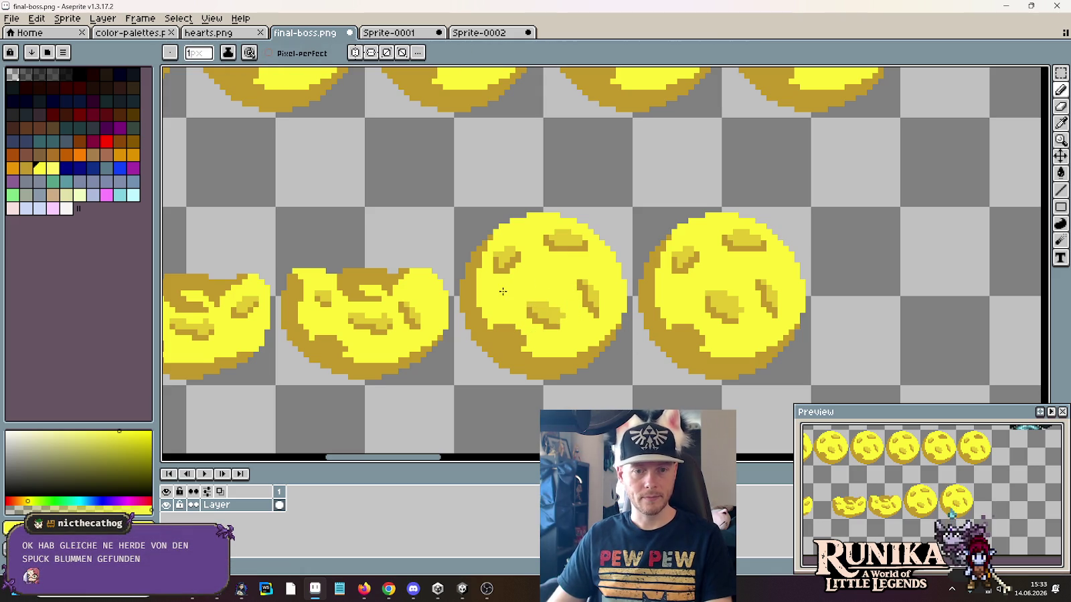
pyautogui.press('i')
pyautogui.press('m')
pyautogui.moveTo(562, 277); pyautogui.dragTo(601, 300)
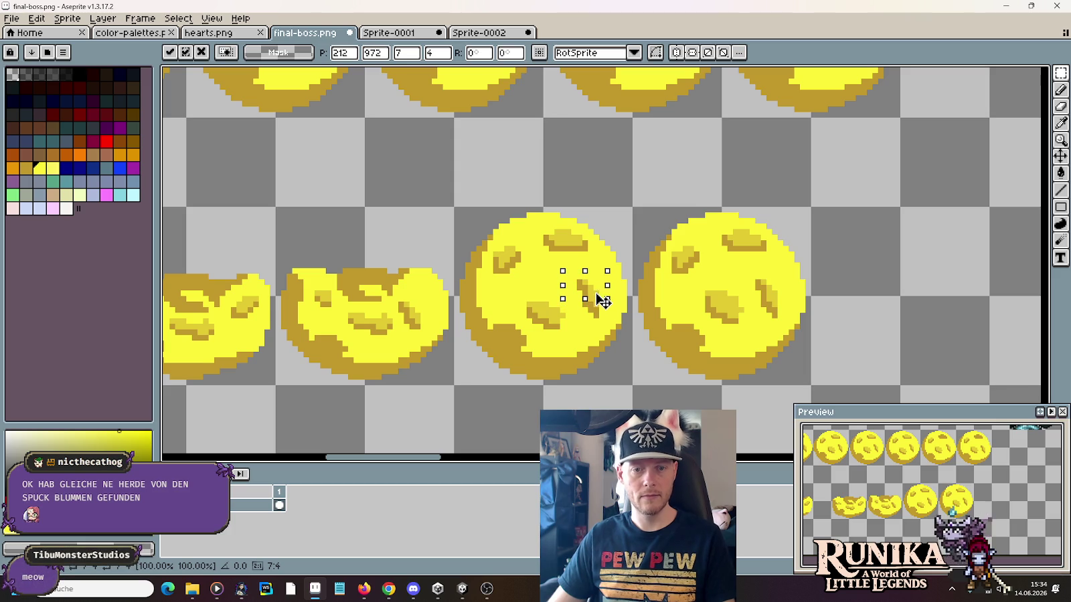
pyautogui.click(618, 360)
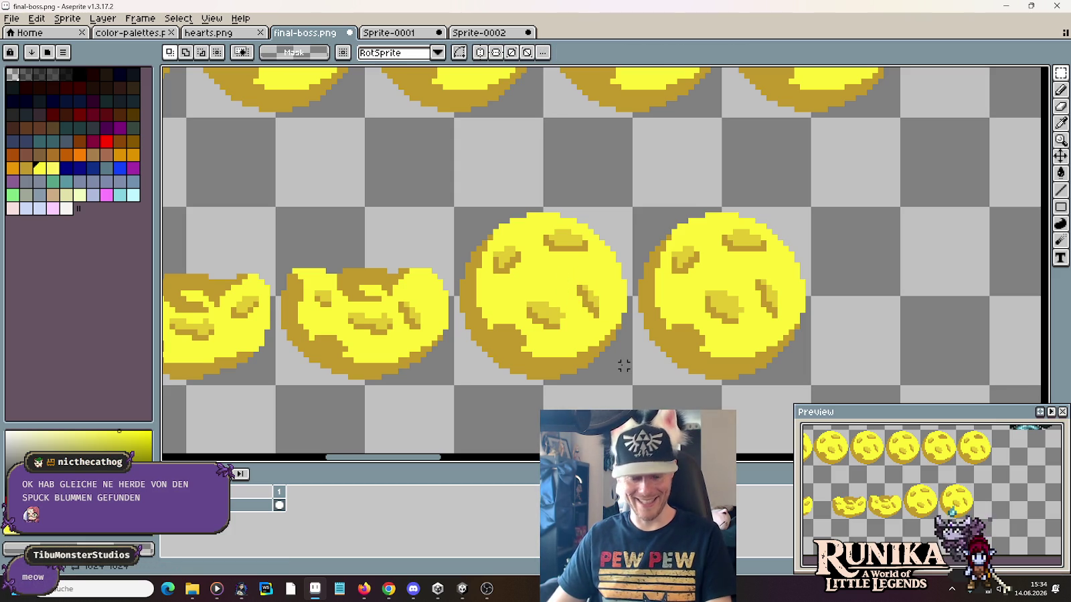
# Step: Move the round moon's upper half down to flatten its top
pyautogui.moveTo(478, 208); pyautogui.dragTo(624, 288)
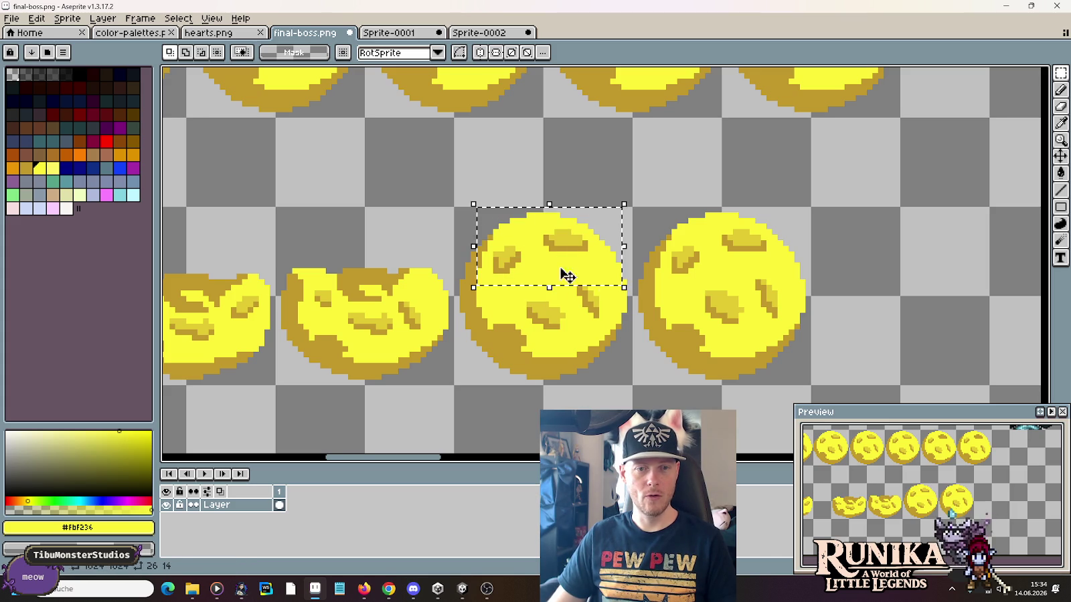
pyautogui.moveTo(456, 207)
pyautogui.mouseDown()
pyautogui.moveTo(629, 274)
pyautogui.moveTo(631, 288)
pyautogui.mouseUp()
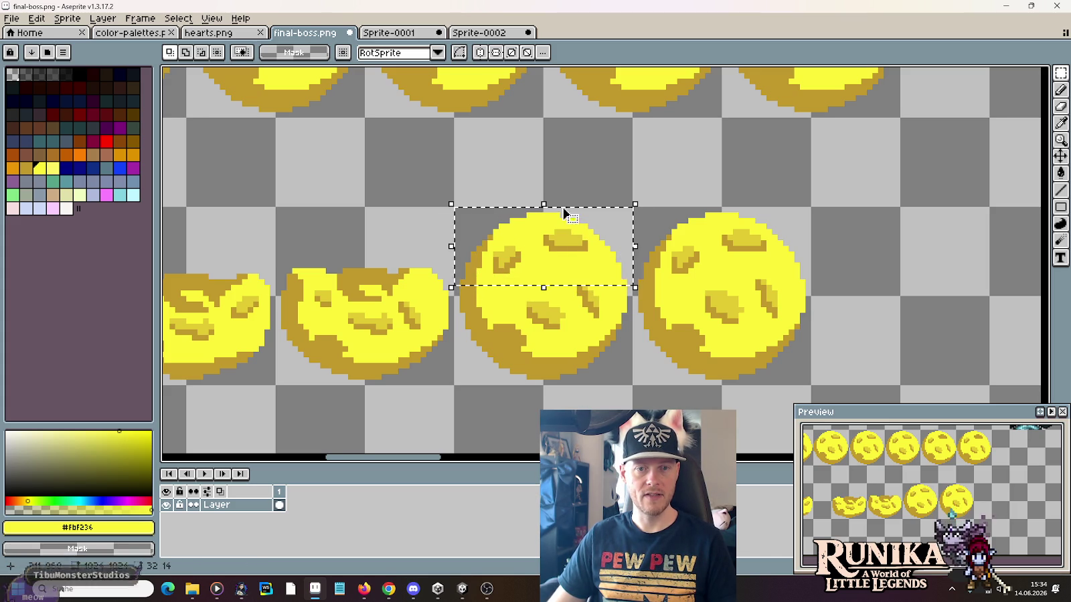
pyautogui.moveTo(564, 212); pyautogui.dragTo(549, 238)
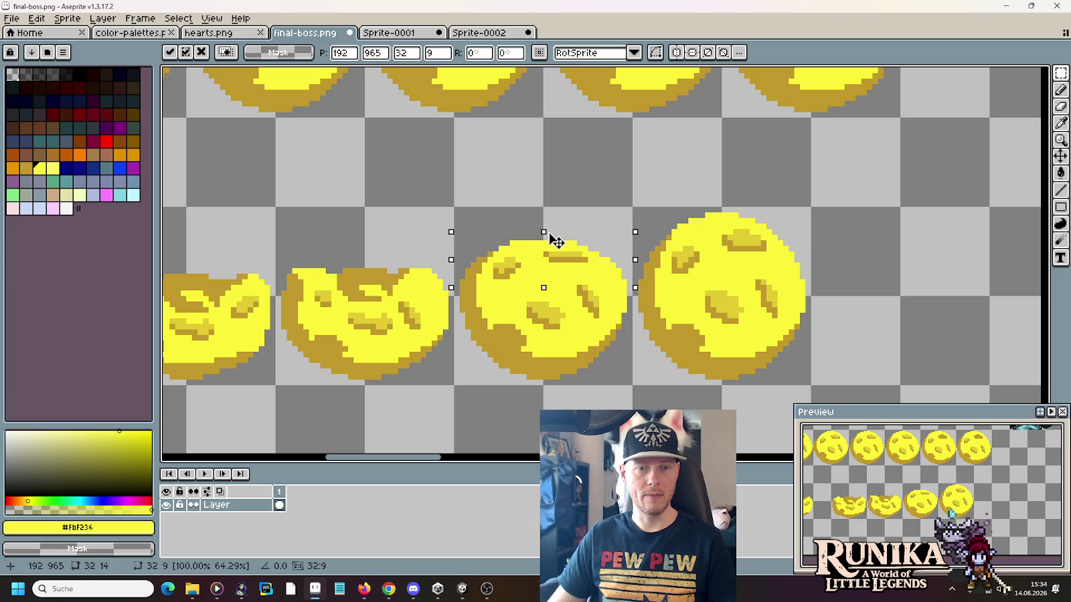
pyautogui.click(538, 379)
# Step: Redraw the flattened moon's top outline in dark gold with yellow shading
pyautogui.press('b')
pyautogui.keyDown('alt'); pyautogui.click(475, 275); pyautogui.keyUp('alt')
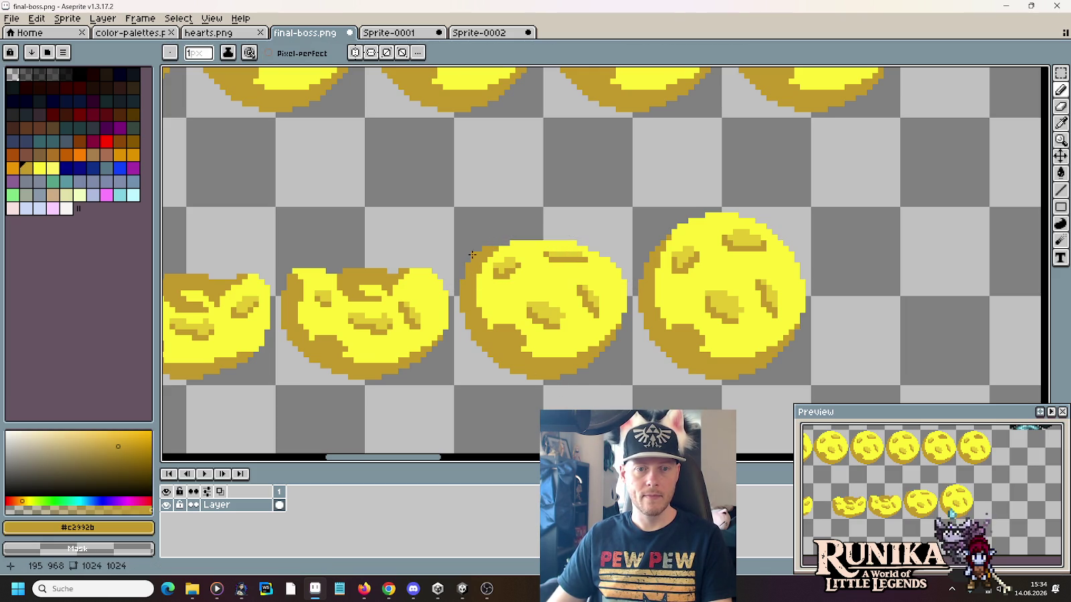
pyautogui.keyDown('alt'); pyautogui.click(617, 281); pyautogui.keyUp('alt')
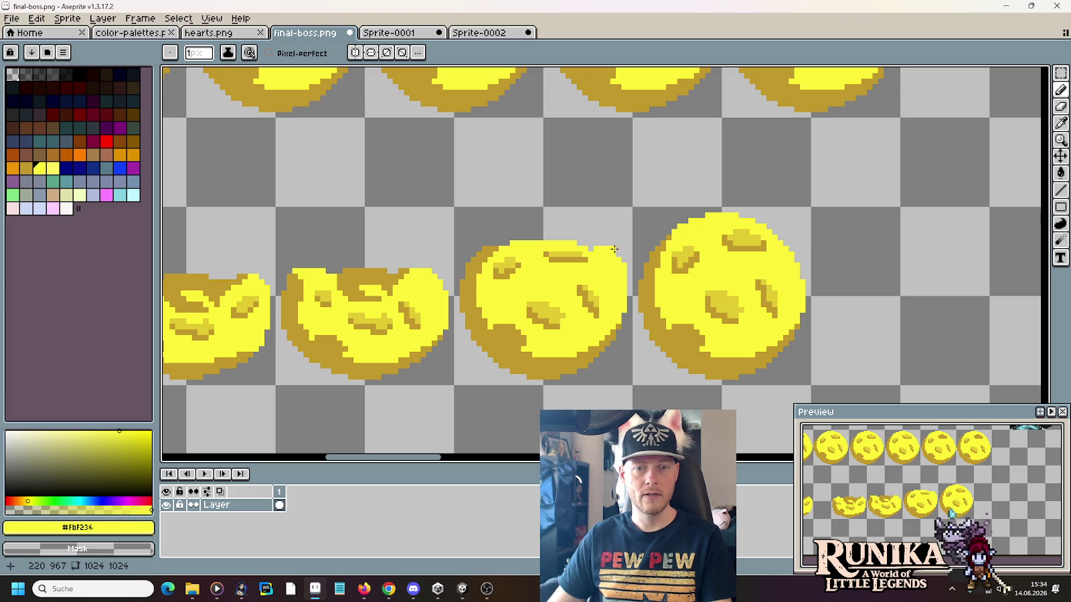
pyautogui.press('alt')
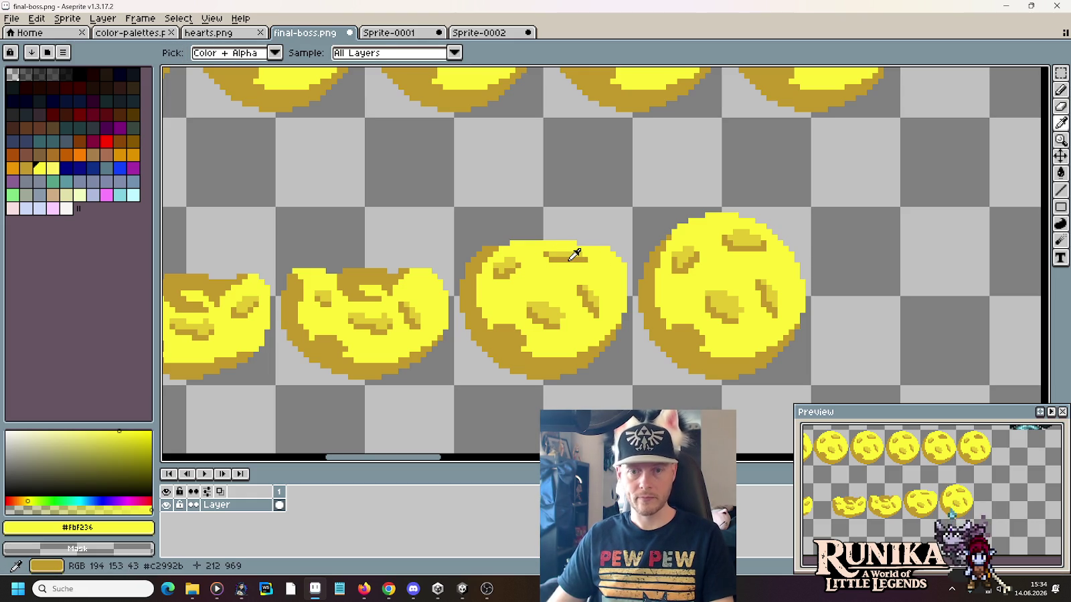
pyautogui.press('m')
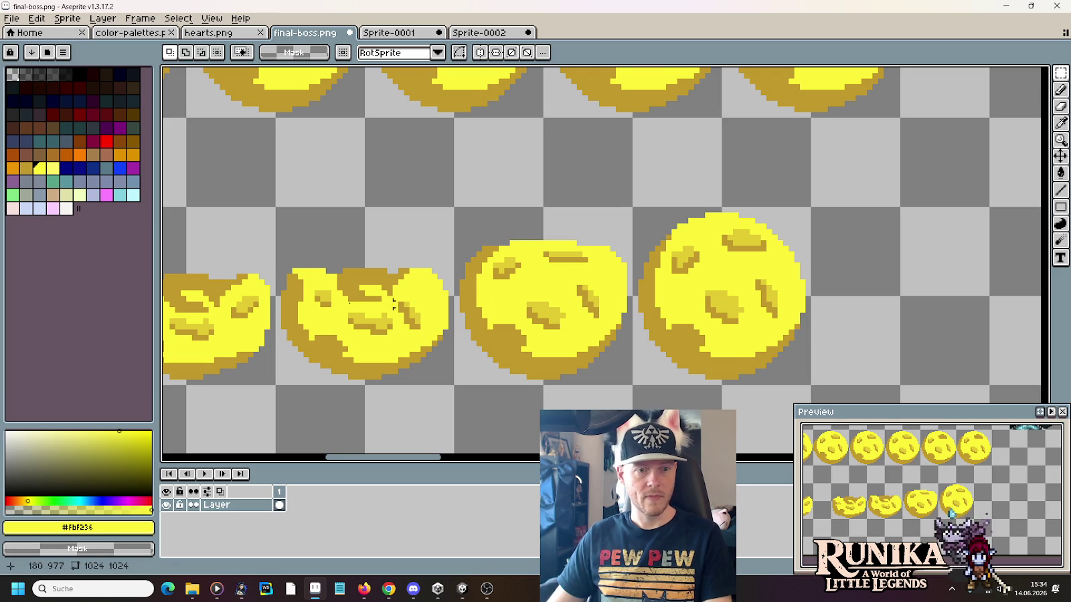
pyautogui.hscroll(-3, 394, 303)
pyautogui.press('b')
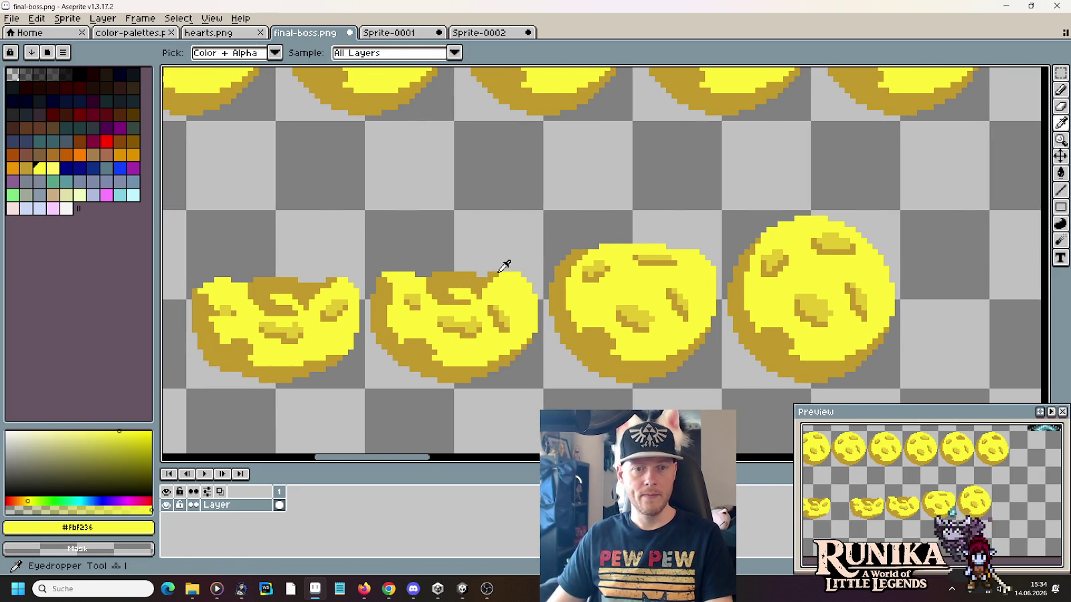
pyautogui.keyDown('alt'); pyautogui.click(633, 259); pyautogui.keyUp('alt')
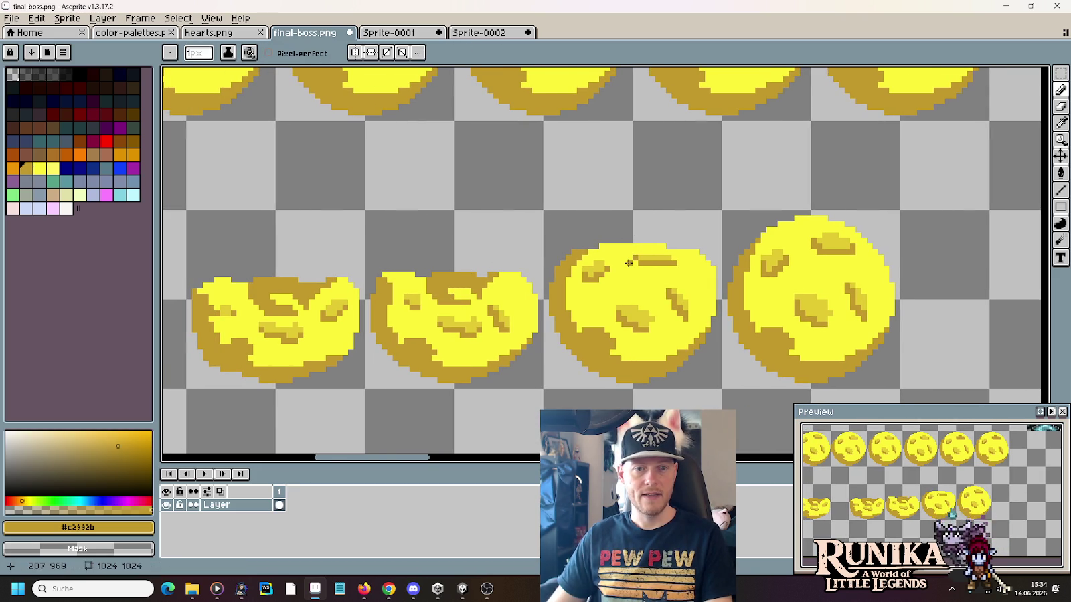
pyautogui.moveTo(629, 262)
pyautogui.mouseDown()
pyautogui.moveTo(611, 252)
pyautogui.moveTo(640, 253)
pyautogui.mouseUp()
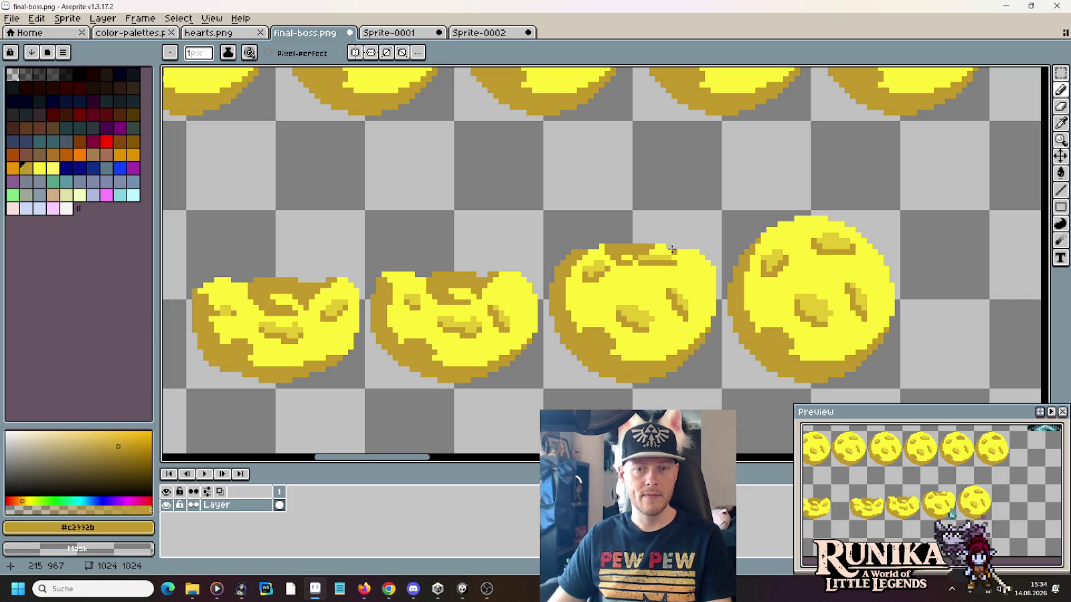
pyautogui.keyDown('alt'); pyautogui.click(651, 253); pyautogui.keyUp('alt')
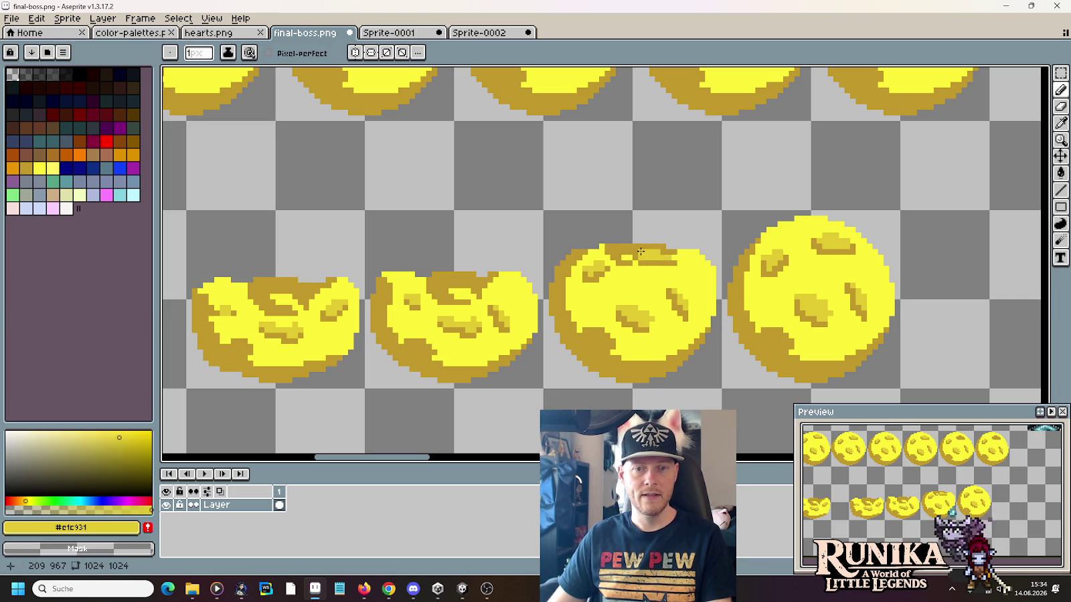
pyautogui.press('alt')
pyautogui.keyDown('alt'); pyautogui.click(674, 271); pyautogui.keyUp('alt')
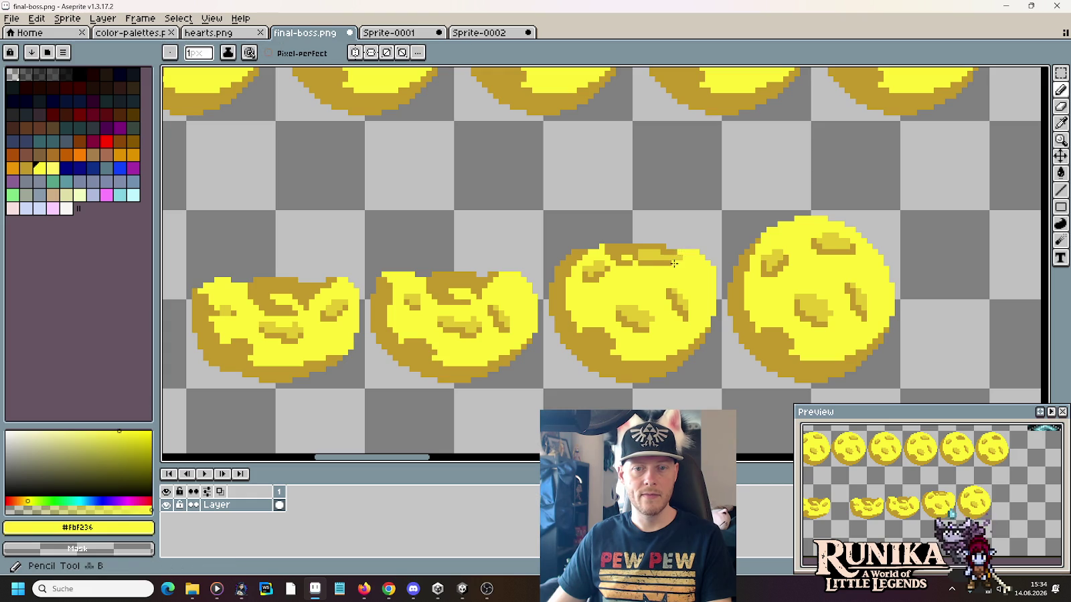
pyautogui.scroll(-3, 673, 278)
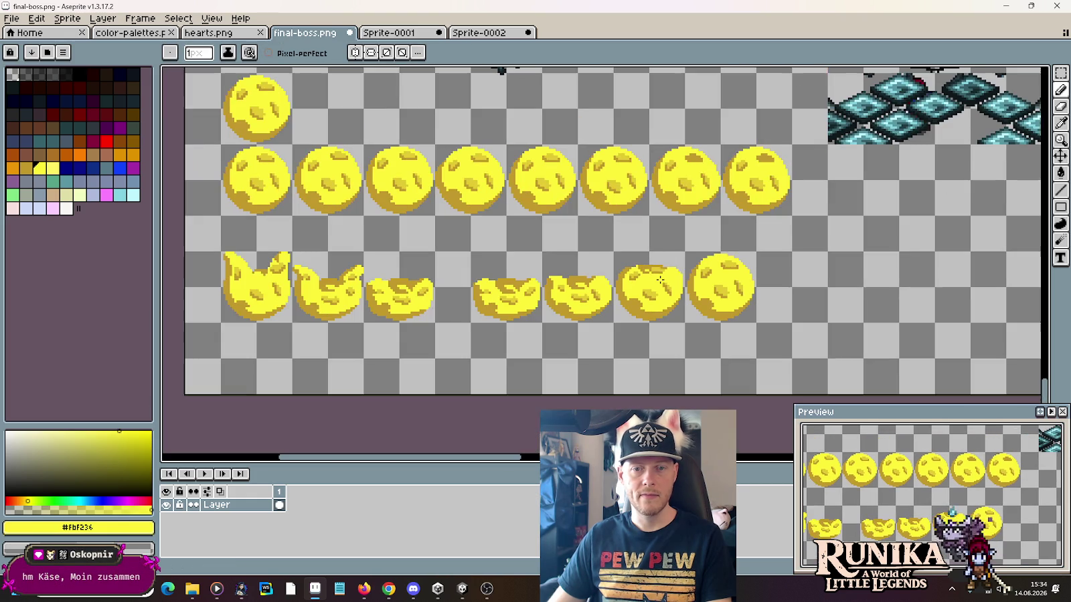
# Step: Select the fourth squashed moon on the sheet and paste it into a new sprite
pyautogui.press('m')
pyautogui.moveTo(469, 250); pyautogui.dragTo(543, 324)
pyautogui.hotkey('alt', 'f')
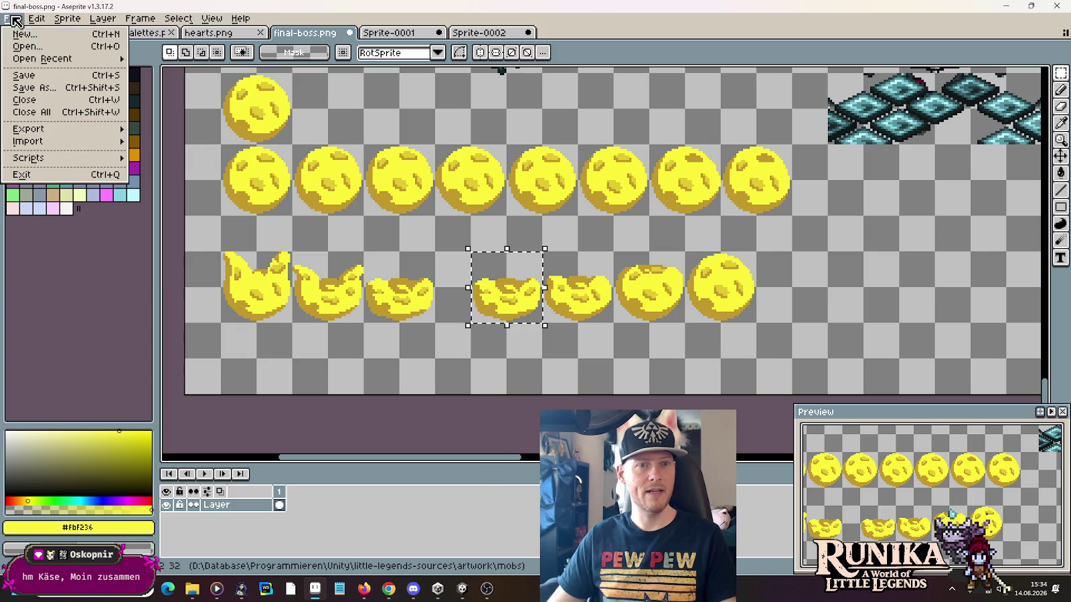
pyautogui.press('Return')
pyautogui.click(502, 413)
pyautogui.hotkey('ctrl', 'v')
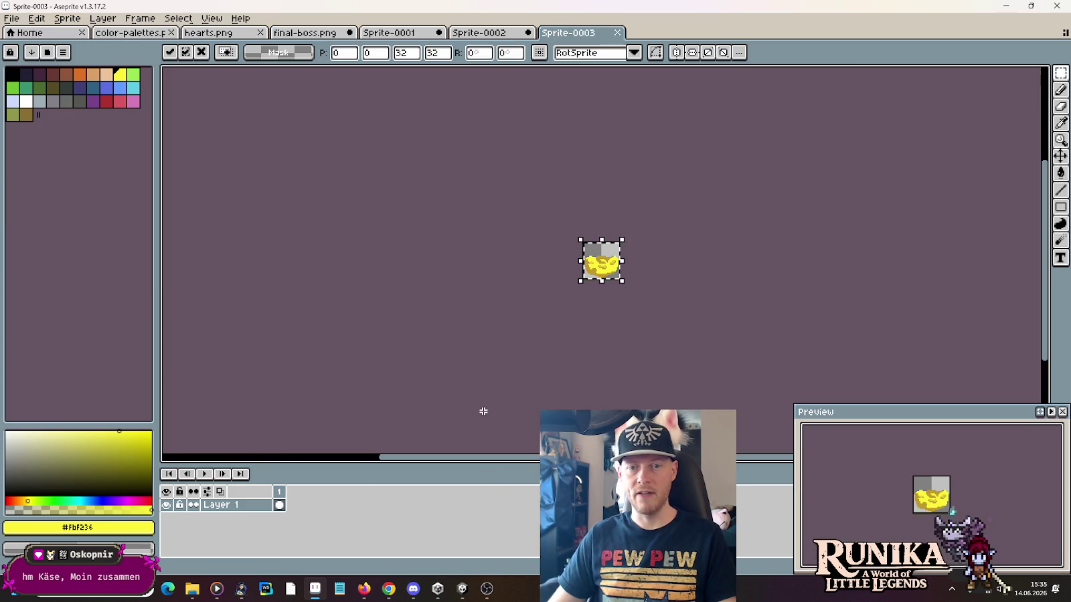
# Step: Select the fifth bottom-row ball and add an empty second frame to the new sprite
pyautogui.click(323, 36)
pyautogui.moveTo(541, 249); pyautogui.dragTo(615, 325)
pyautogui.click(573, 32)
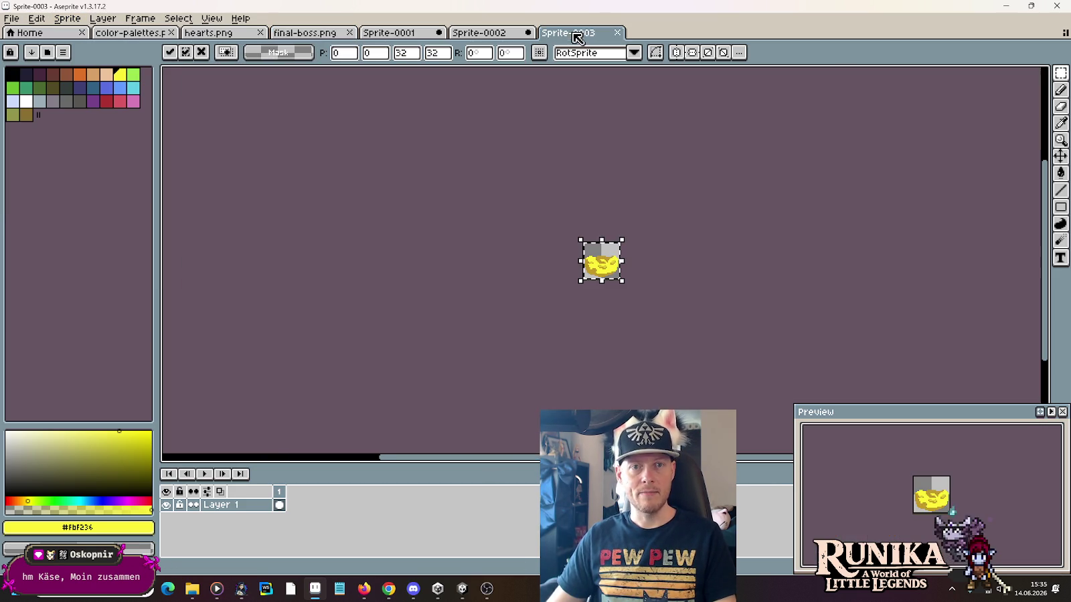
pyautogui.rightClick(278, 491)
pyautogui.press('Escape')
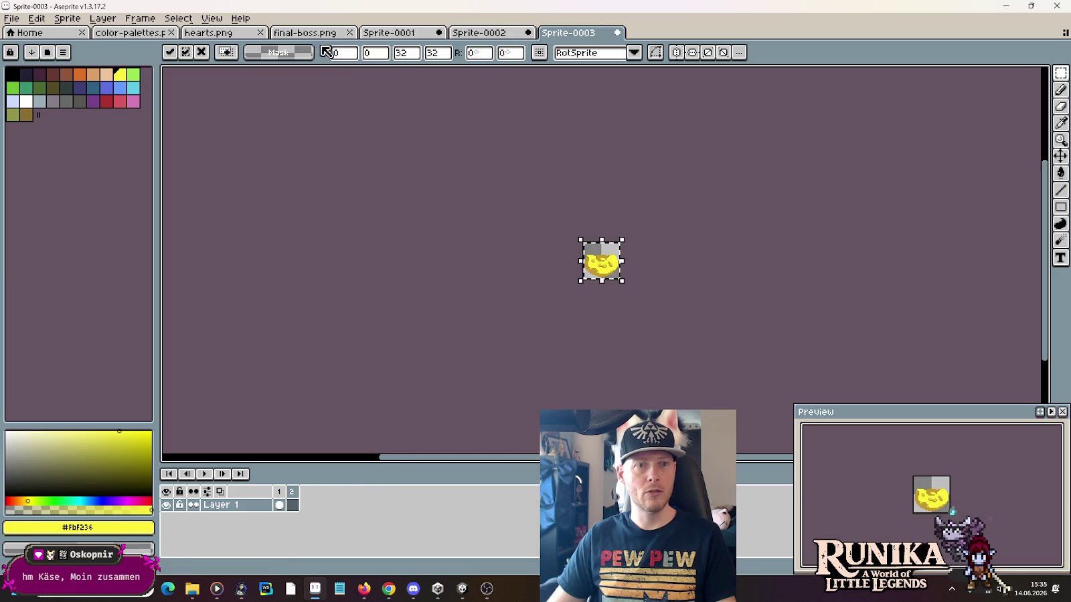
pyautogui.click(388, 33)
# Step: Select the sixth bottom-row ball and add an empty third frame to the animation
pyautogui.click(305, 32)
pyautogui.moveTo(611, 249); pyautogui.dragTo(688, 325)
pyautogui.click(559, 37)
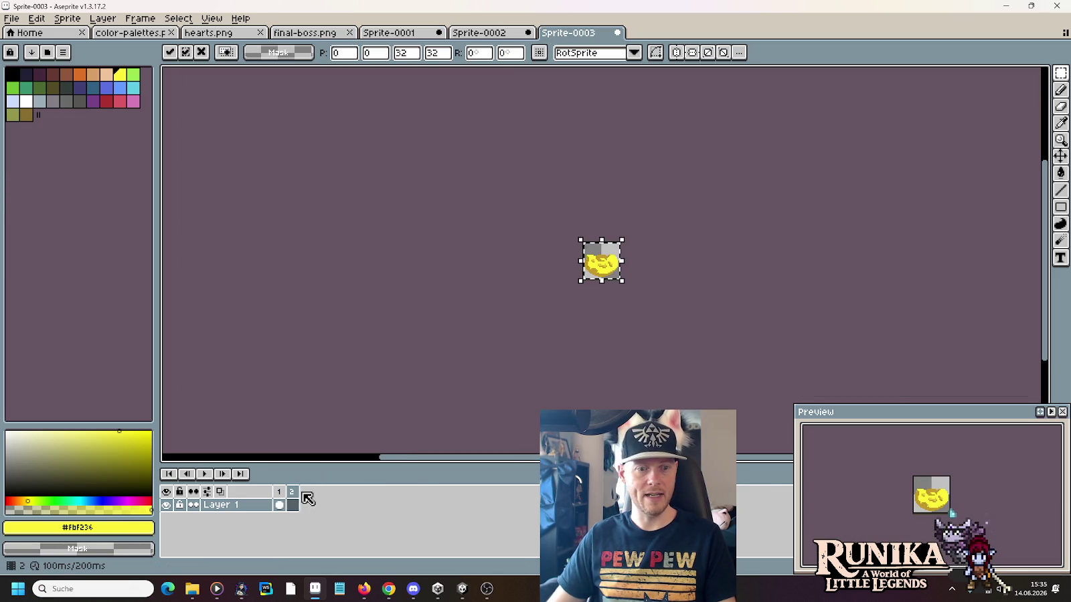
pyautogui.rightClick(296, 501)
pyautogui.click(318, 513)
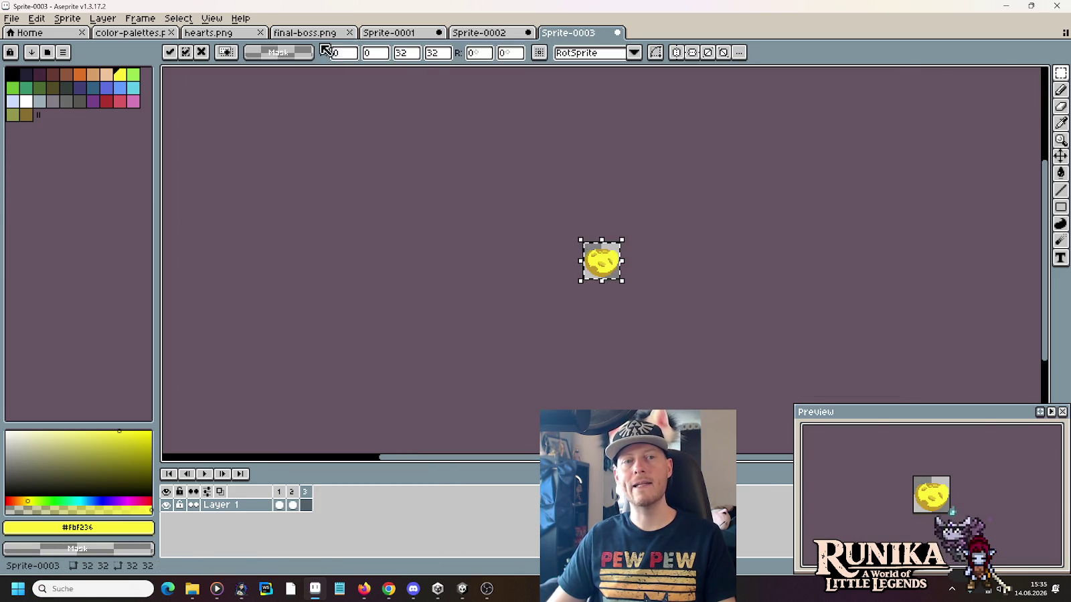
# Step: Copy the seventh, round bottom-row ball and paste it into frame 3
pyautogui.click(305, 32)
pyautogui.moveTo(685, 251); pyautogui.dragTo(755, 324)
pyautogui.hotkey('ctrl', 'c')
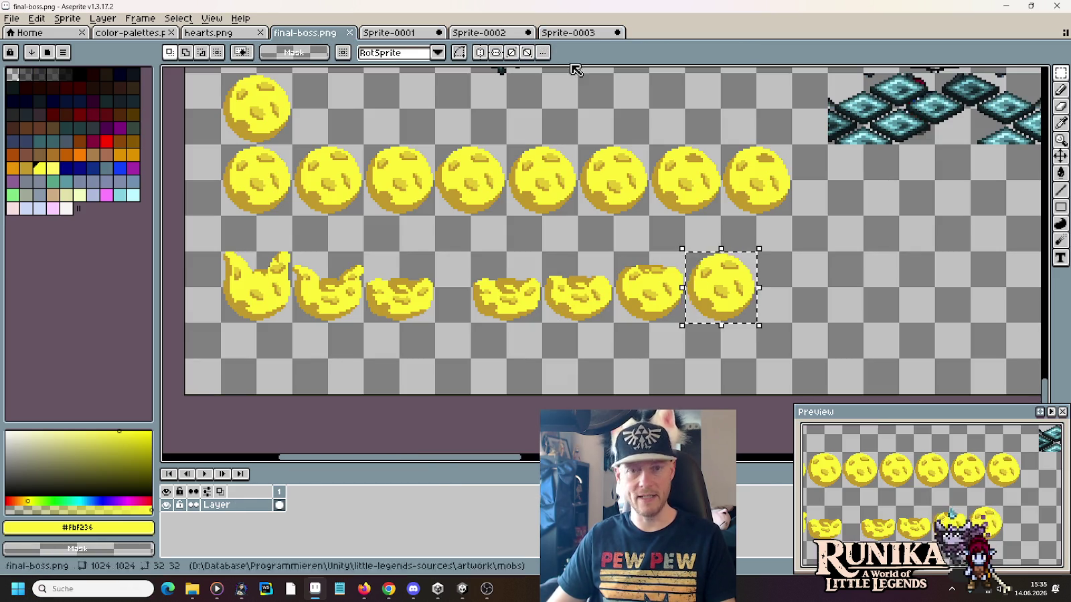
pyautogui.click(569, 32)
pyautogui.hotkey('ctrl', 'v')
pyautogui.click(312, 495)
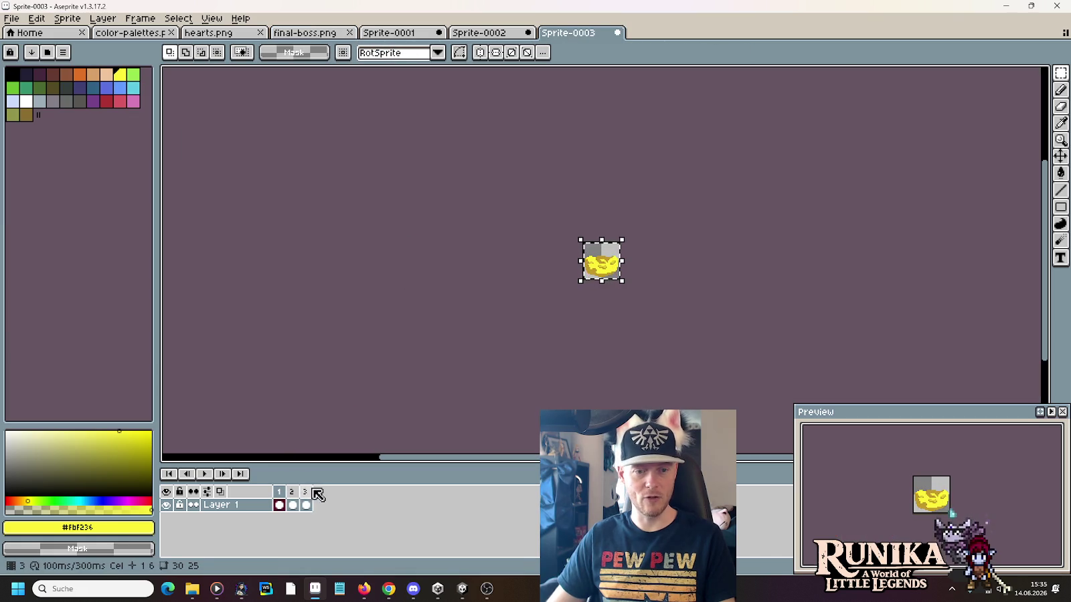
# Step: Add an empty fourth frame and paste the round ball into it
pyautogui.rightClick(312, 495)
pyautogui.click(348, 505)
pyautogui.hotkey('ctrl', 'v')
pyautogui.click(610, 297)
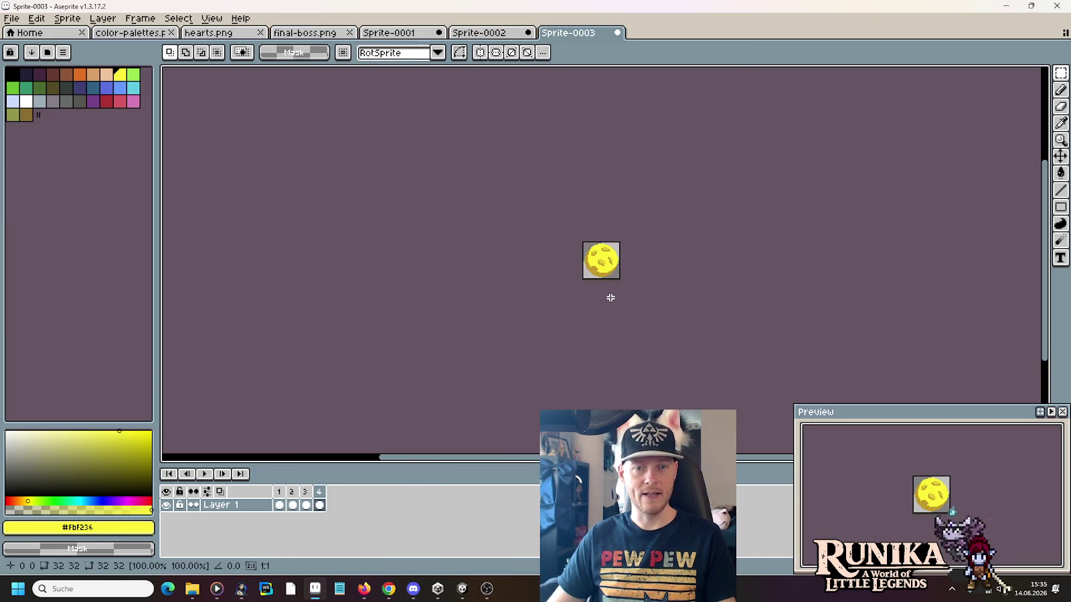
pyautogui.scroll(2, 610, 297)
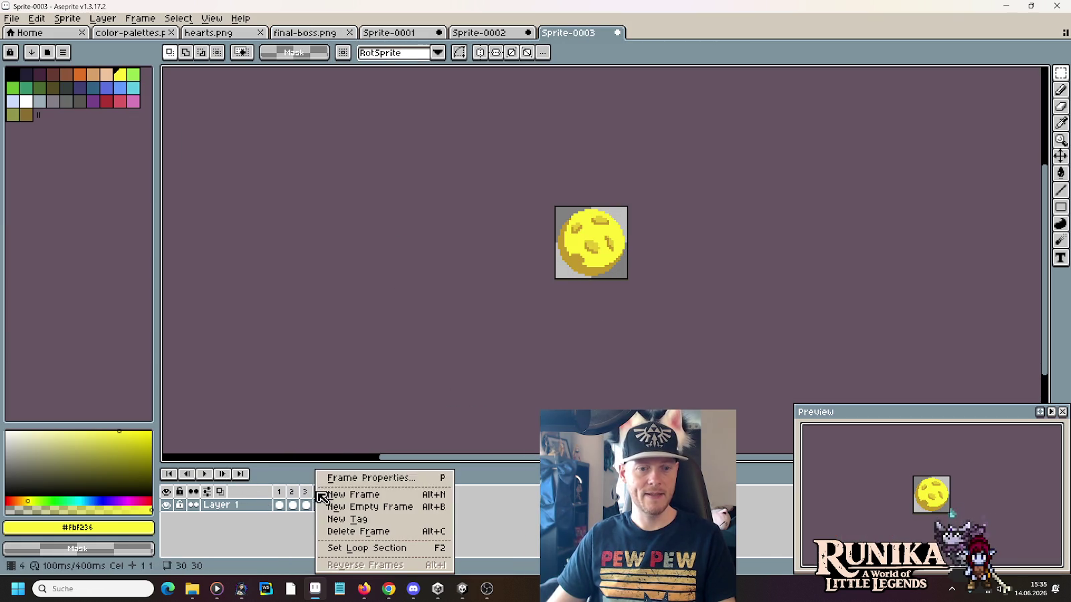
# Step: Set frame 1's duration to 850 ms, centre the ball, and play the bounce
pyautogui.rightClick(319, 492)
pyautogui.click(284, 495)
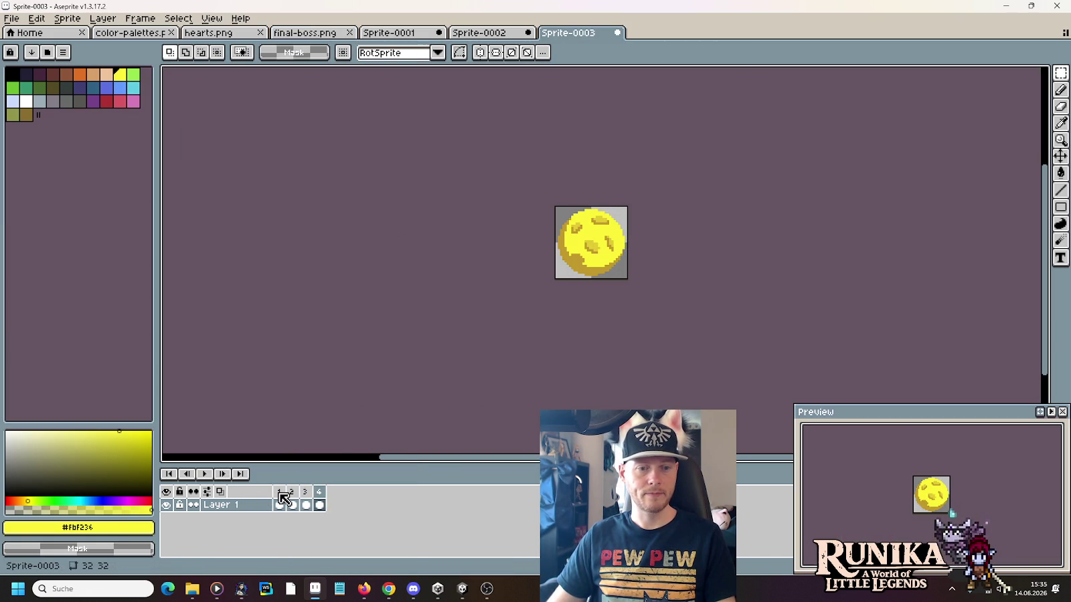
pyautogui.rightClick(282, 496)
pyautogui.click(329, 478)
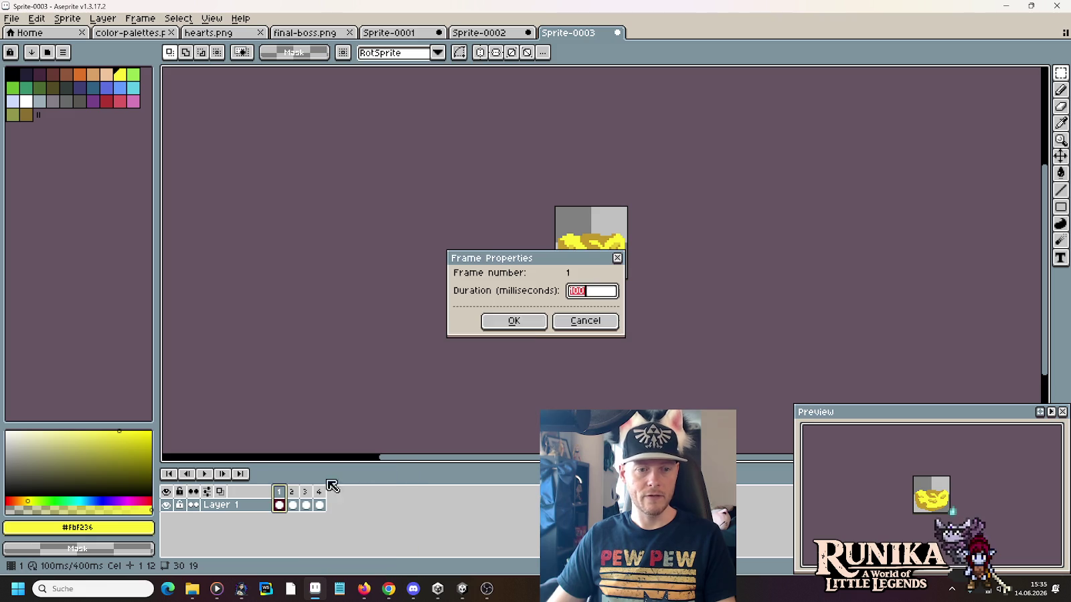
pyautogui.click(514, 321)
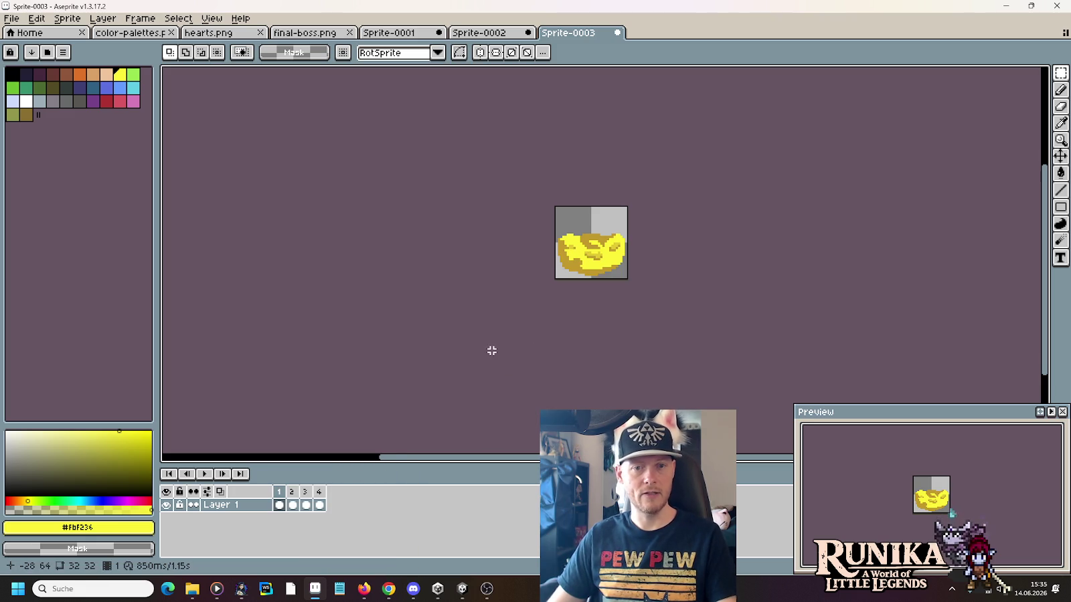
pyautogui.moveTo(490, 351); pyautogui.dragTo(423, 382)
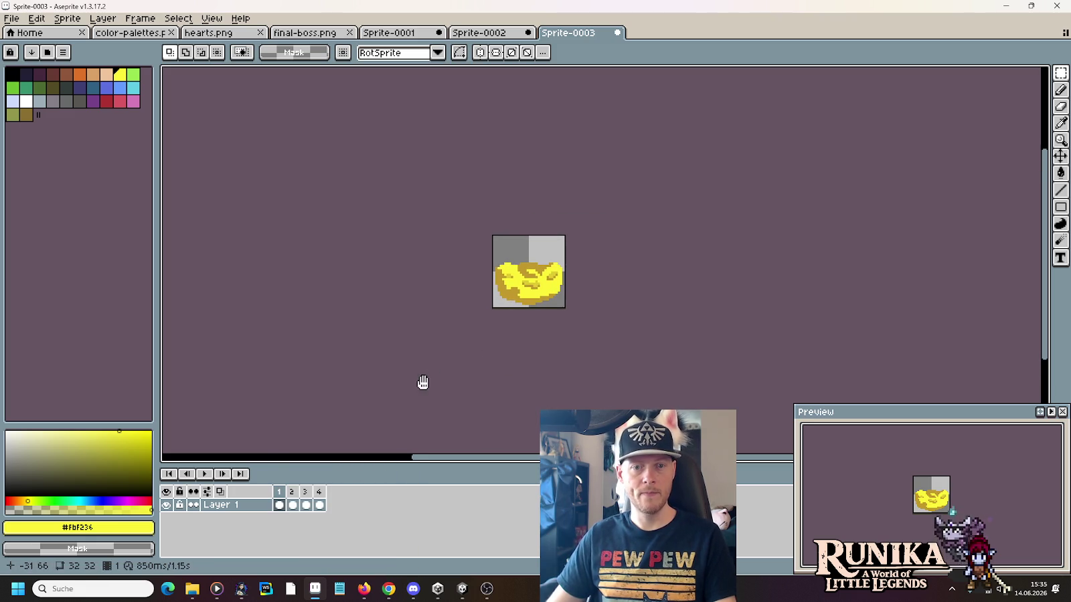
pyautogui.click(203, 473)
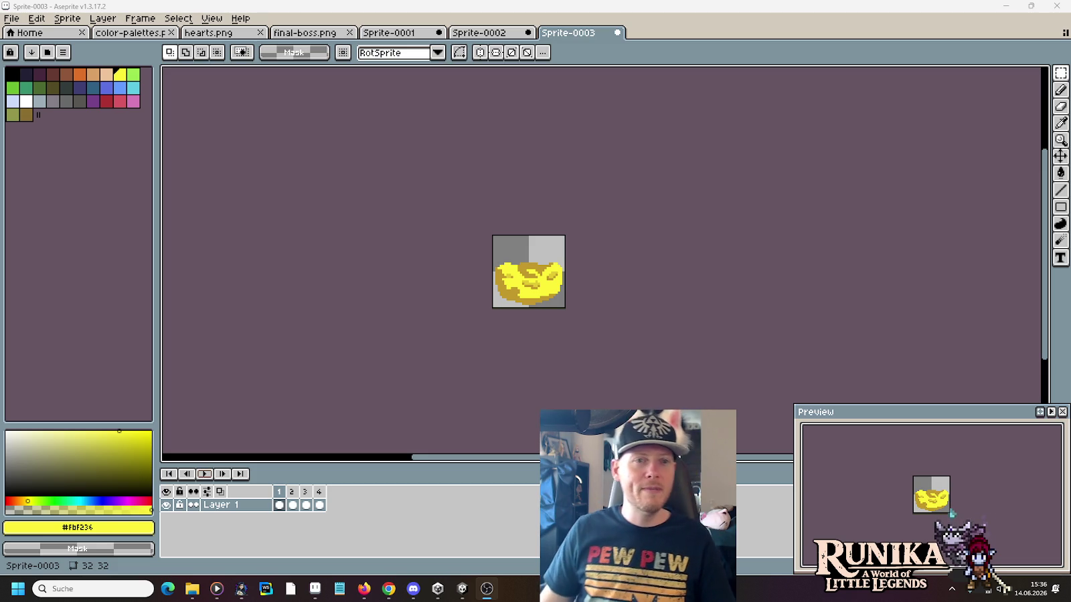
pyautogui.click(350, 37)
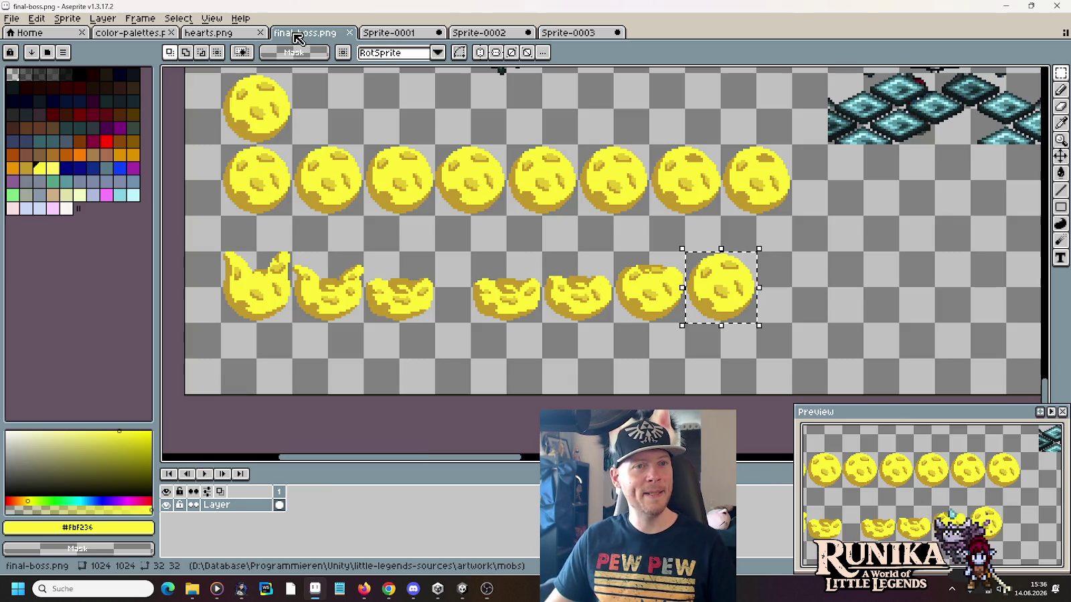
# Step: Deselect, zoom into the bottom-row balls, and sample the dark gold shade
pyautogui.hotkey('ctrl', 'd')
pyautogui.scroll(3, 557, 293)
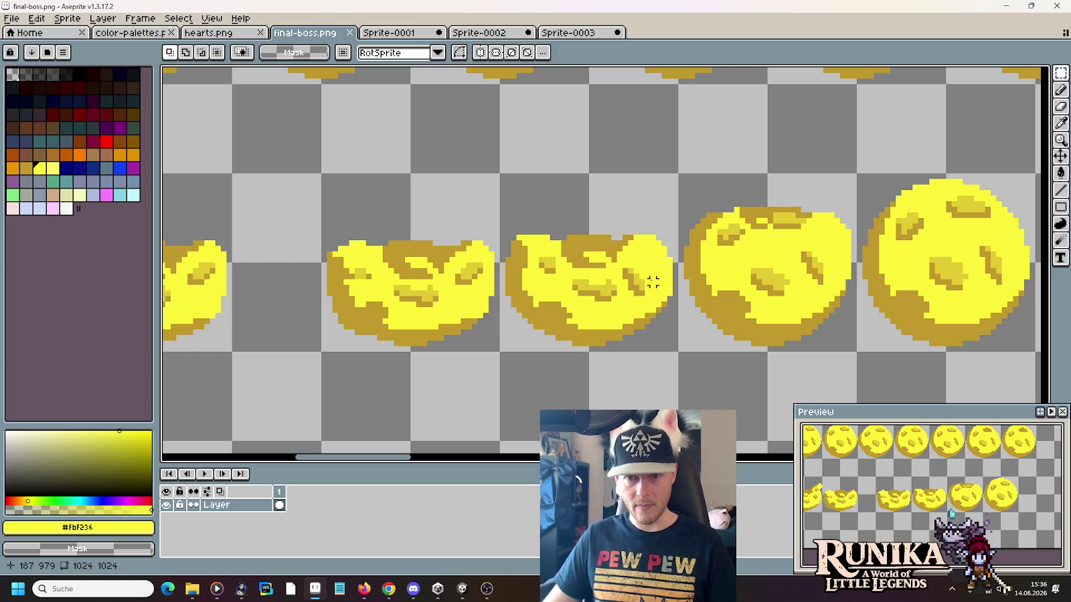
pyautogui.scroll(-1, 641, 277)
pyautogui.scroll(1, 641, 276)
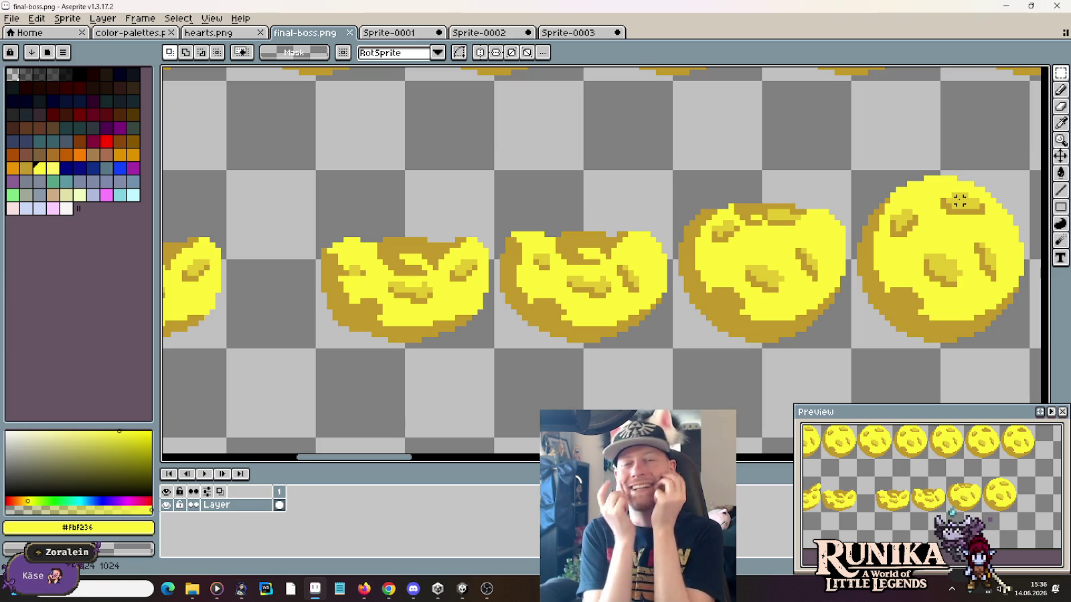
pyautogui.press('i')
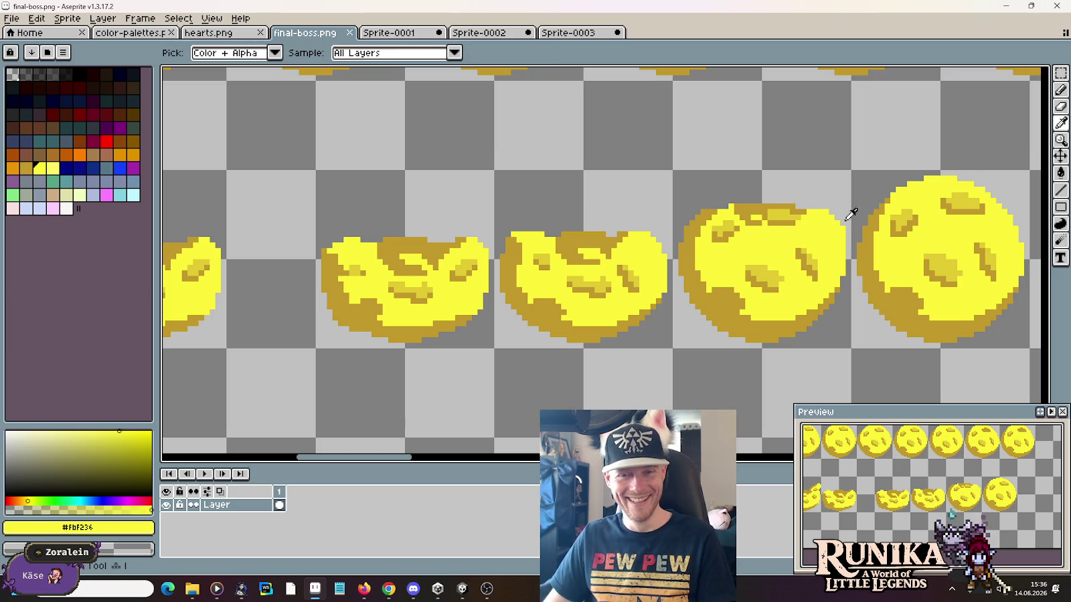
pyautogui.keyDown('alt'); pyautogui.click(634, 274); pyautogui.keyUp('alt')
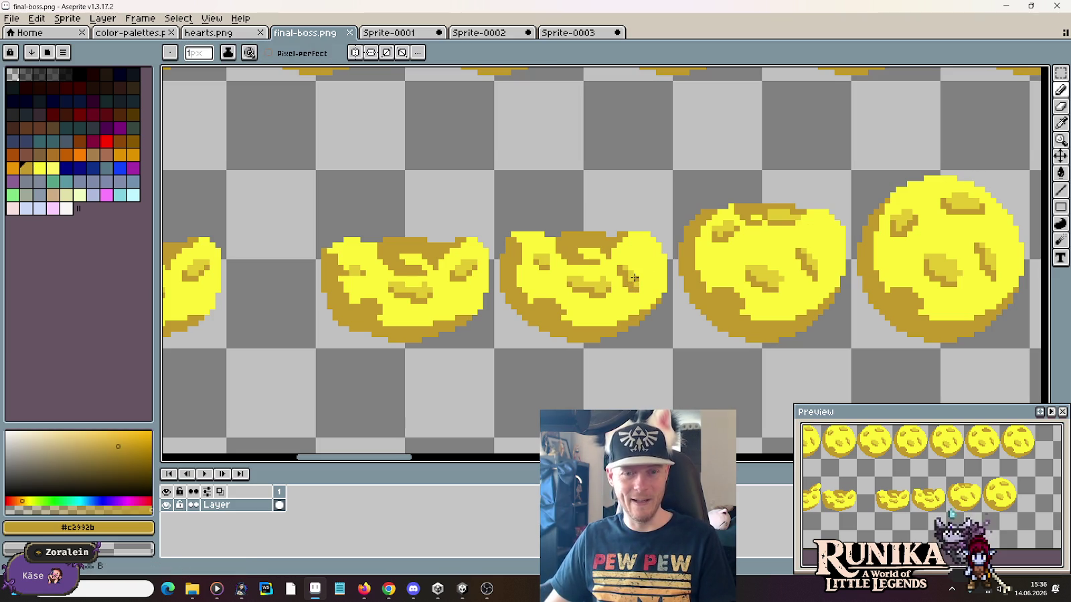
pyautogui.press('m')
pyautogui.moveTo(619, 245); pyautogui.dragTo(653, 295)
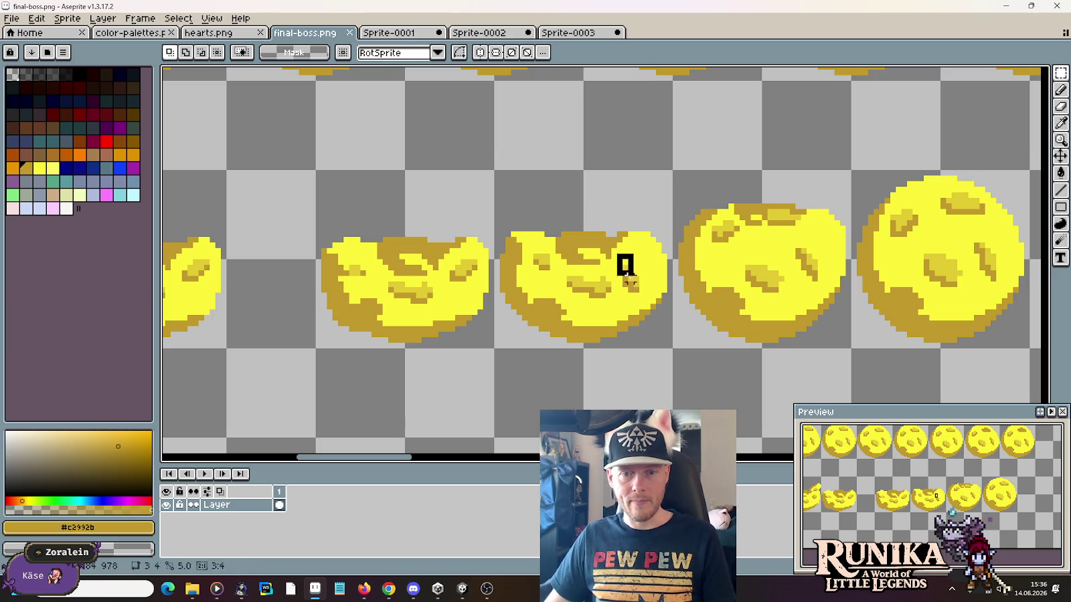
pyautogui.hotkey('ctrl', 'd')
# Step: With the Pencil, pick bright yellow, mid-yellow and dark gold from the squashed ball
pyautogui.press('b')
pyautogui.keyDown('alt'); pyautogui.click(619, 278); pyautogui.keyUp('alt')
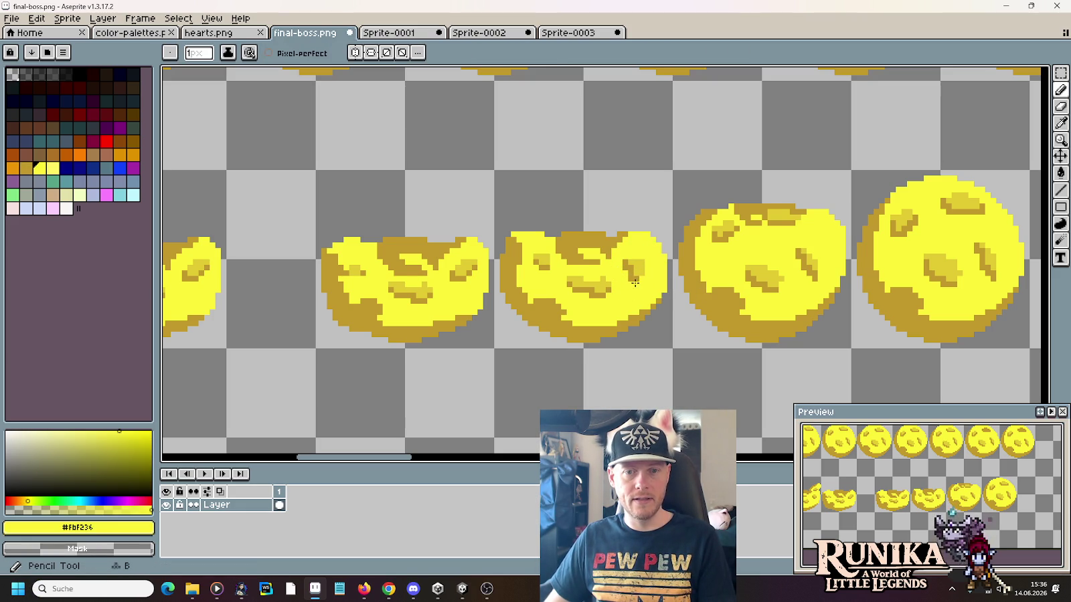
pyautogui.keyDown('alt'); pyautogui.click(632, 267); pyautogui.keyUp('alt')
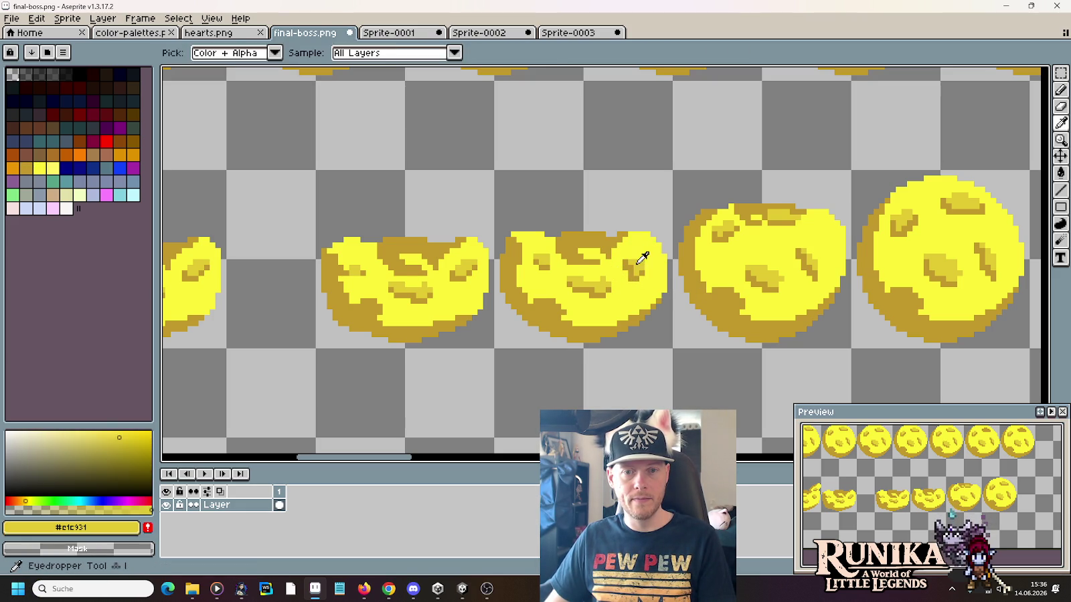
pyautogui.keyDown('alt'); pyautogui.click(629, 264); pyautogui.keyUp('alt')
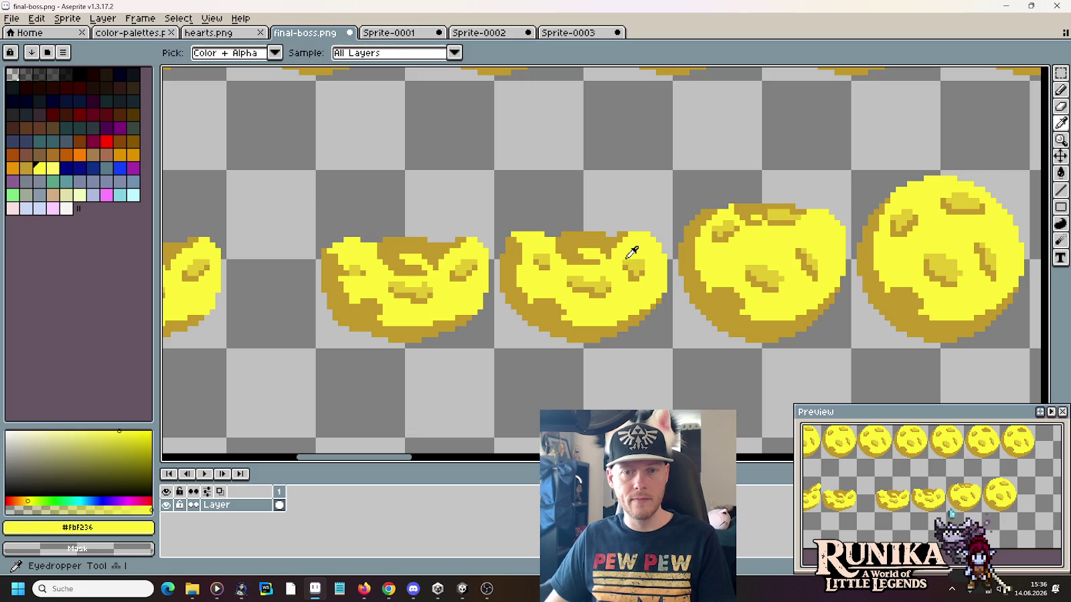
pyautogui.keyDown('alt'); pyautogui.click(632, 263); pyautogui.keyUp('alt')
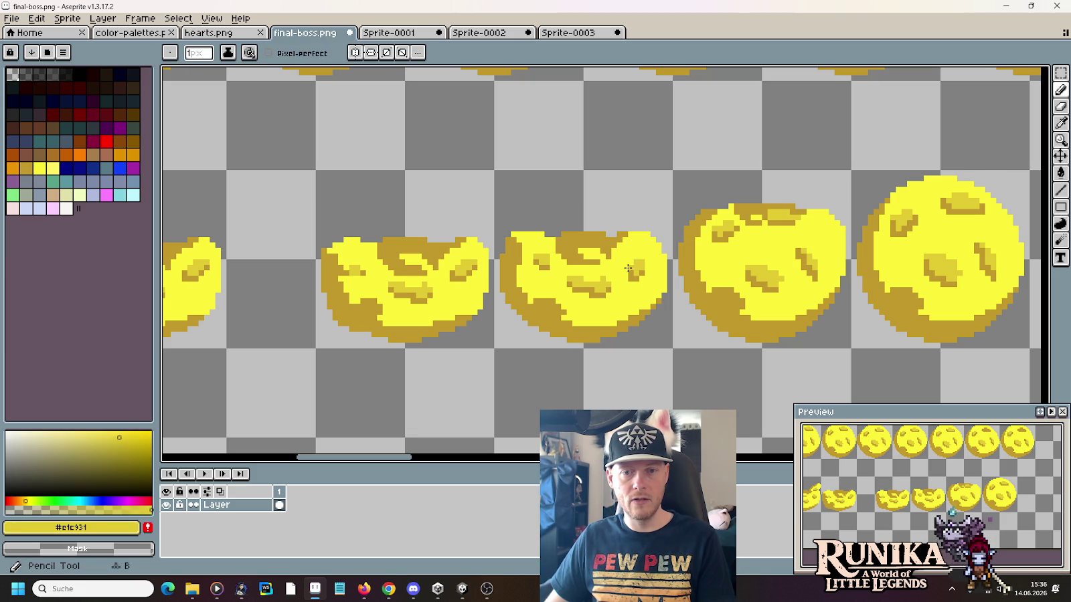
pyautogui.press('alt')
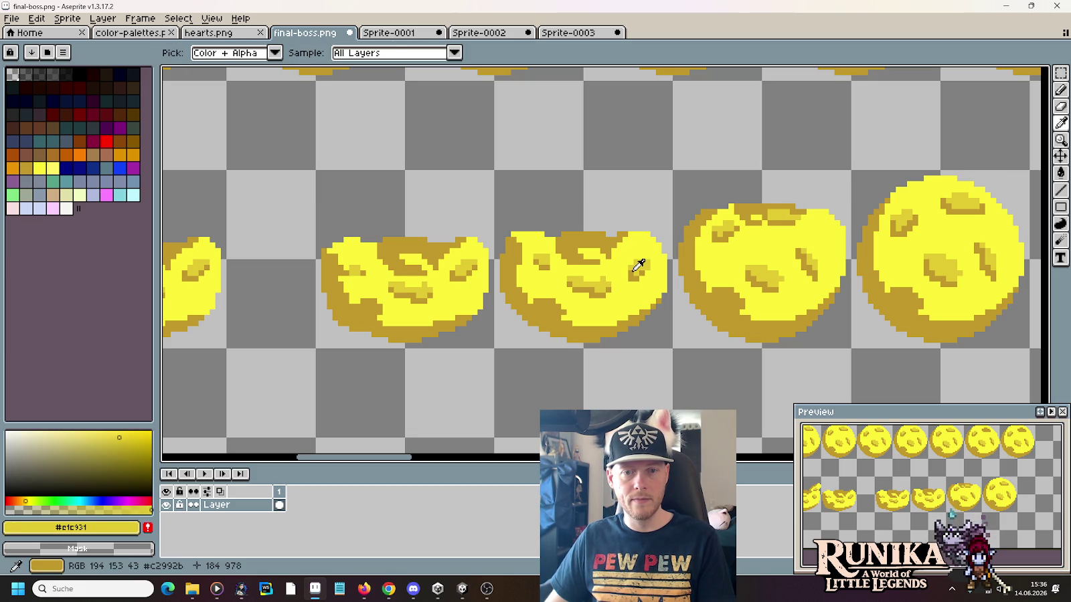
pyautogui.press('alt')
pyautogui.keyDown('alt'); pyautogui.click(625, 277); pyautogui.keyUp('alt')
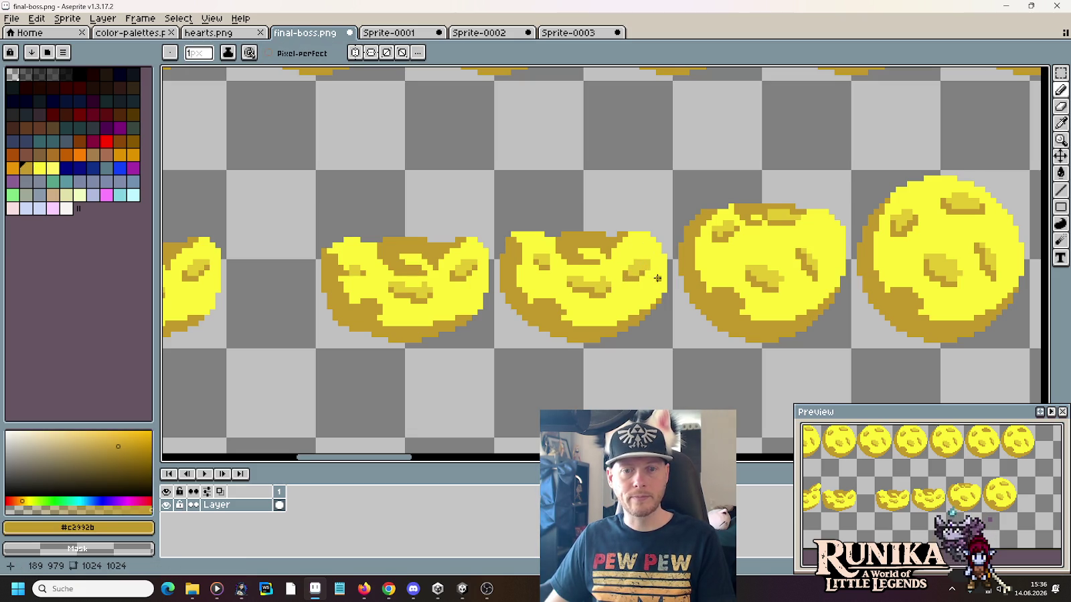
pyautogui.keyDown('alt'); pyautogui.click(645, 249); pyautogui.keyUp('alt')
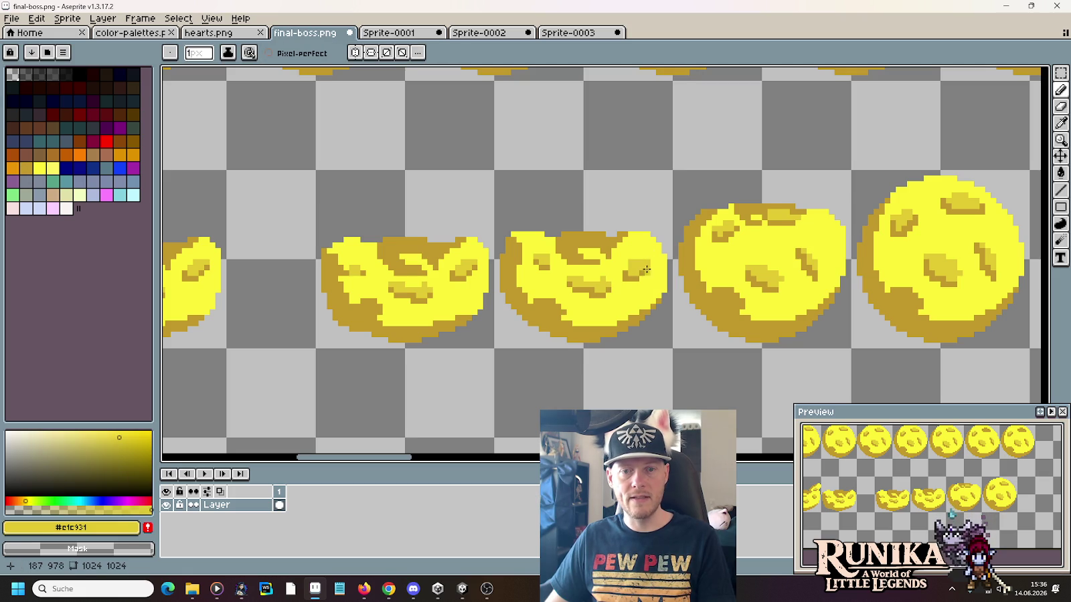
pyautogui.keyDown('alt'); pyautogui.click(647, 270); pyautogui.keyUp('alt')
pyautogui.press('alt')
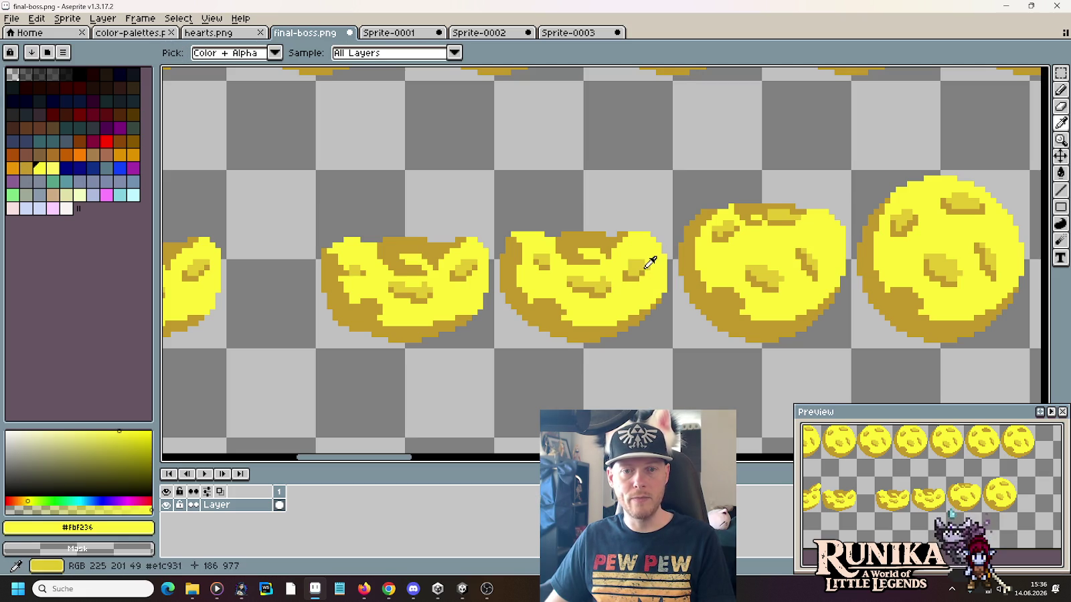
pyautogui.hscroll(2, 779, 277)
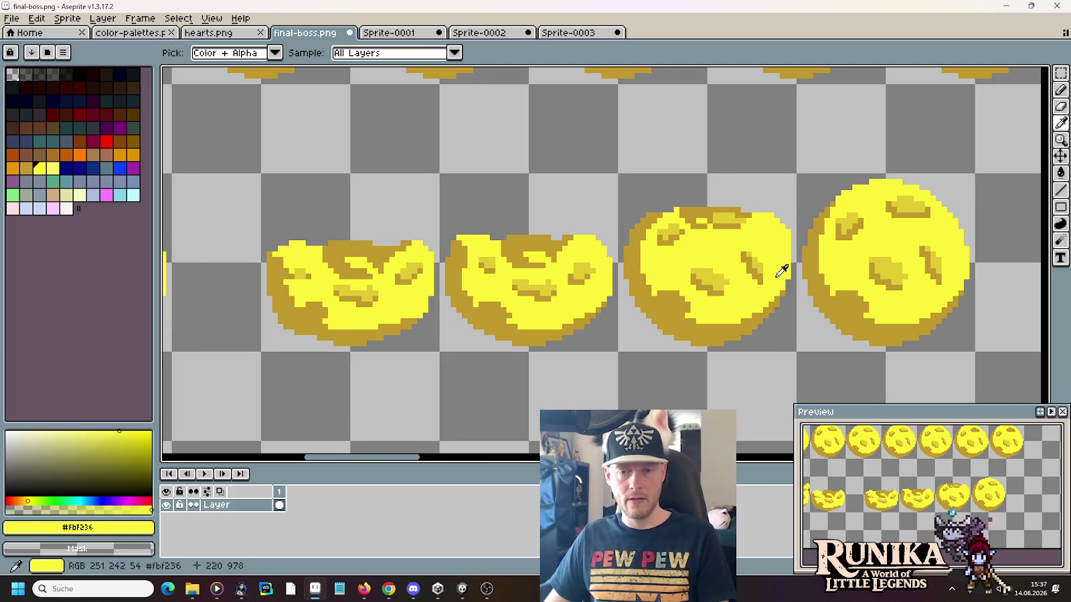
# Step: Touch up the second ball's crater pixels with dark gold and bright yellow
pyautogui.press('m')
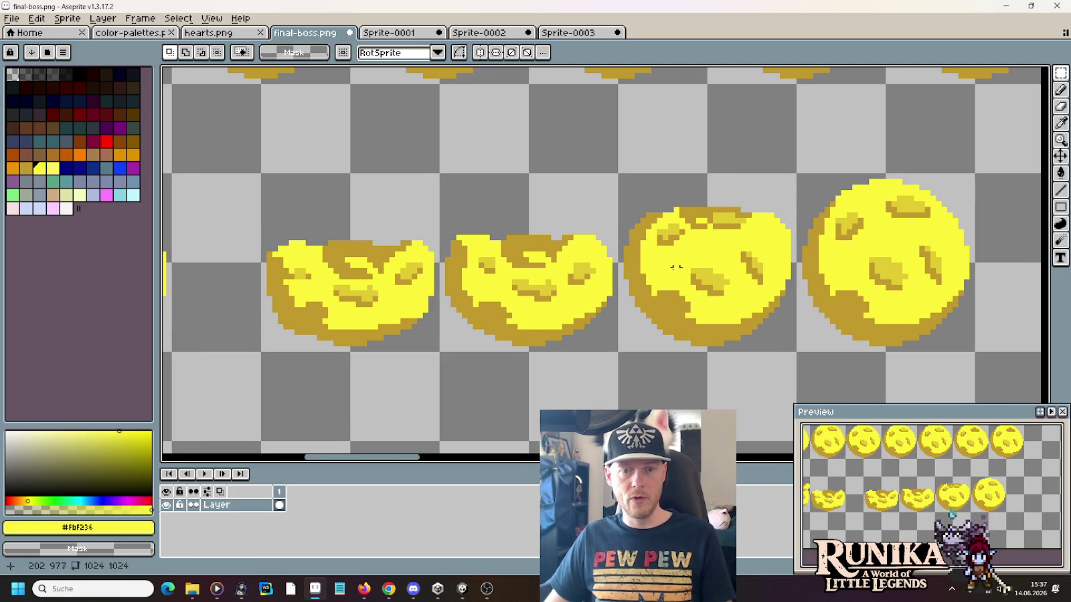
pyautogui.press('b')
pyautogui.keyDown('alt'); pyautogui.click(580, 285); pyautogui.keyUp('alt')
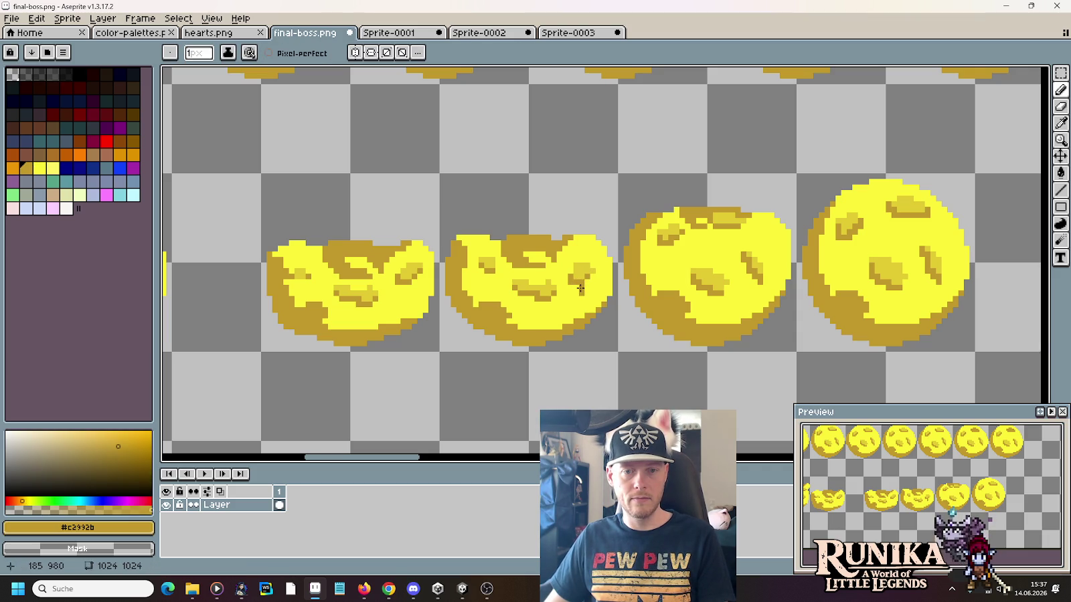
pyautogui.keyDown('alt'); pyautogui.click(580, 288); pyautogui.keyUp('alt')
pyautogui.keyDown('alt'); pyautogui.click(589, 291); pyautogui.keyUp('alt')
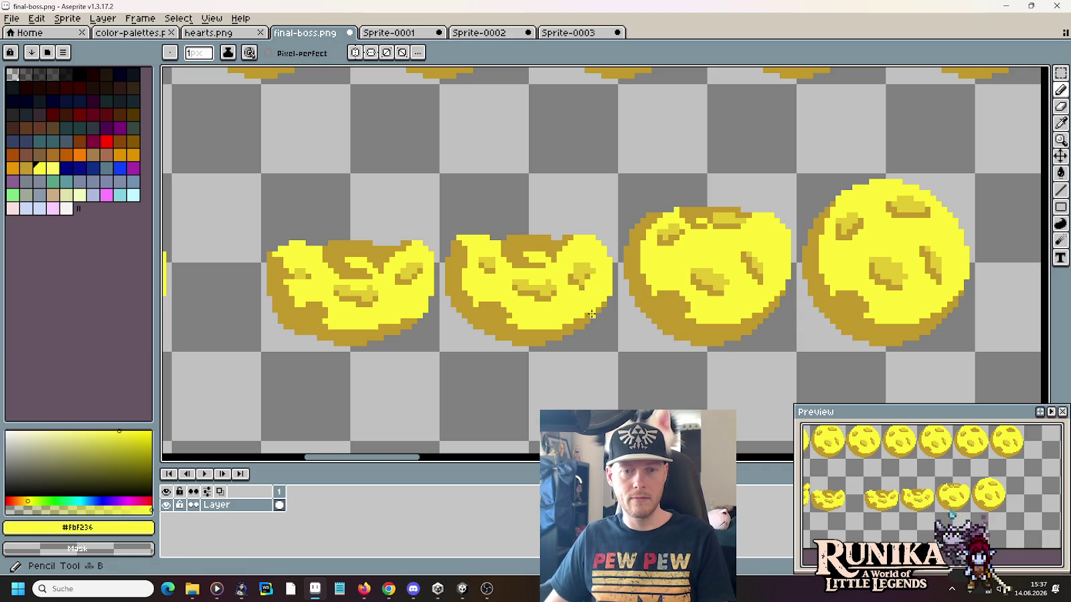
# Step: Sample the darker and bright yellows from the third ball for the Pencil
pyautogui.press('m')
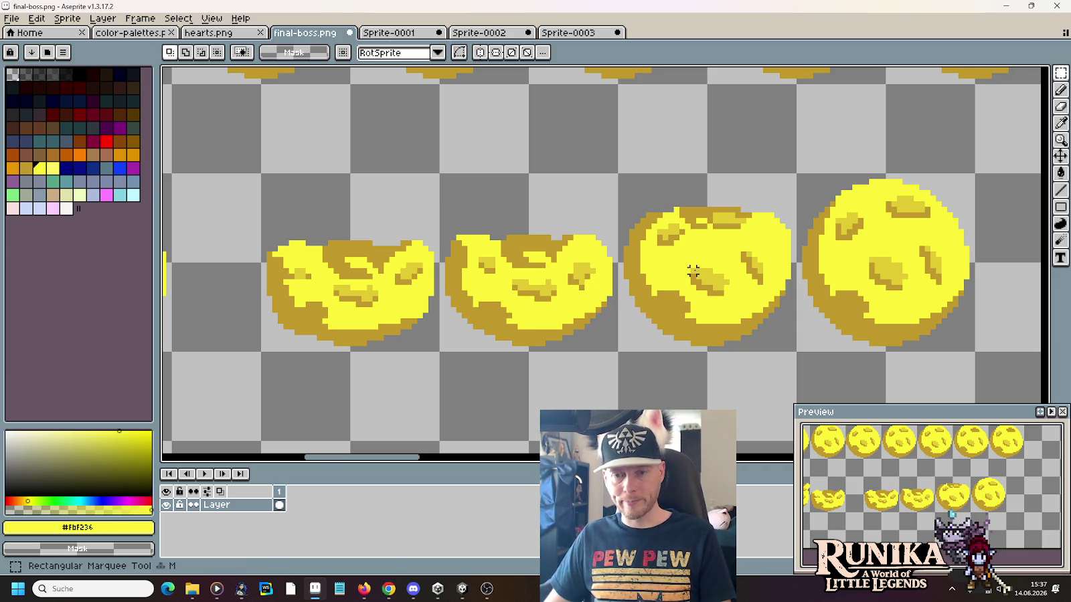
pyautogui.press('i')
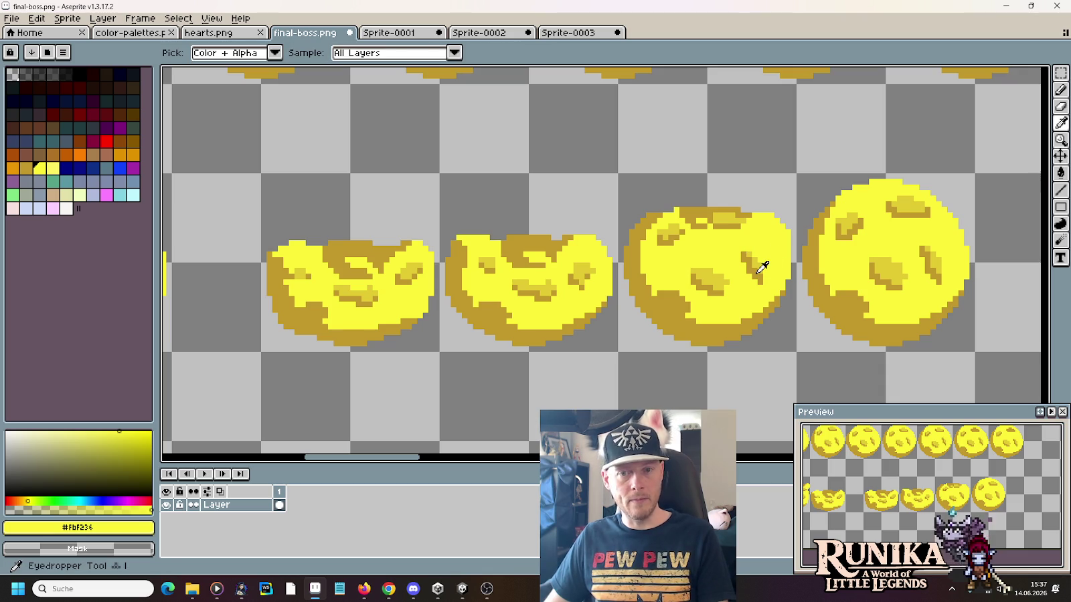
pyautogui.click(759, 269)
pyautogui.press('b')
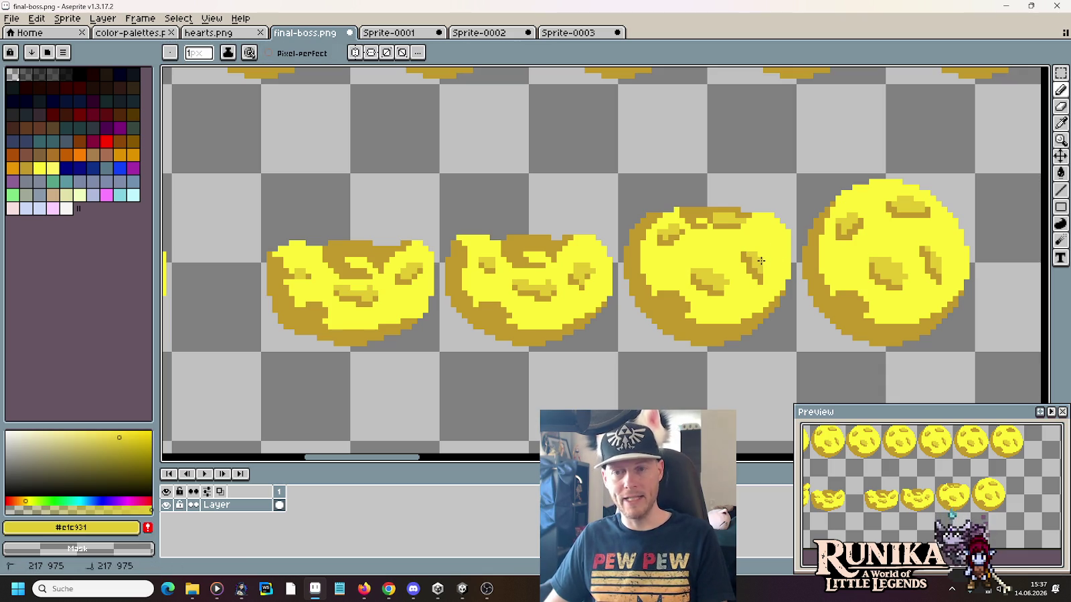
pyautogui.press('i')
pyautogui.click(763, 231)
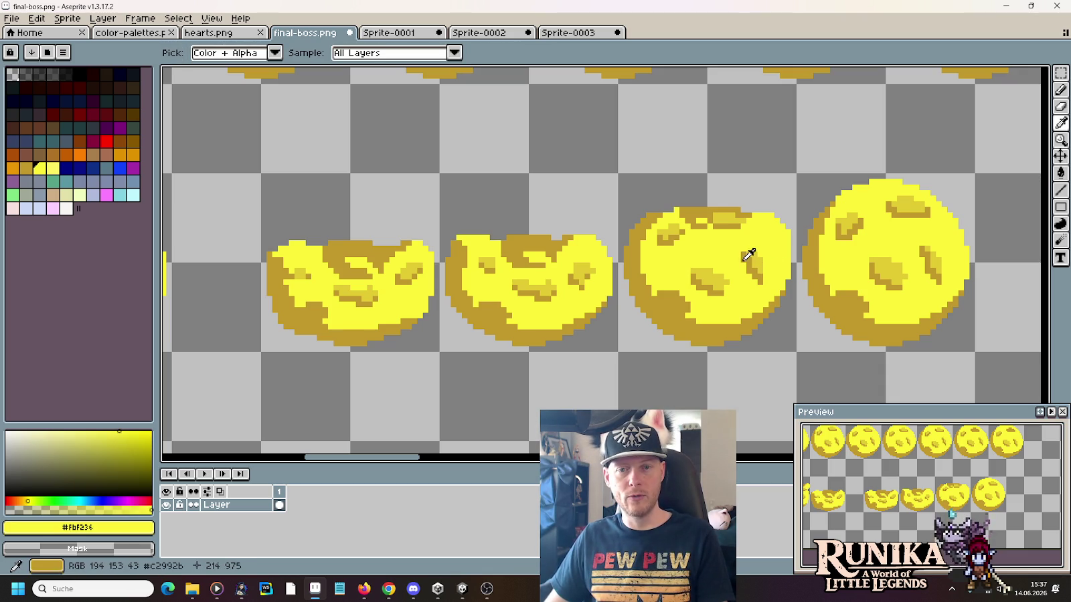
pyautogui.press('b')
pyautogui.press('i')
pyautogui.click(757, 260)
pyautogui.press('b')
pyautogui.press('i')
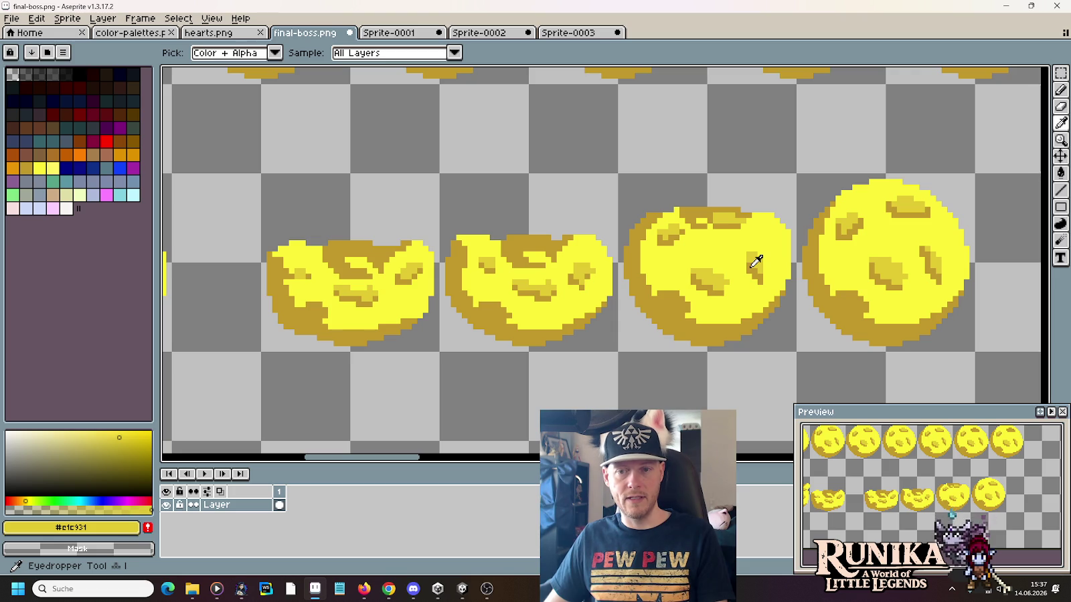
# Step: Make and clear several rectangle selections across the squashed ball frames
pyautogui.press('m')
pyautogui.moveTo(967, 333)
pyautogui.mouseDown()
pyautogui.moveTo(748, 283)
pyautogui.moveTo(552, 281)
pyautogui.moveTo(486, 293)
pyautogui.moveTo(380, 282)
pyautogui.mouseUp()
pyautogui.click(587, 268)
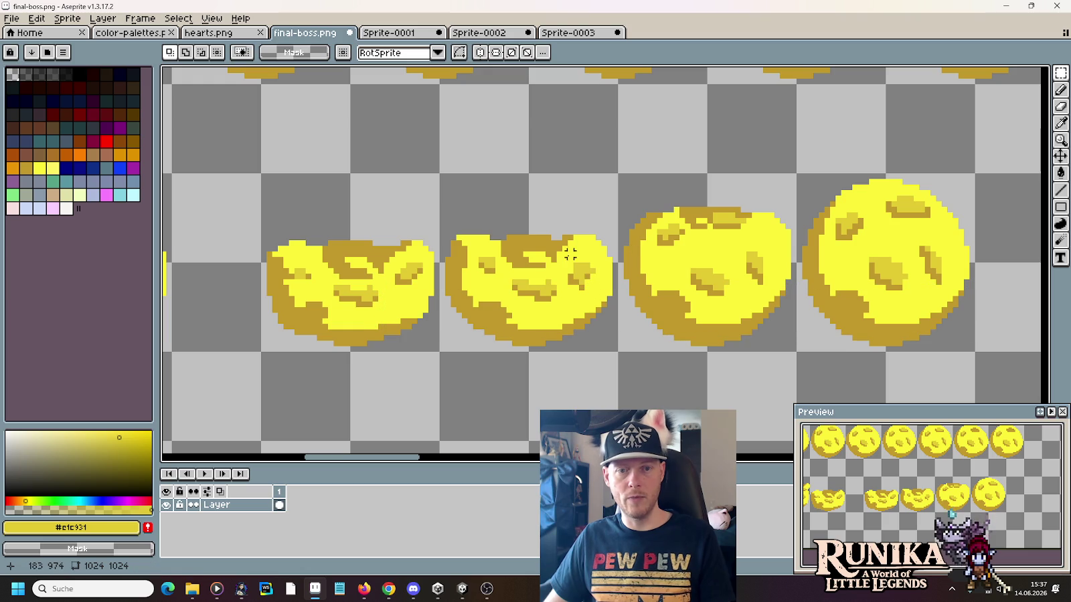
pyautogui.moveTo(560, 249); pyautogui.dragTo(604, 293)
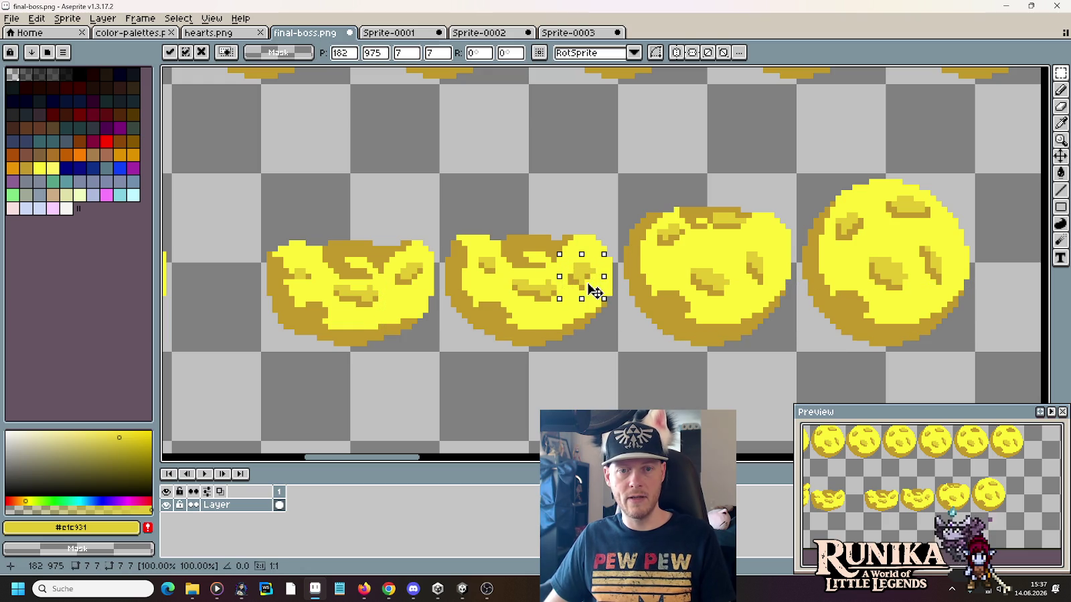
pyautogui.click(642, 281)
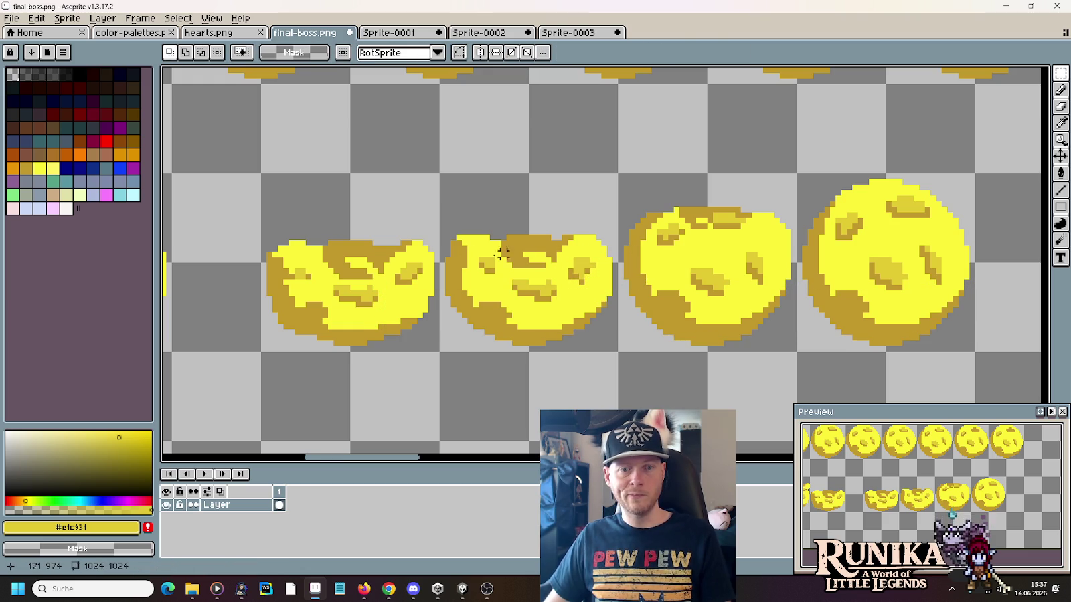
pyautogui.moveTo(406, 260); pyautogui.dragTo(964, 228)
pyautogui.click(827, 282)
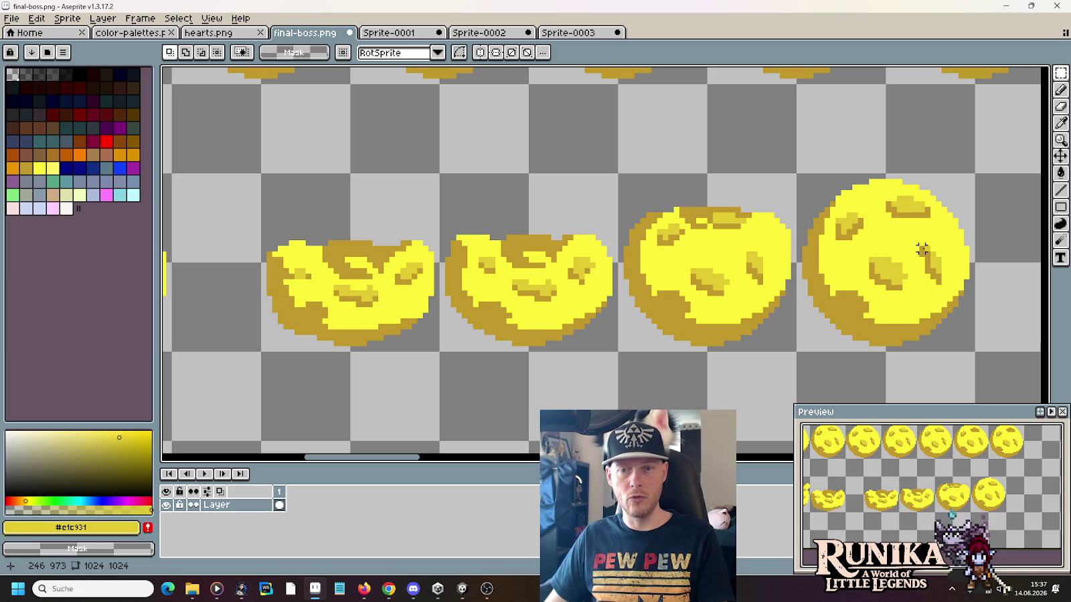
# Step: Pick dark gold and bright yellow from the third ball
pyautogui.press('b')
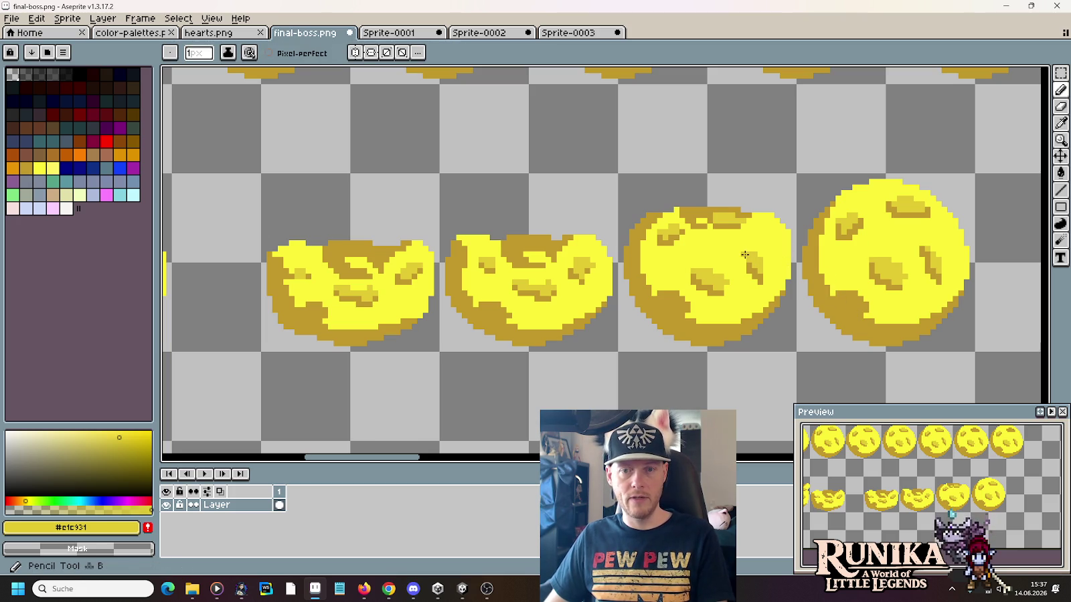
pyautogui.press('i')
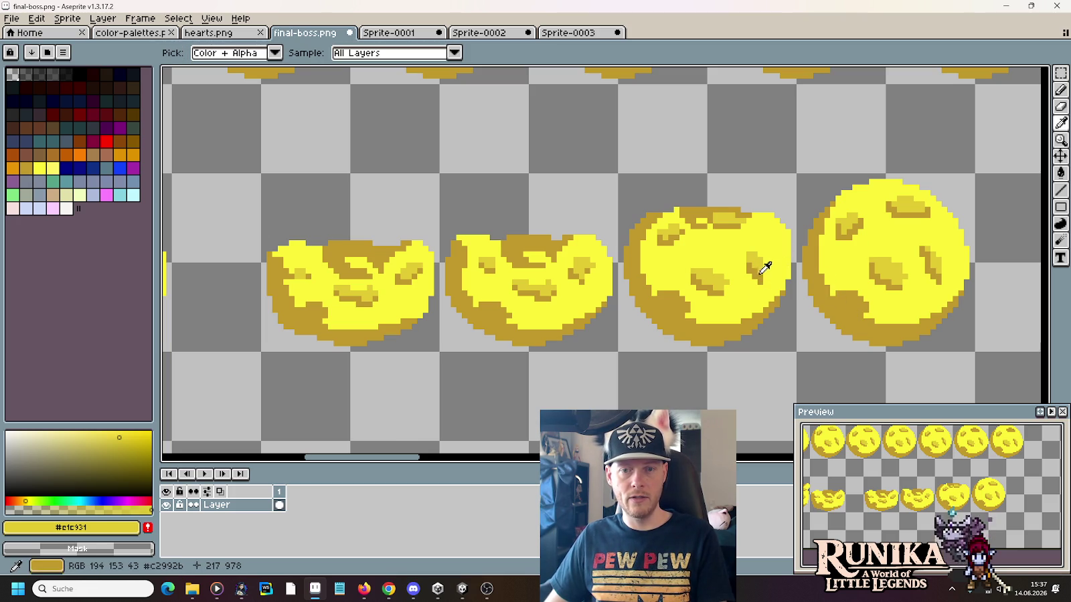
pyautogui.press('b')
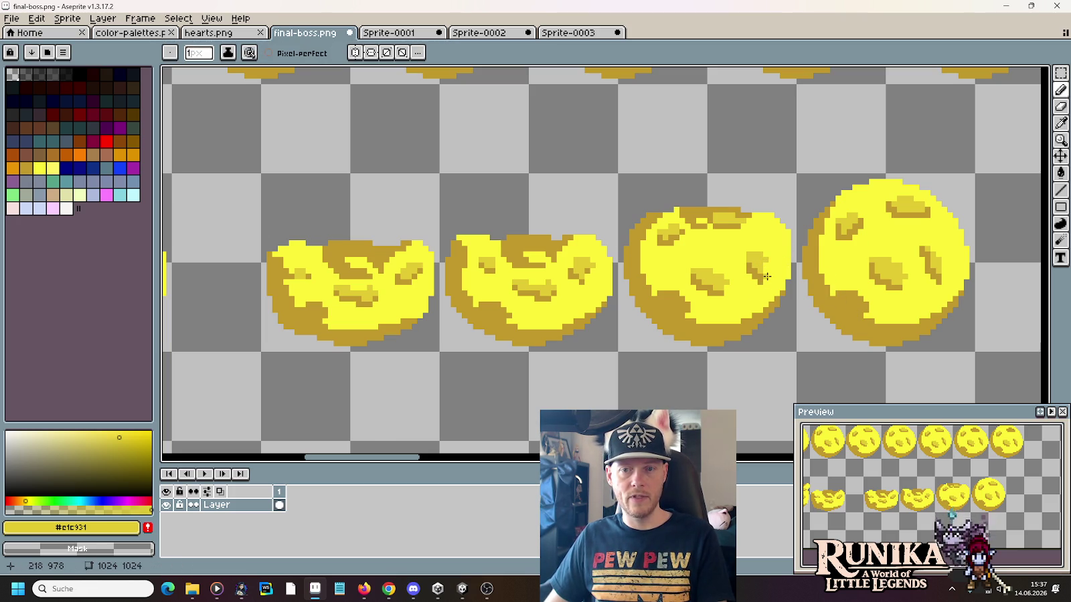
pyautogui.keyDown('alt'); pyautogui.click(763, 270); pyautogui.keyUp('alt')
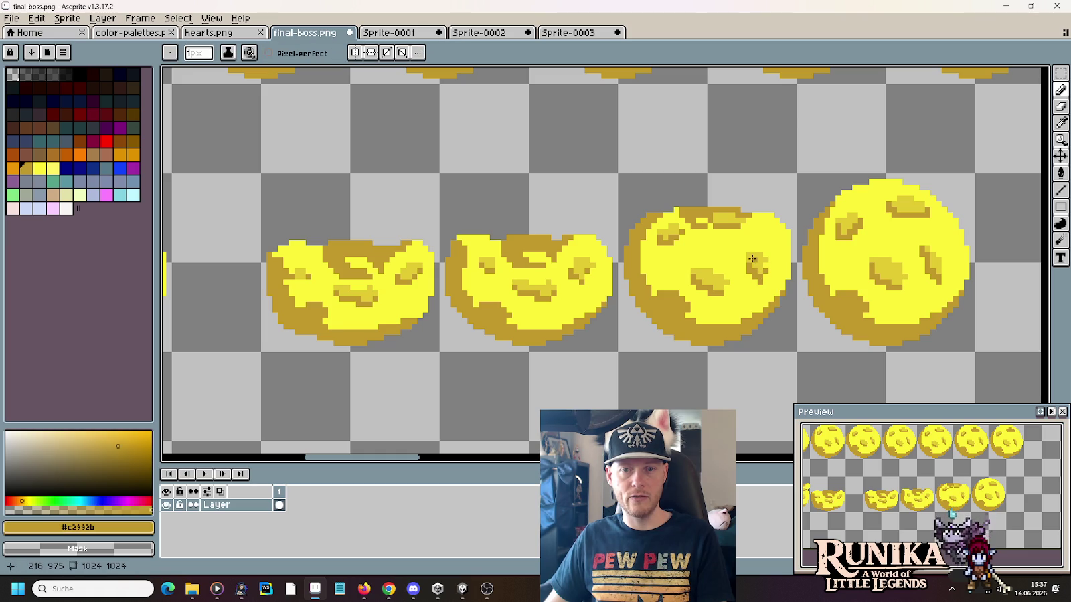
pyautogui.press('i')
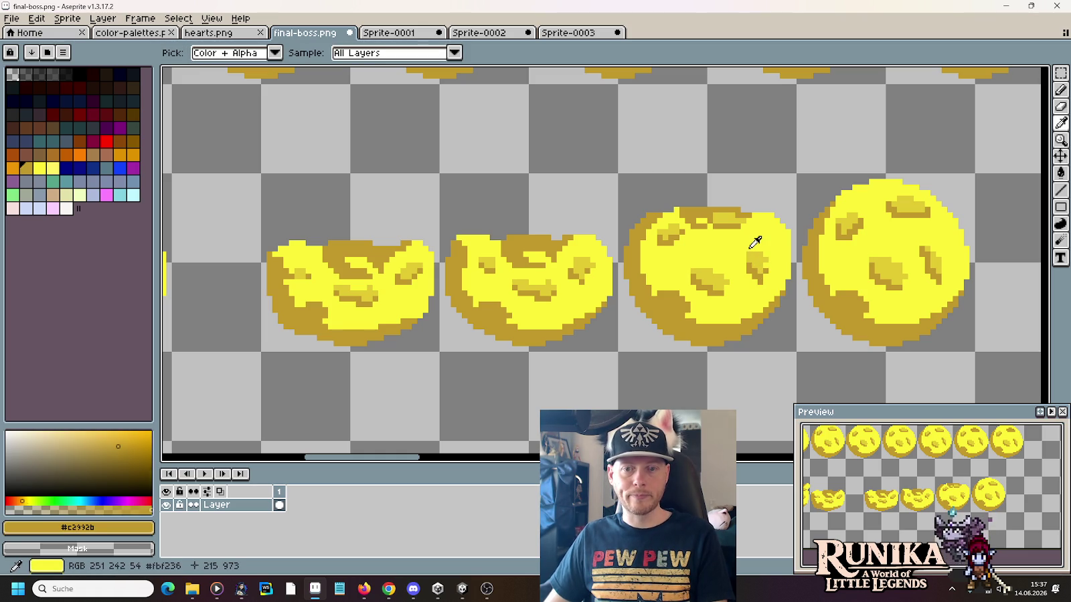
pyautogui.click(755, 244)
# Step: Select the third squashed ball and return to Sprite-0003
pyautogui.scroll(1, 754, 243)
pyautogui.scroll(-2, 752, 239)
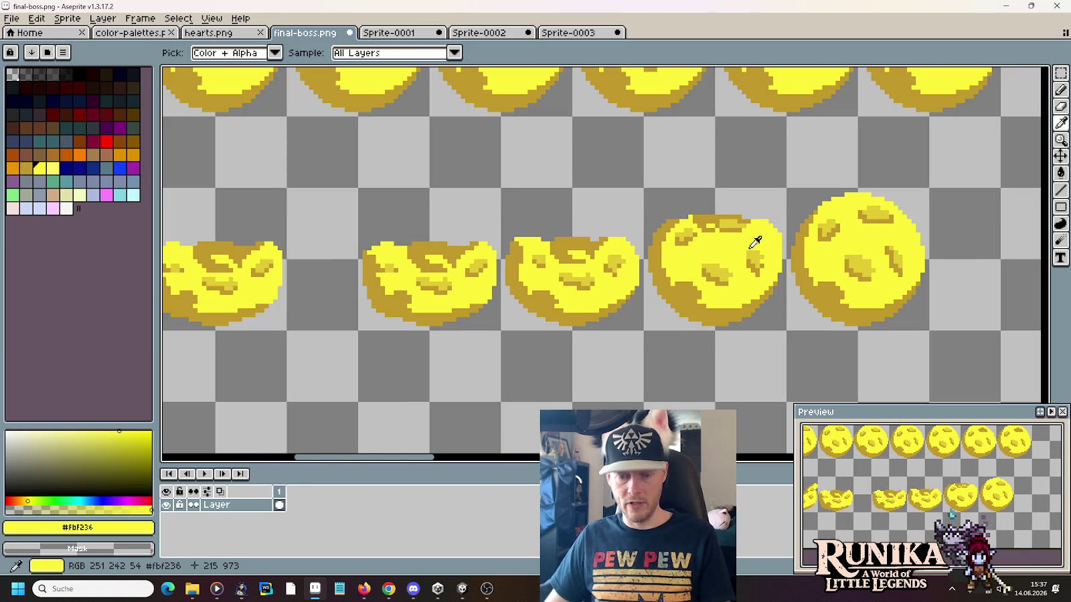
pyautogui.press('m')
pyautogui.moveTo(623, 306); pyautogui.dragTo(549, 238)
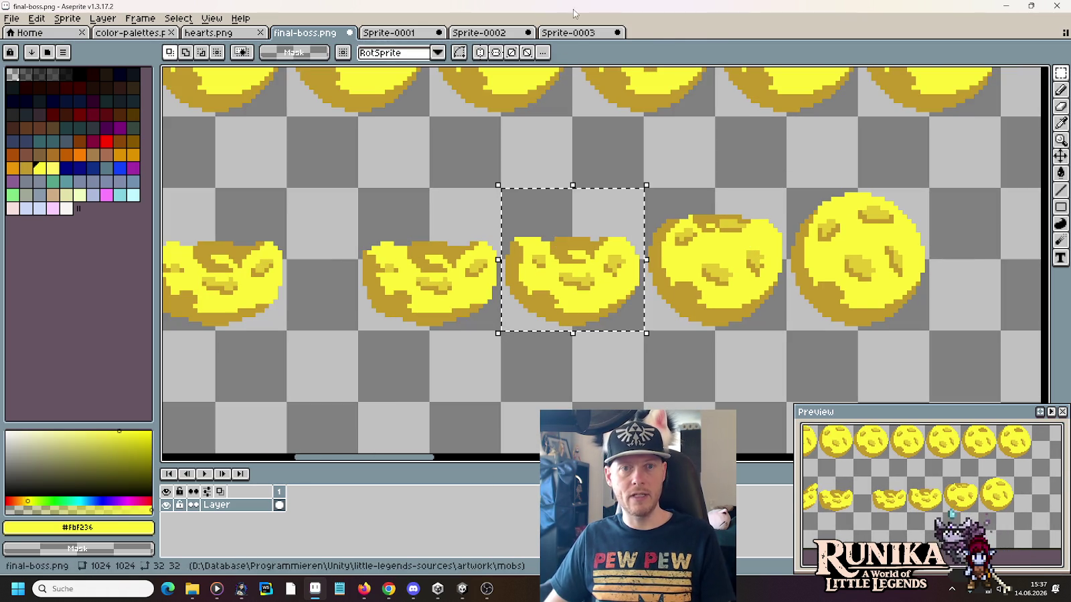
pyautogui.click(556, 32)
# Step: Fill frame 2 with the squashed ball and frame 3 with the rounder fourth ball
pyautogui.click(293, 505)
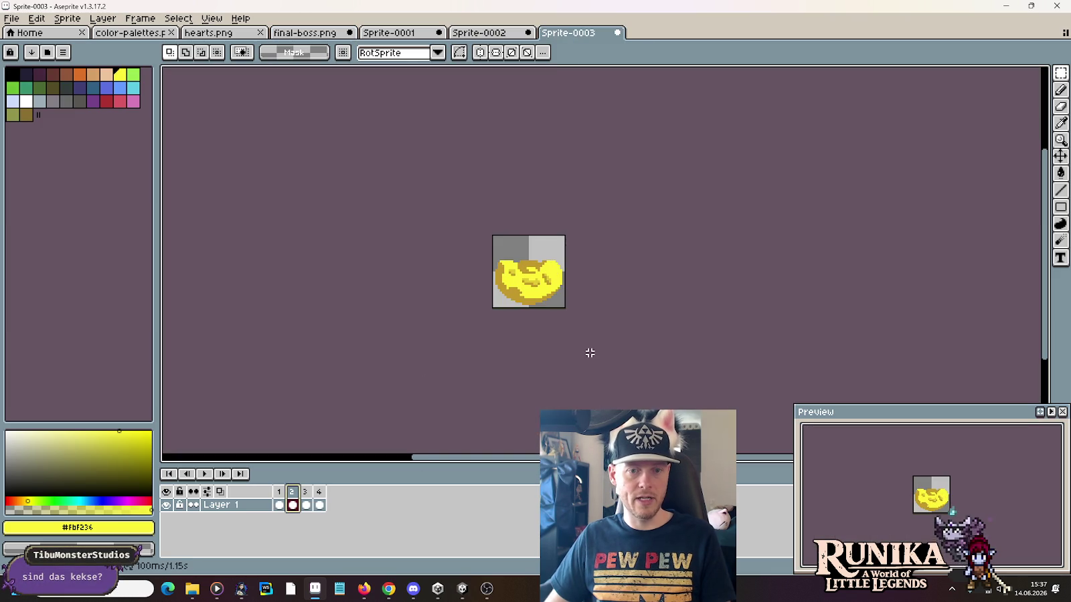
pyautogui.hotkey('ctrl', 'a')
pyautogui.click(305, 32)
pyautogui.moveTo(788, 332); pyautogui.dragTo(641, 187)
pyautogui.hotkey('ctrl', 'c')
pyautogui.click(569, 33)
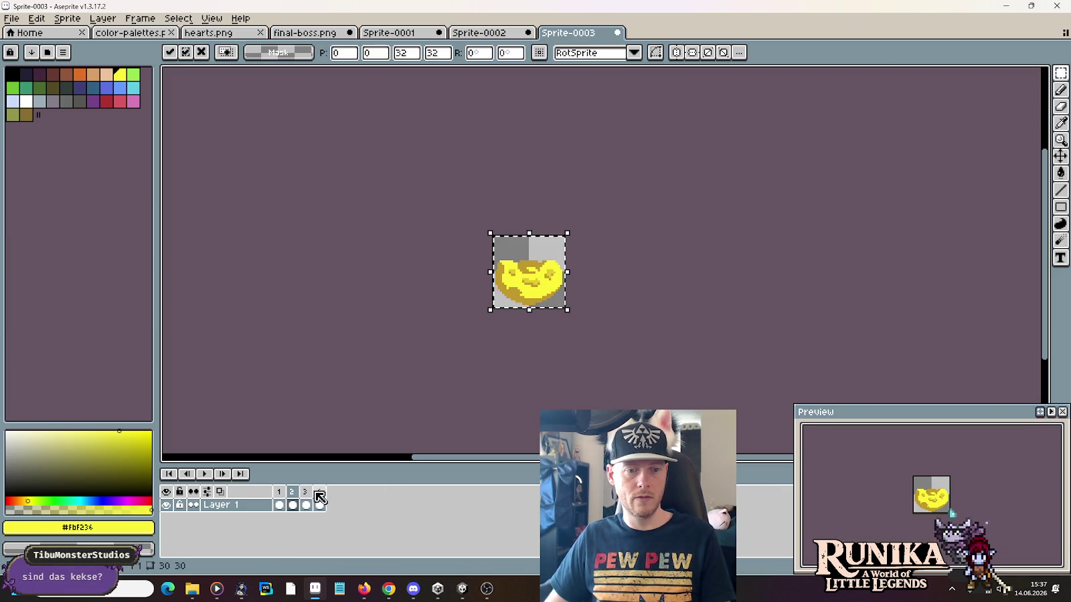
pyautogui.click(306, 505)
pyautogui.hotkey('ctrl', 'v')
pyautogui.press('Return')
# Step: Play and stop the bounce preview, then go back to final-boss.png
pyautogui.scroll(-3, 594, 384)
pyautogui.scroll(3, 593, 382)
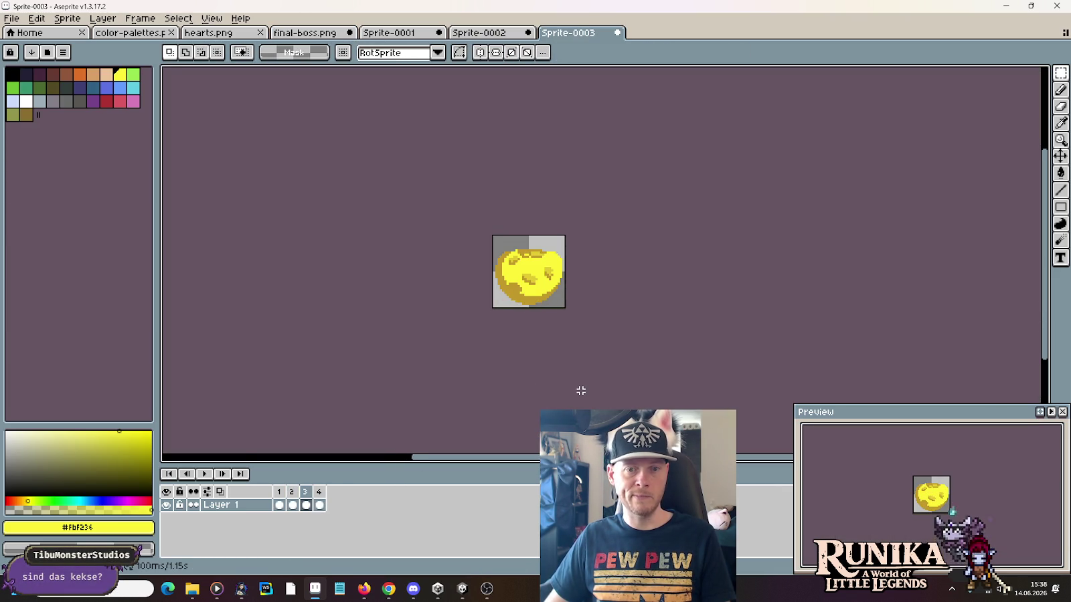
pyautogui.click(203, 475)
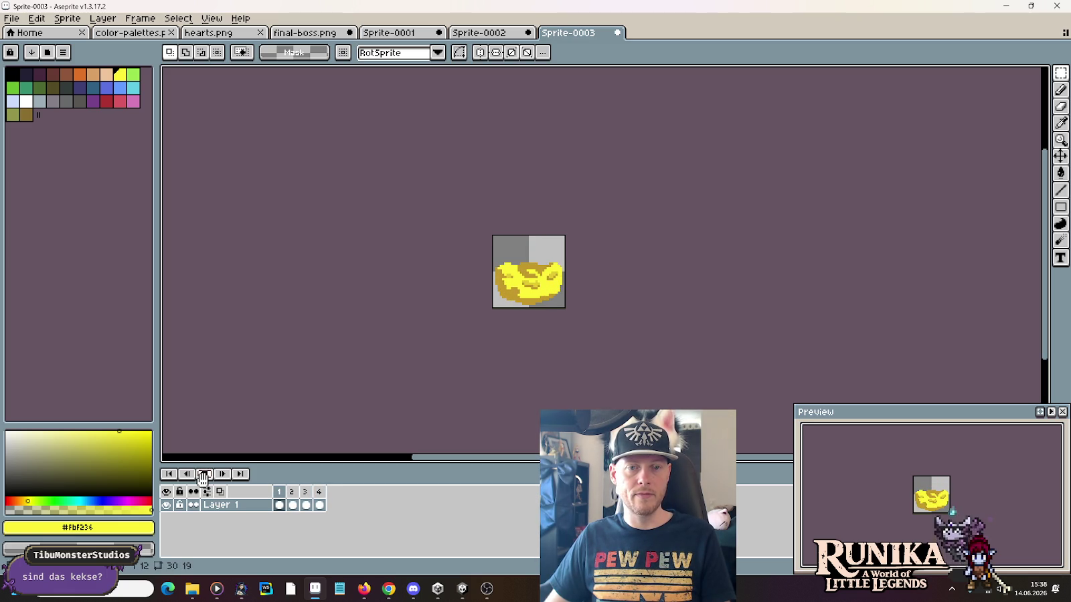
pyautogui.click(203, 475)
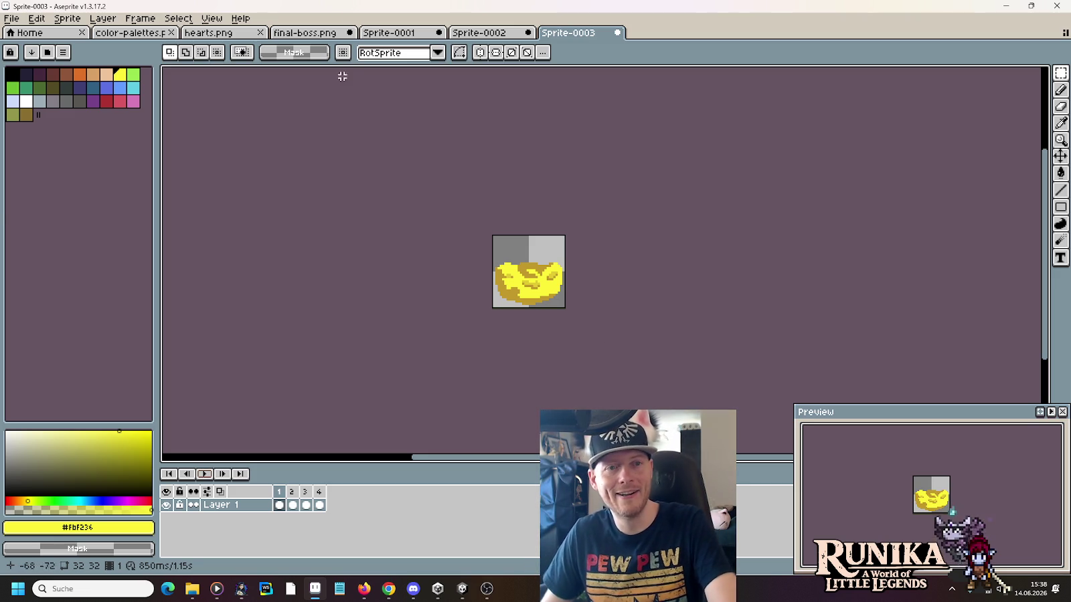
pyautogui.click(305, 32)
# Step: Pan to the tentacle plants and place a copy of the round ball above them
pyautogui.scroll(-1, 544, 210)
pyautogui.scroll(-1, 545, 210)
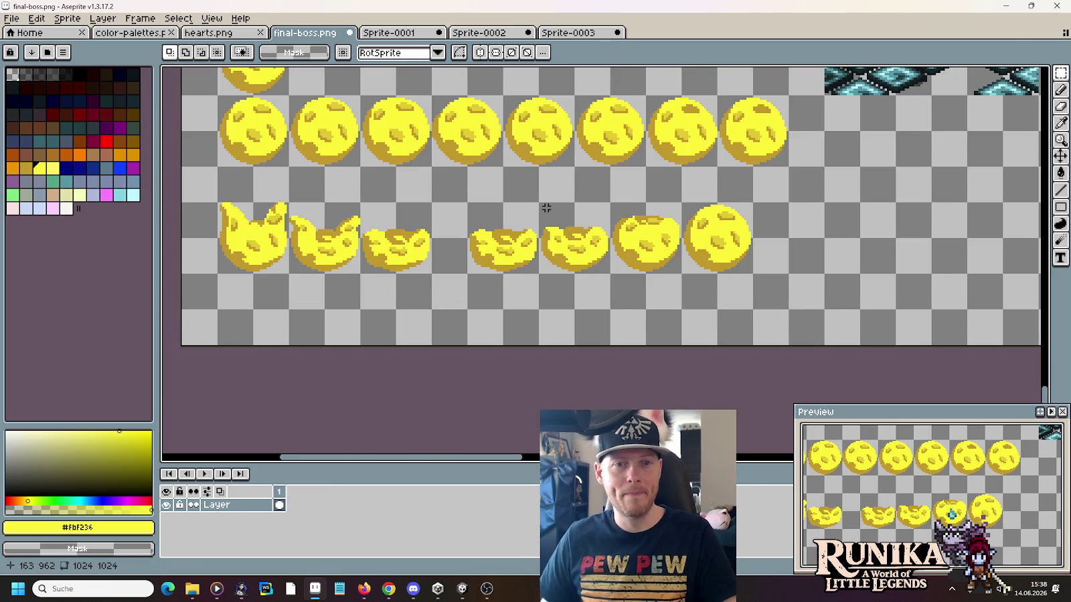
pyautogui.scroll(-1, 552, 192)
pyautogui.moveTo(552, 192); pyautogui.dragTo(587, 224)
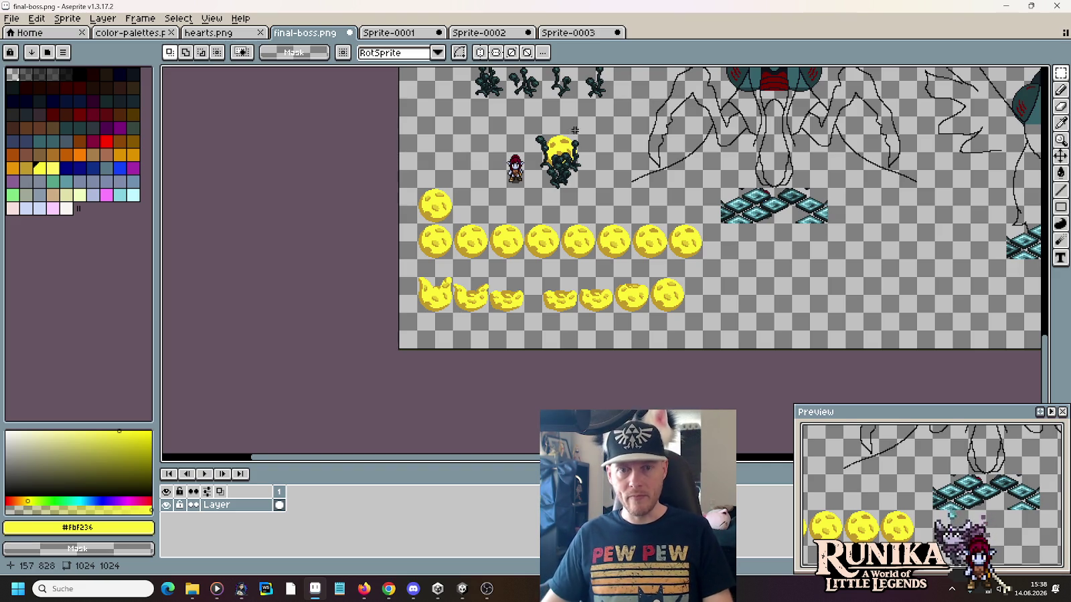
pyautogui.scroll(3, 574, 130)
pyautogui.scroll(-1, 490, 205)
pyautogui.scroll(-1, 509, 214)
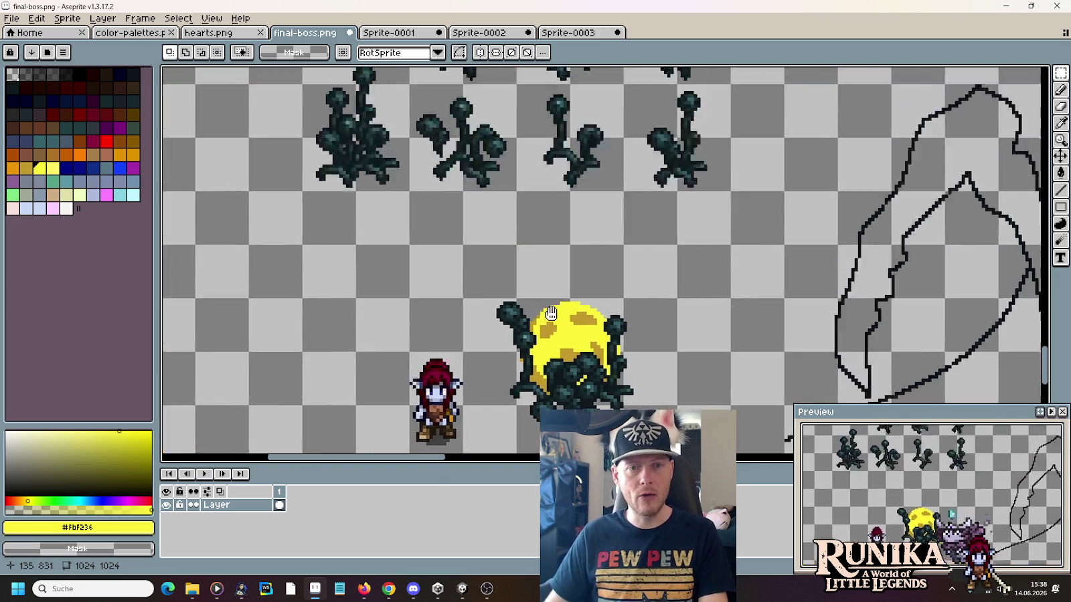
pyautogui.scroll(-1, 533, 221)
pyautogui.moveTo(561, 290)
pyautogui.mouseDown()
pyautogui.moveTo(681, 239)
pyautogui.moveTo(683, 138)
pyautogui.moveTo(682, 261)
pyautogui.mouseUp()
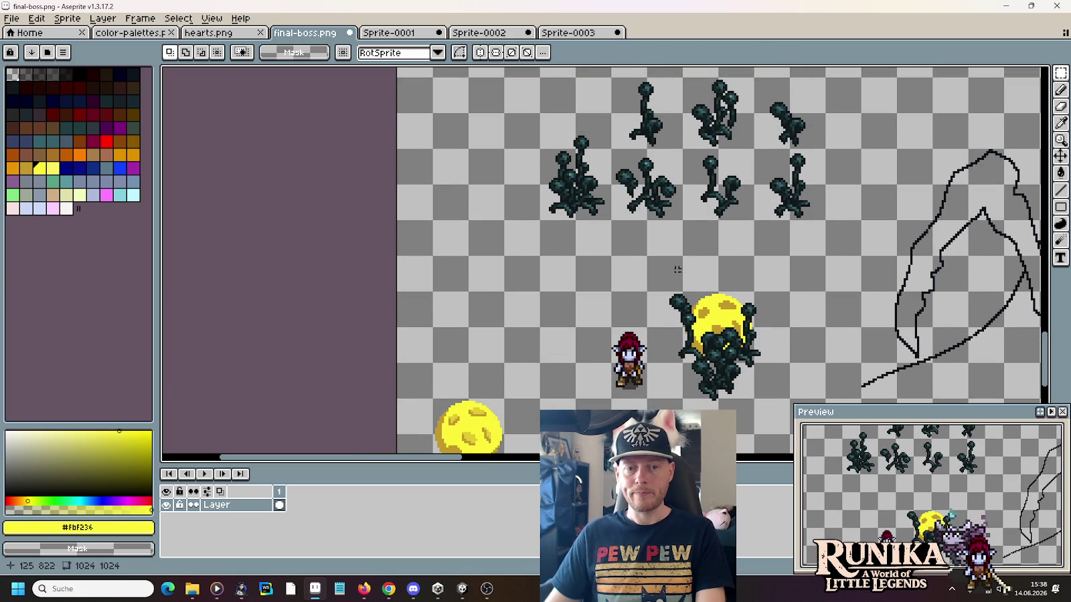
pyautogui.moveTo(614, 355); pyautogui.dragTo(640, 227)
pyautogui.moveTo(520, 320)
pyautogui.mouseDown()
pyautogui.moveTo(479, 281)
pyautogui.moveTo(571, 169)
pyautogui.moveTo(562, 320)
pyautogui.moveTo(483, 205)
pyautogui.moveTo(488, 219)
pyautogui.mouseUp()
pyautogui.press('Return')
# Step: Select the row of tentacle plant sprites and move it upward
pyautogui.moveTo(562, 160); pyautogui.dragTo(634, 269)
pyautogui.moveTo(606, 228); pyautogui.dragTo(546, 332)
pyautogui.moveTo(821, 370)
pyautogui.mouseDown()
pyautogui.moveTo(539, 251)
pyautogui.moveTo(503, 249)
pyautogui.mouseUp()
pyautogui.moveTo(555, 374)
pyautogui.mouseDown()
pyautogui.moveTo(555, 266)
pyautogui.moveTo(503, 158)
pyautogui.mouseUp()
pyautogui.hotkey('ctrl', 'd')
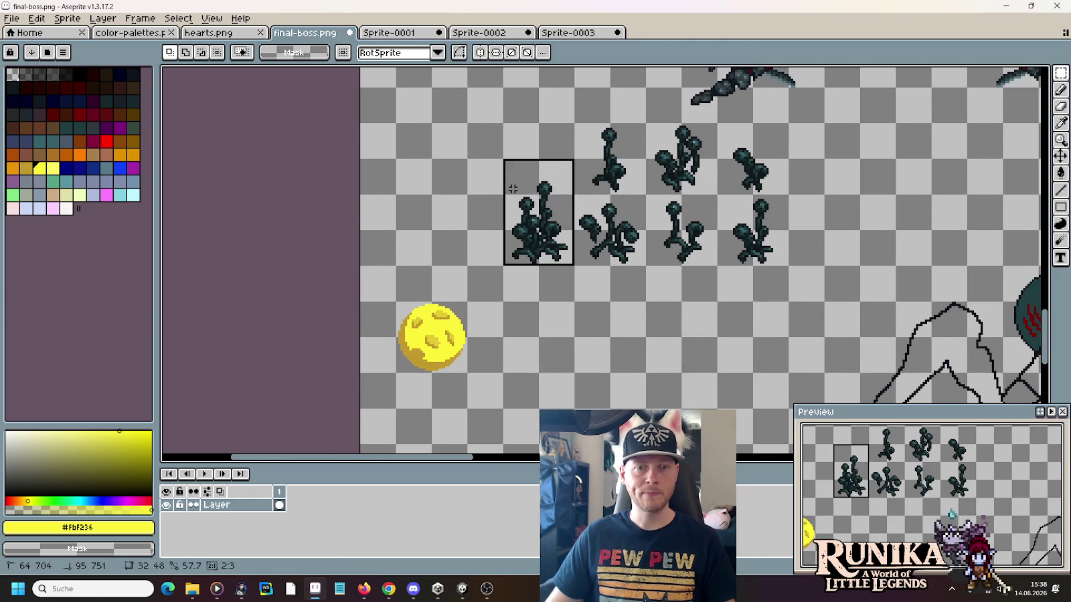
# Step: Duplicate the left tentacle plant below and set the round yellow ball on top
pyautogui.scroll(-3, 556, 201)
pyautogui.moveTo(546, 187); pyautogui.dragTo(545, 334)
pyautogui.hotkey('ctrl', 'd')
pyautogui.moveTo(408, 172); pyautogui.dragTo(486, 285)
pyautogui.moveTo(472, 243)
pyautogui.mouseDown()
pyautogui.moveTo(533, 248)
pyautogui.moveTo(557, 267)
pyautogui.mouseUp()
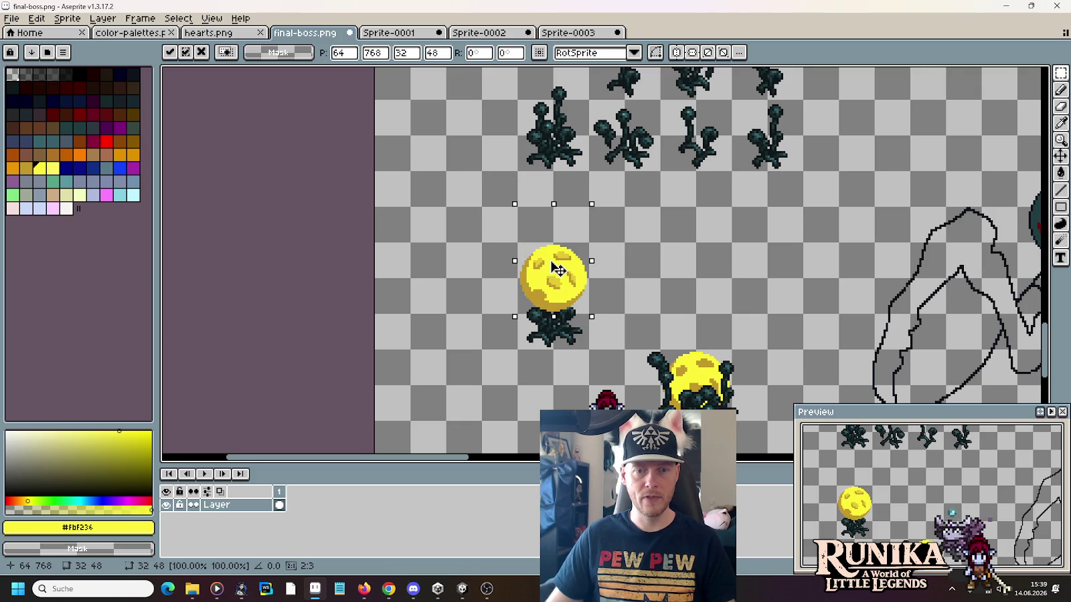
pyautogui.click(639, 275)
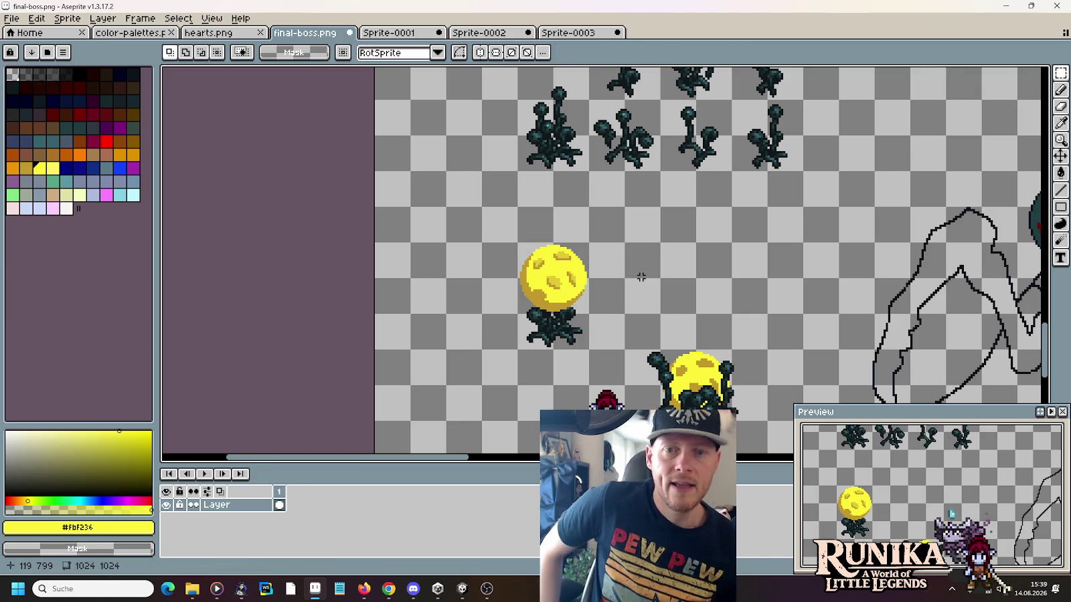
# Step: Copy another tentacle plant in beside the yellow ball
pyautogui.scroll(2, 560, 242)
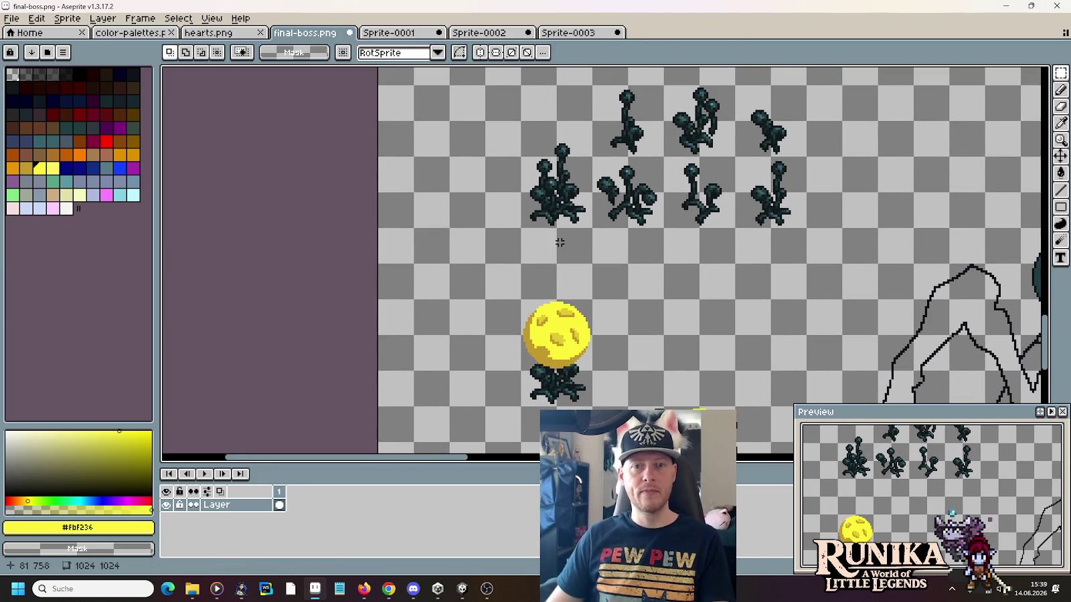
pyautogui.moveTo(741, 101)
pyautogui.mouseDown()
pyautogui.moveTo(817, 155)
pyautogui.moveTo(559, 372)
pyautogui.moveTo(701, 322)
pyautogui.mouseUp()
pyautogui.click(790, 351)
# Step: Erase the plant's lower-left branch and pick the plant's dark teal colour
pyautogui.scroll(4, 679, 369)
pyautogui.scroll(-1, 678, 302)
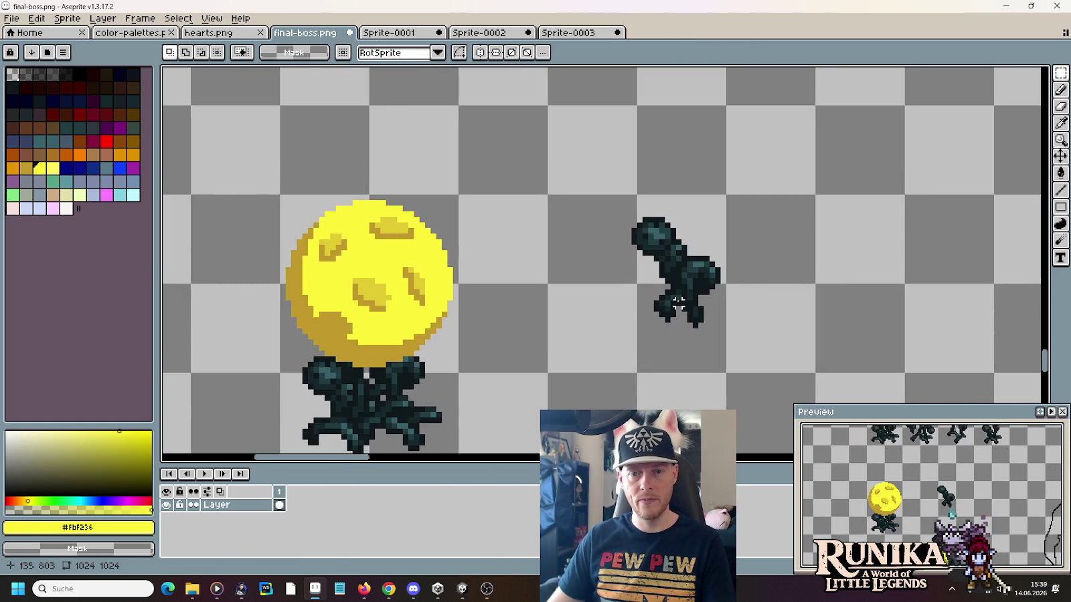
pyautogui.scroll(3, 677, 302)
pyautogui.moveTo(669, 286); pyautogui.dragTo(637, 341)
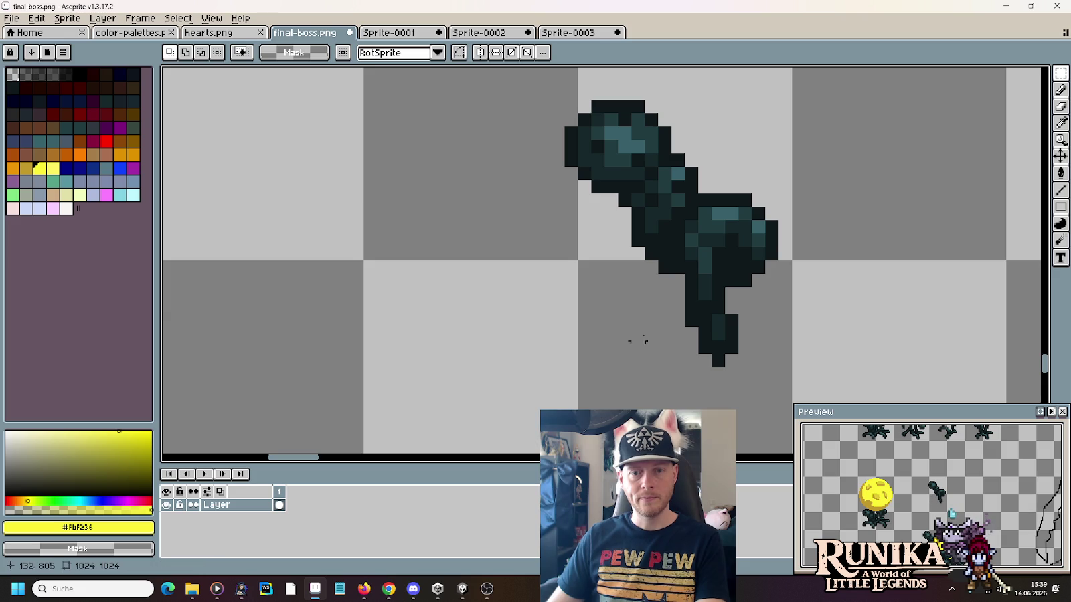
pyautogui.press('b')
pyautogui.keyDown('alt'); pyautogui.click(680, 275); pyautogui.keyUp('alt')
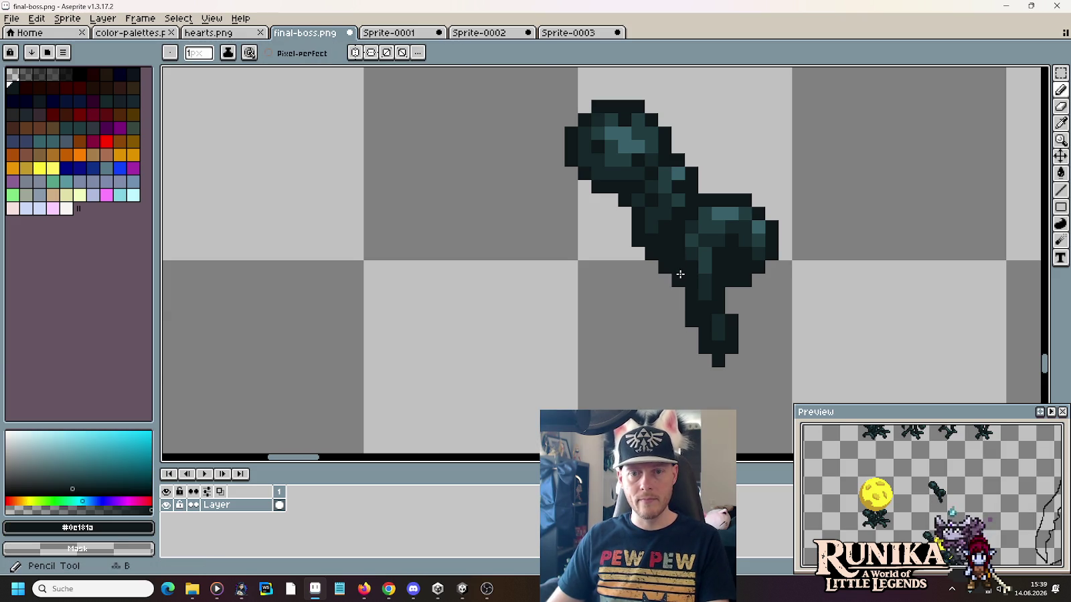
pyautogui.scroll(-3, 681, 274)
# Step: Select the remaining tentacle piece and try moving it onto the ball, then cancel
pyautogui.press('m')
pyautogui.moveTo(641, 184); pyautogui.dragTo(765, 318)
pyautogui.moveTo(760, 278)
pyautogui.mouseDown()
pyautogui.moveTo(701, 278)
pyautogui.moveTo(446, 330)
pyautogui.moveTo(709, 309)
pyautogui.mouseUp()
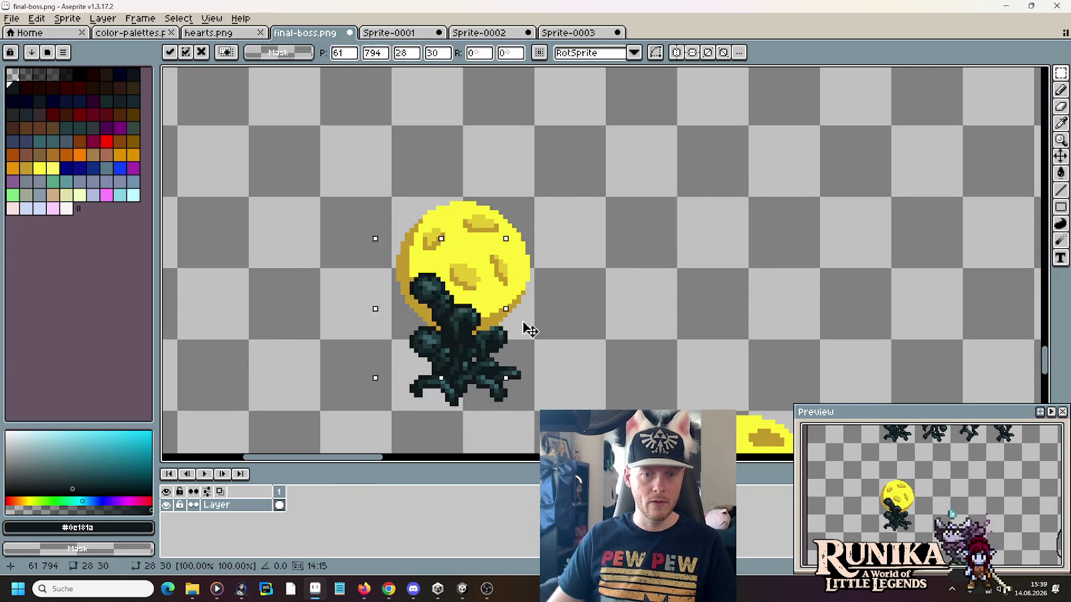
pyautogui.hotkey('ctrl', 'd')
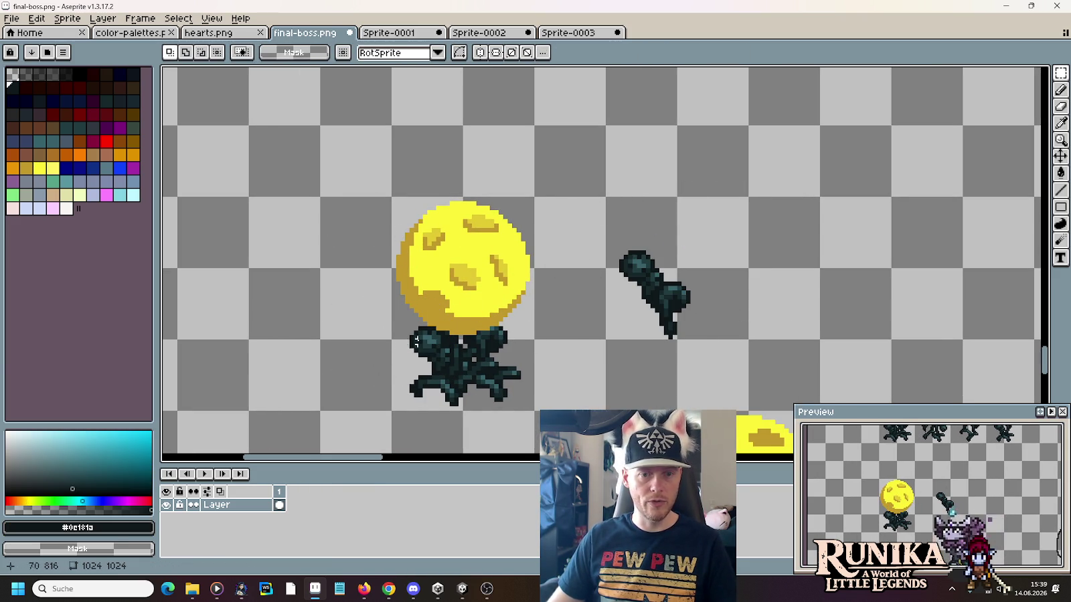
pyautogui.scroll(3, 669, 335)
pyautogui.scroll(-3, 547, 330)
pyautogui.scroll(1, 574, 333)
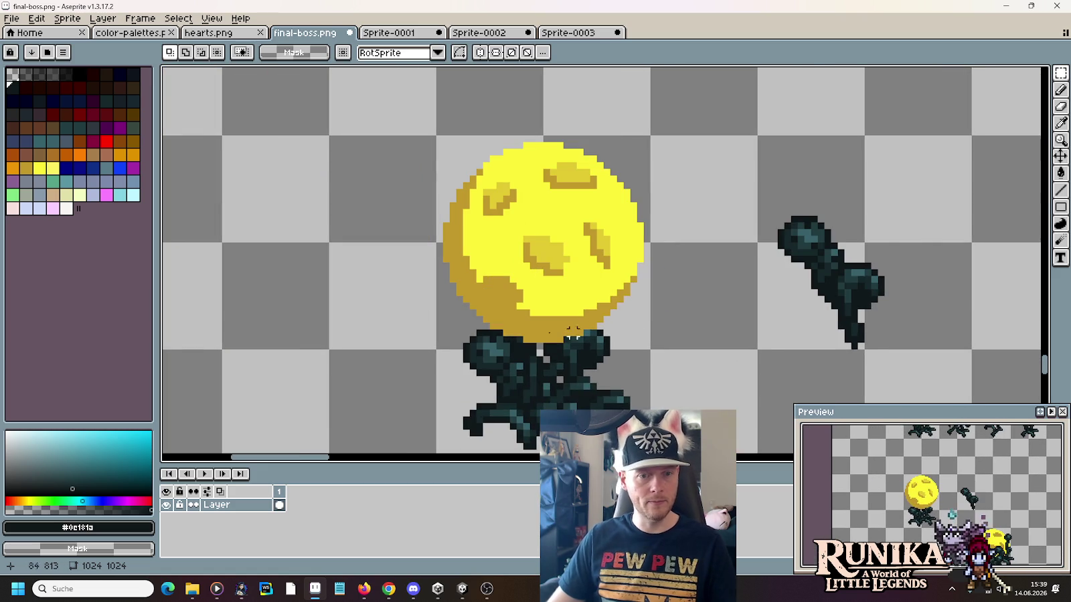
# Step: Split off the tentacle tip and wrap the large branch around the ball's left side
pyautogui.moveTo(459, 333)
pyautogui.mouseDown()
pyautogui.moveTo(502, 384)
pyautogui.moveTo(1001, 289)
pyautogui.mouseUp()
pyautogui.moveTo(765, 188); pyautogui.dragTo(899, 371)
pyautogui.moveTo(870, 252)
pyautogui.mouseDown()
pyautogui.moveTo(514, 256)
pyautogui.moveTo(502, 291)
pyautogui.moveTo(920, 239)
pyautogui.moveTo(873, 255)
pyautogui.mouseUp()
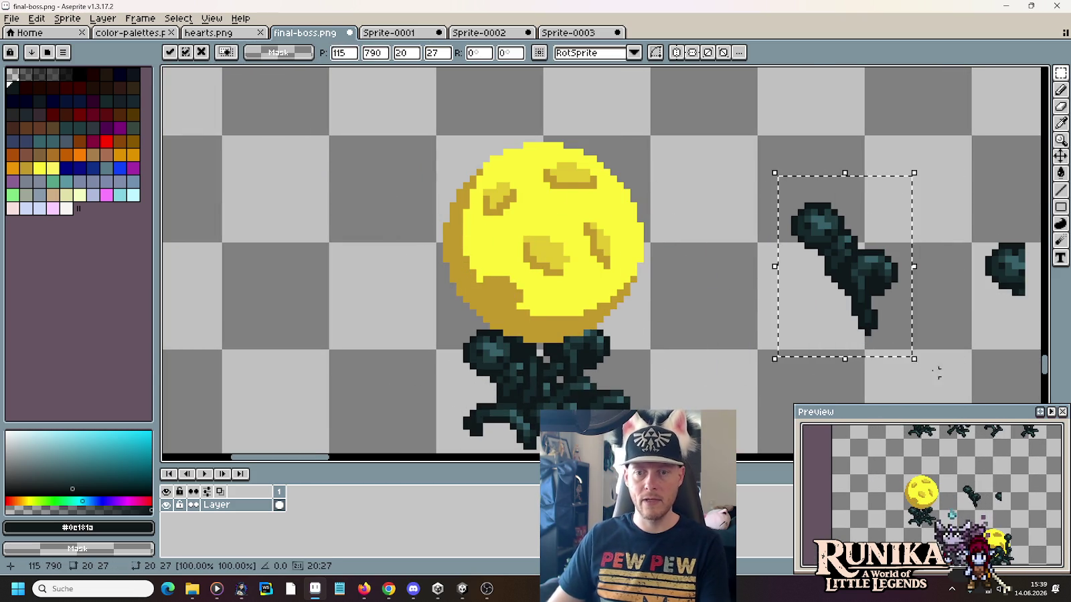
pyautogui.moveTo(930, 373); pyautogui.dragTo(820, 307)
pyautogui.moveTo(769, 175); pyautogui.dragTo(928, 310)
pyautogui.moveTo(891, 222)
pyautogui.mouseDown()
pyautogui.moveTo(454, 287)
pyautogui.moveTo(509, 274)
pyautogui.mouseUp()
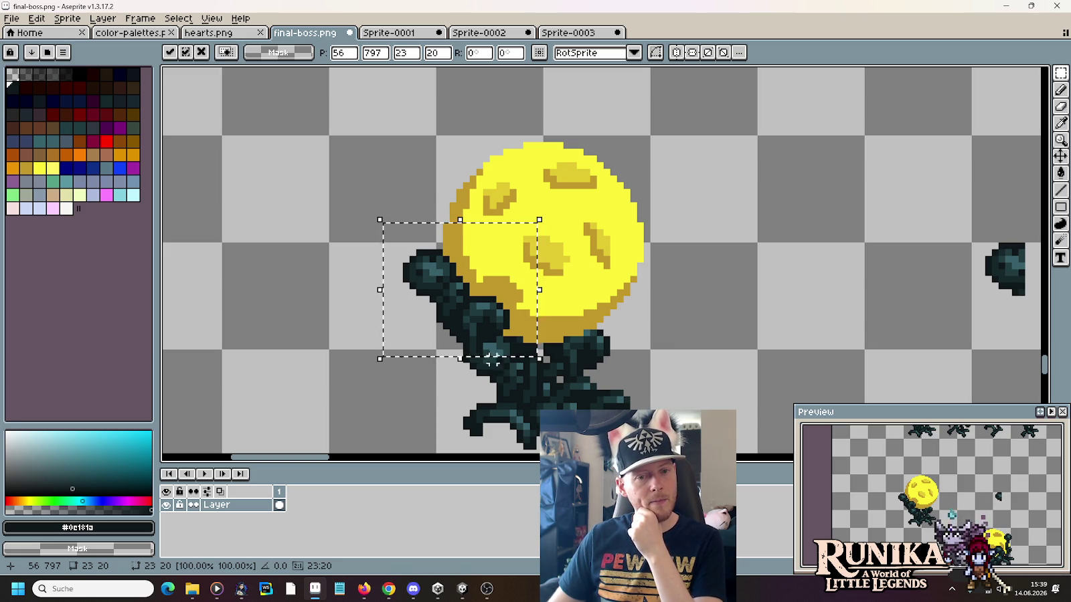
# Step: Move the small tentacle tip onto the plant below and drop it
pyautogui.moveTo(967, 239); pyautogui.dragTo(1040, 352)
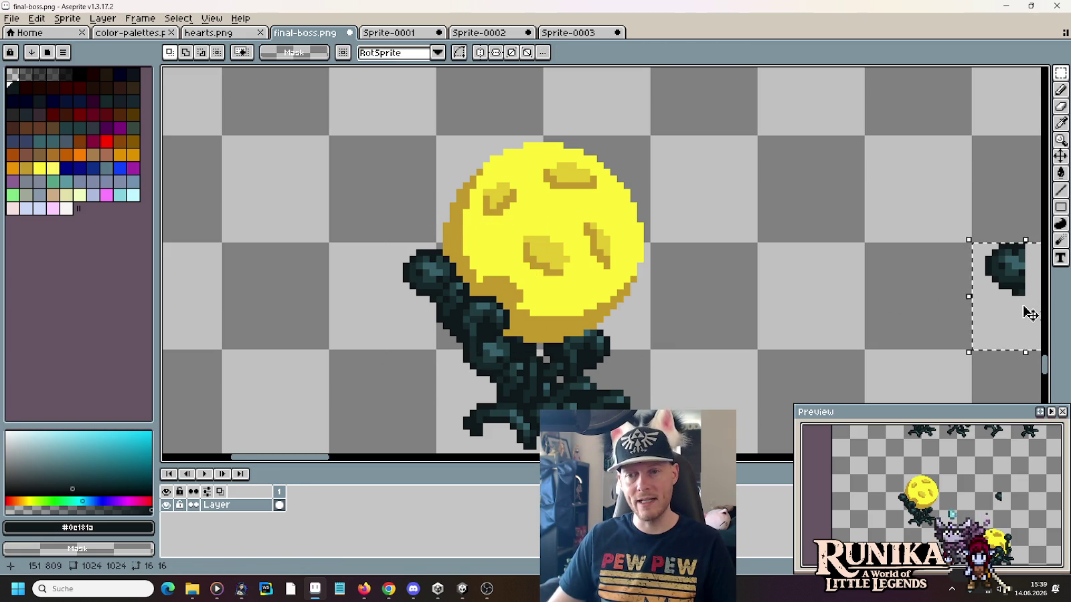
pyautogui.moveTo(1022, 311)
pyautogui.mouseDown()
pyautogui.moveTo(525, 378)
pyautogui.moveTo(487, 396)
pyautogui.moveTo(513, 373)
pyautogui.moveTo(546, 405)
pyautogui.moveTo(509, 402)
pyautogui.mouseUp()
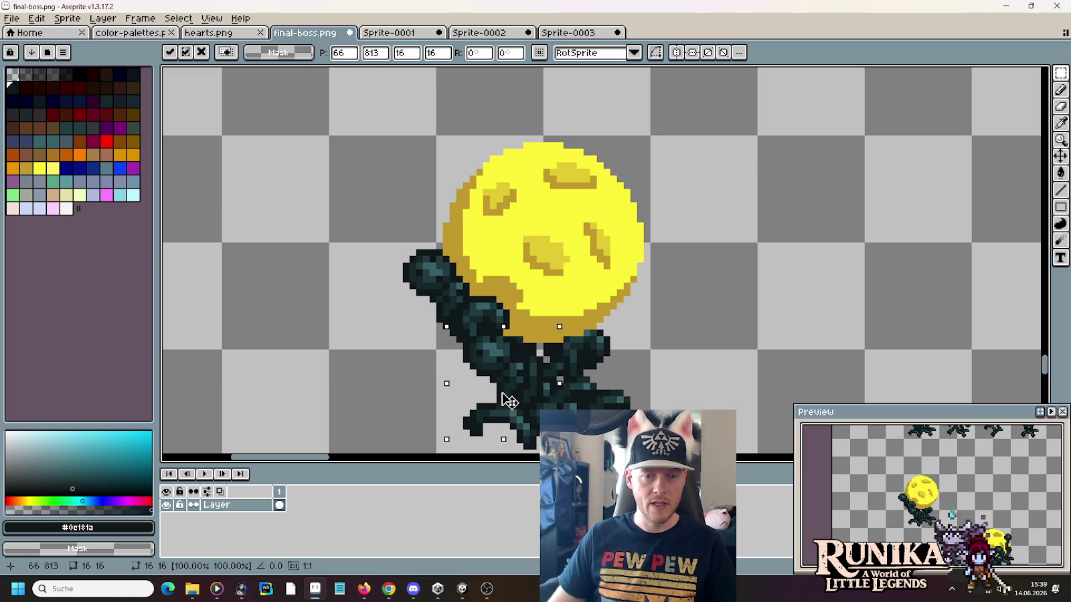
pyautogui.hotkey('ctrl', 'd')
# Step: Select a small tentacle from the plant rows, then delete the floating piece
pyautogui.scroll(-2, 602, 301)
pyautogui.scroll(1, 650, 312)
pyautogui.scroll(-1, 650, 312)
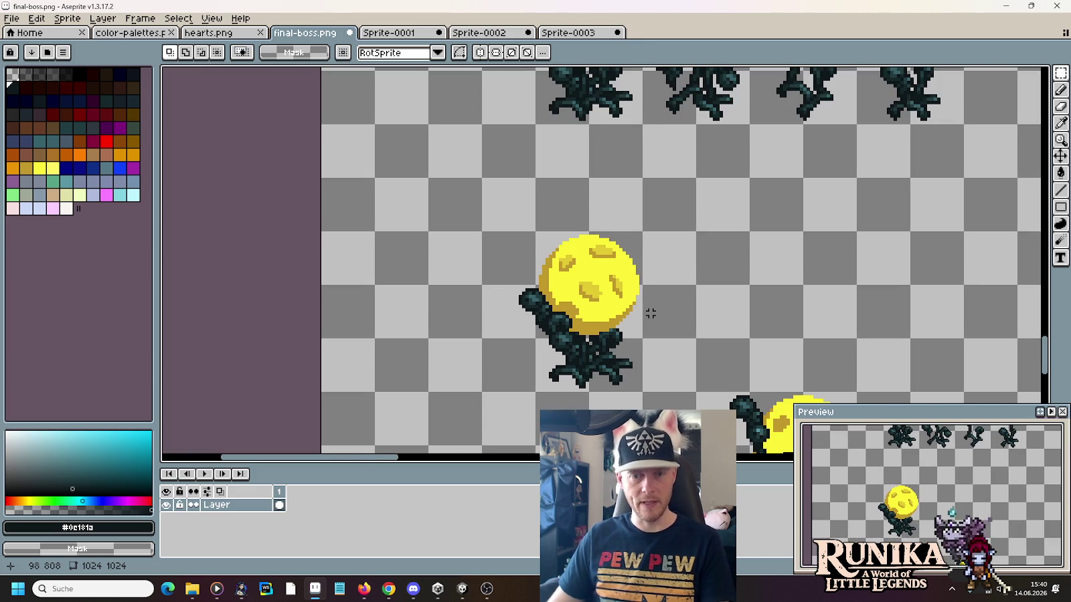
pyautogui.scroll(5, 650, 312)
pyautogui.moveTo(653, 234)
pyautogui.mouseDown()
pyautogui.moveTo(590, 306)
pyautogui.moveTo(565, 206)
pyautogui.mouseUp()
pyautogui.scroll(-1, 633, 263)
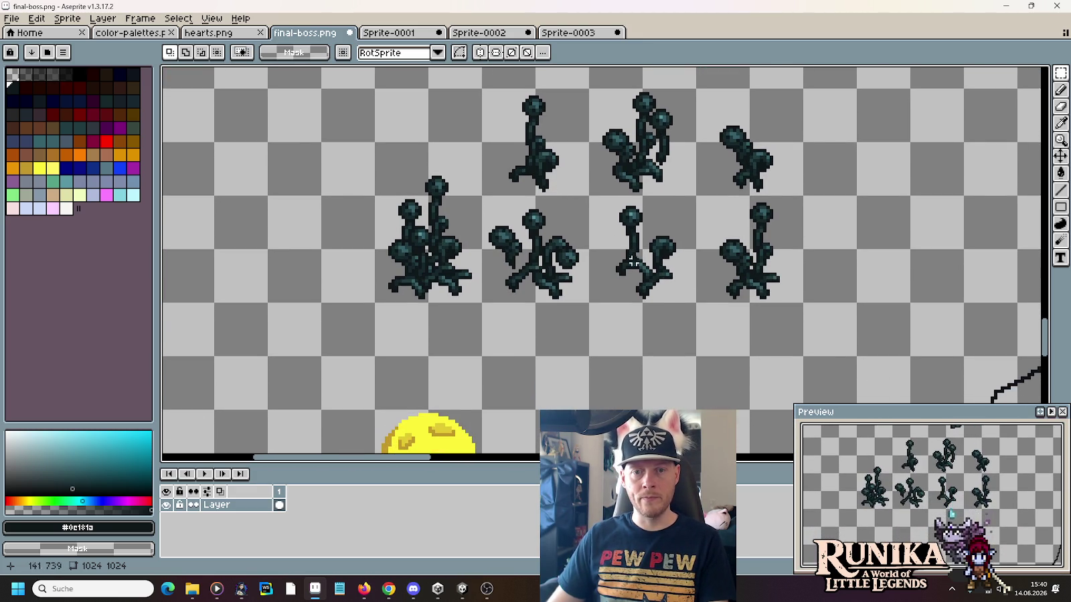
pyautogui.moveTo(717, 231)
pyautogui.mouseDown()
pyautogui.moveTo(747, 317)
pyautogui.moveTo(596, 401)
pyautogui.mouseUp()
pyautogui.scroll(1, 635, 403)
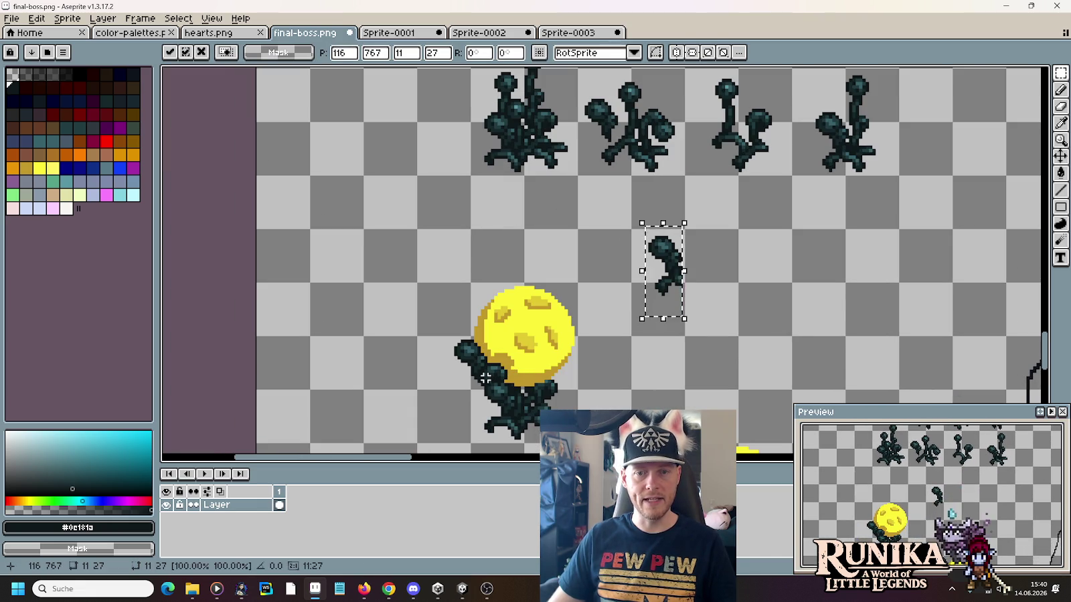
pyautogui.scroll(3, 642, 268)
pyautogui.scroll(3, 795, 152)
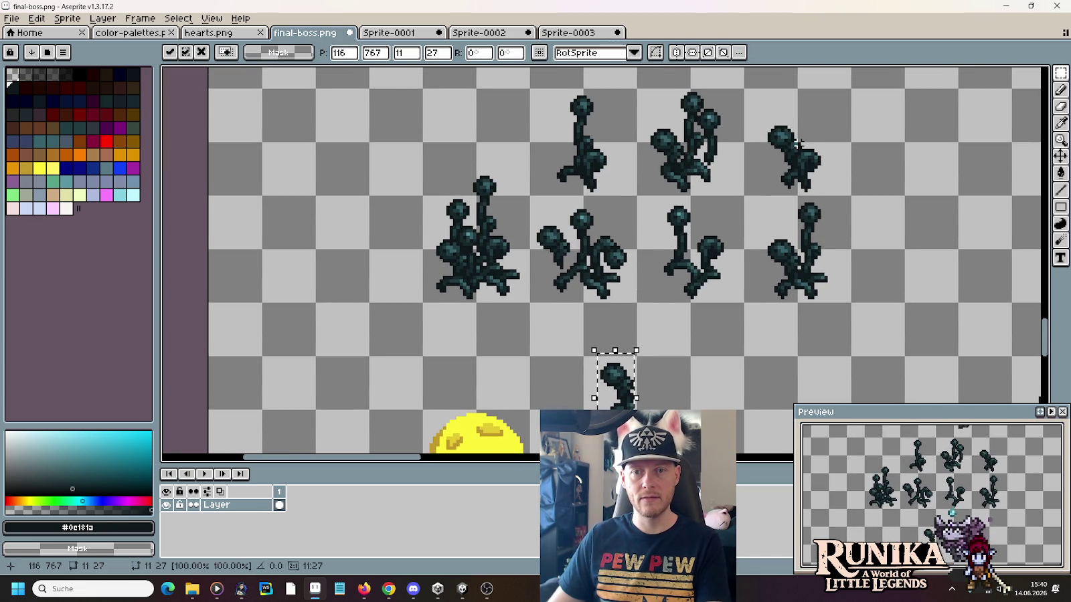
pyautogui.moveTo(728, 277)
pyautogui.mouseDown()
pyautogui.moveTo(751, 201)
pyautogui.moveTo(727, 267)
pyautogui.mouseUp()
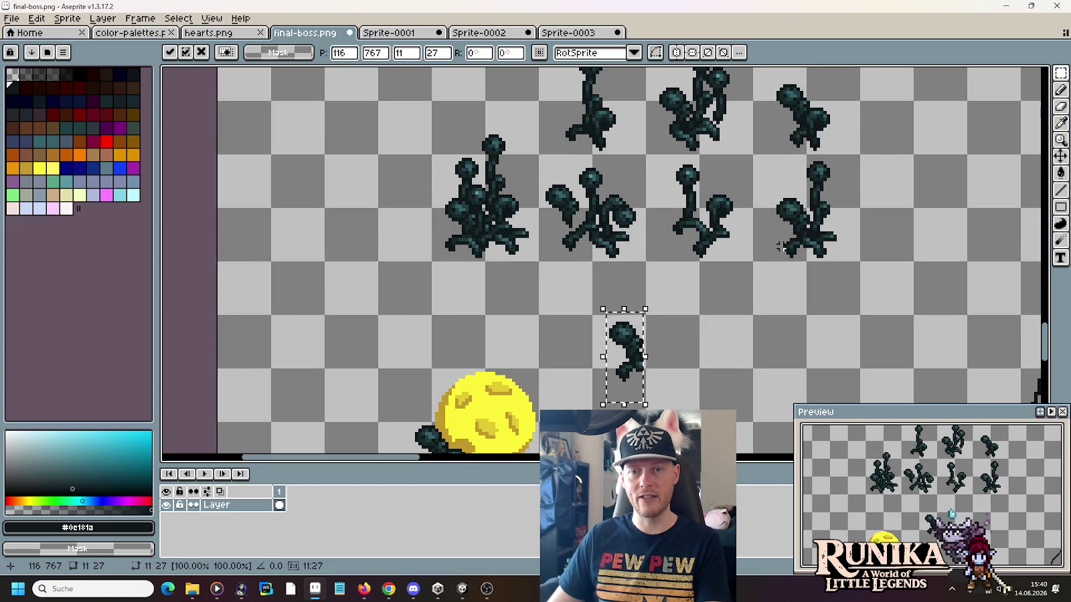
pyautogui.press('Delete')
# Step: Nudge the plant beneath the moon ball one pixel right and down
pyautogui.moveTo(639, 182); pyautogui.dragTo(597, 276)
pyautogui.moveTo(646, 182)
pyautogui.mouseDown()
pyautogui.moveTo(596, 277)
pyautogui.moveTo(512, 355)
pyautogui.mouseUp()
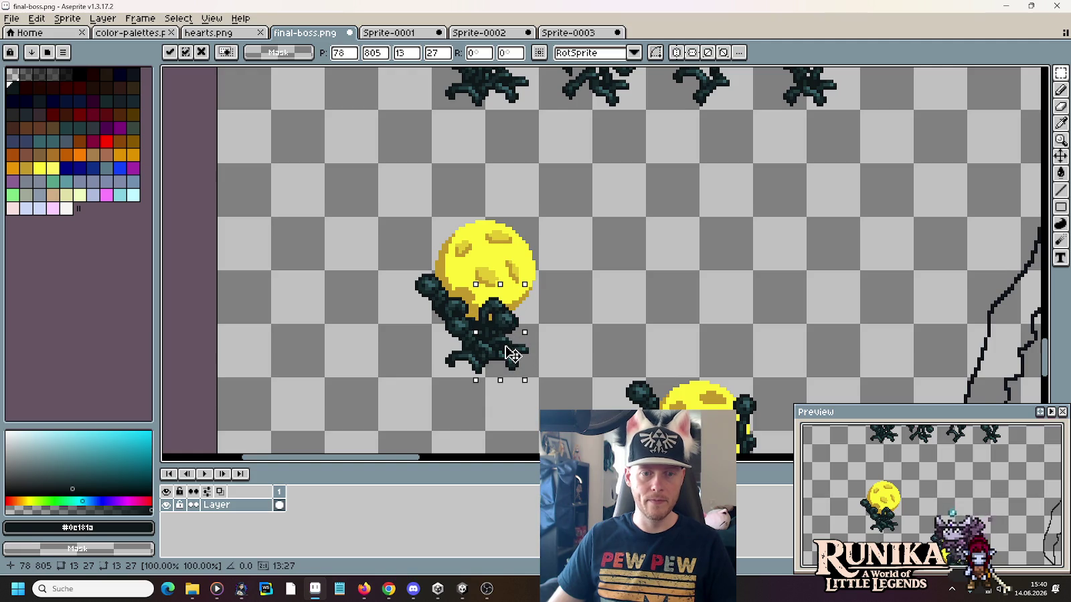
pyautogui.moveTo(512, 355); pyautogui.dragTo(516, 357)
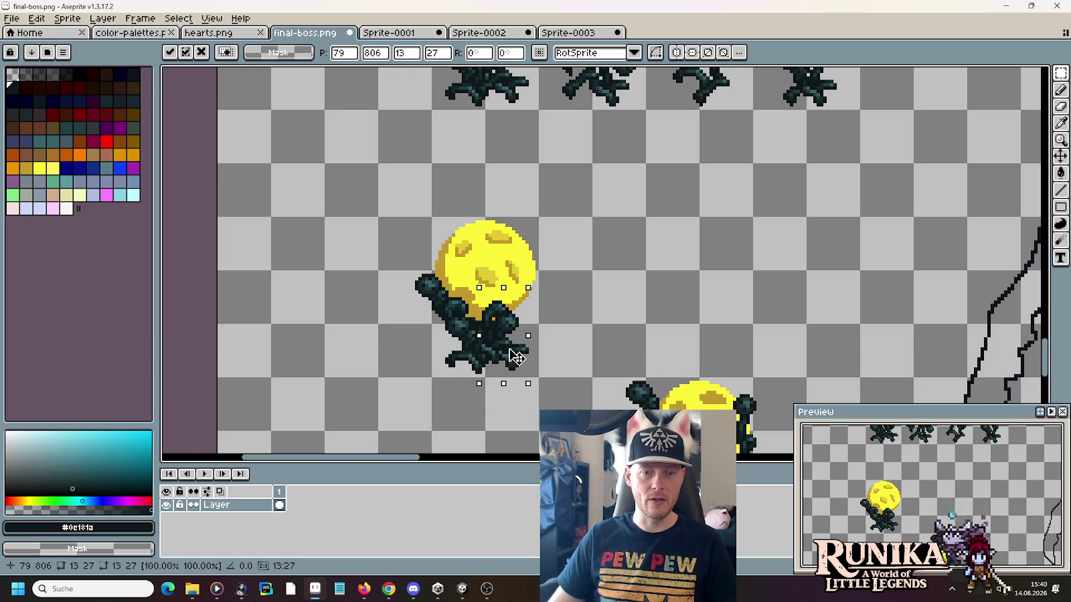
pyautogui.press('Return')
# Step: Switch to the colour picker and bring the ball sprites into view
pyautogui.scroll(2, 516, 356)
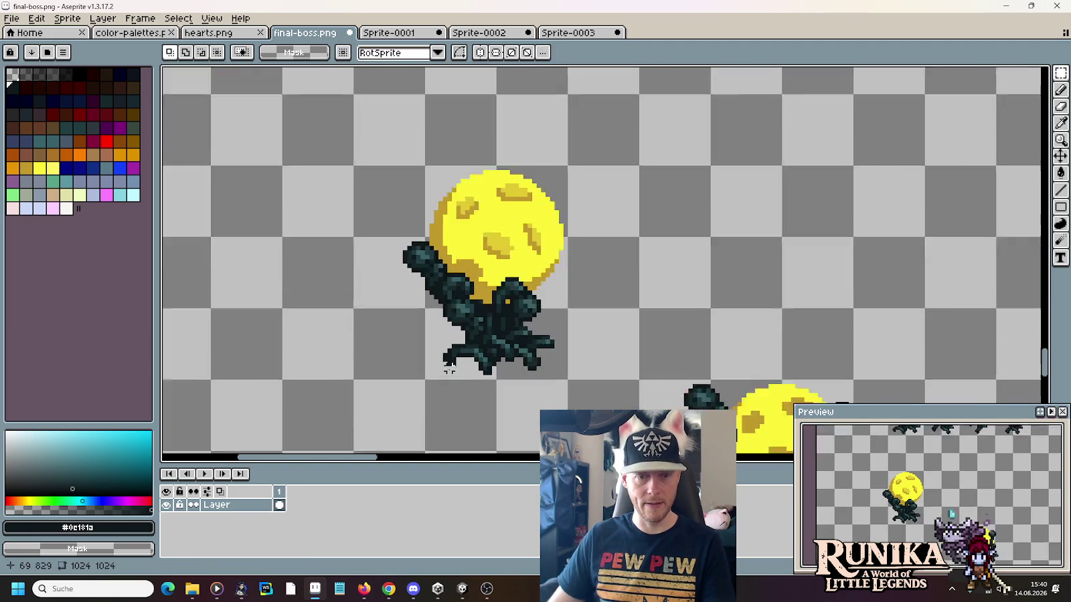
pyautogui.scroll(2, 522, 328)
pyautogui.press('i')
pyautogui.scroll(3, 528, 299)
pyautogui.scroll(-3, 527, 299)
pyautogui.scroll(-1, 527, 300)
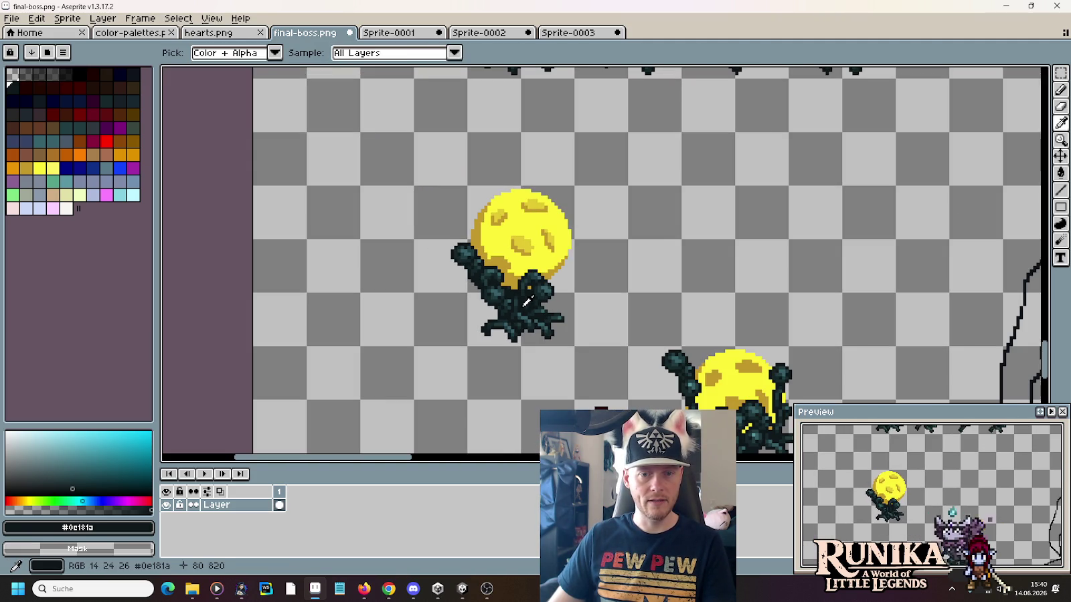
pyautogui.moveTo(607, 212)
pyautogui.mouseDown()
pyautogui.moveTo(564, 259)
pyautogui.moveTo(572, 317)
pyautogui.mouseUp()
pyautogui.scroll(1, 576, 225)
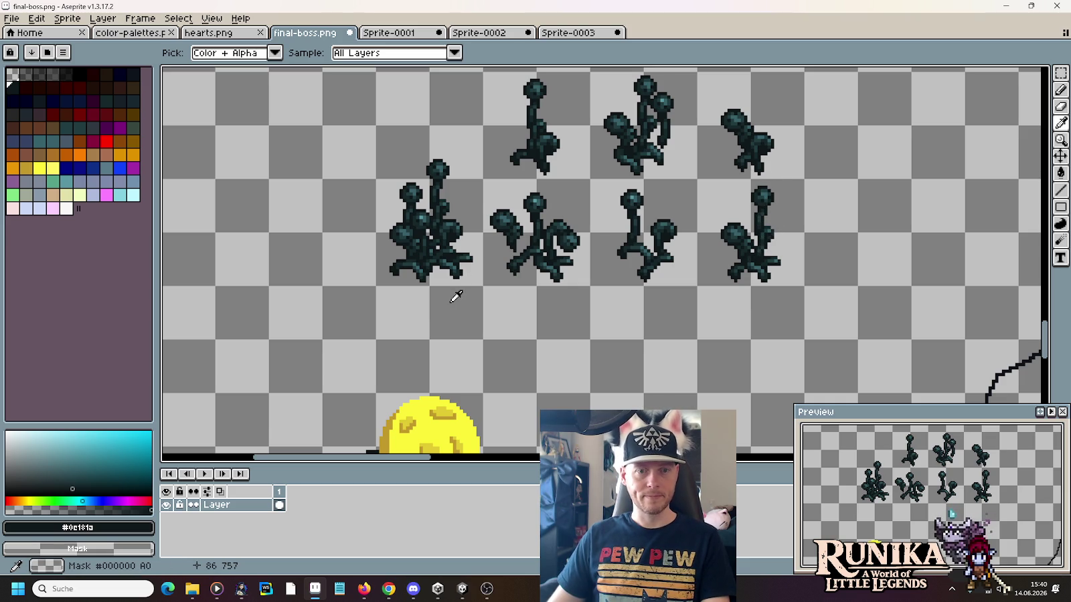
# Step: Marquee-select a small tentacle piece from a plant for pixel editing
pyautogui.moveTo(456, 296); pyautogui.dragTo(538, 217)
pyautogui.press('m')
pyautogui.moveTo(553, 137)
pyautogui.mouseDown()
pyautogui.moveTo(514, 206)
pyautogui.moveTo(669, 312)
pyautogui.mouseUp()
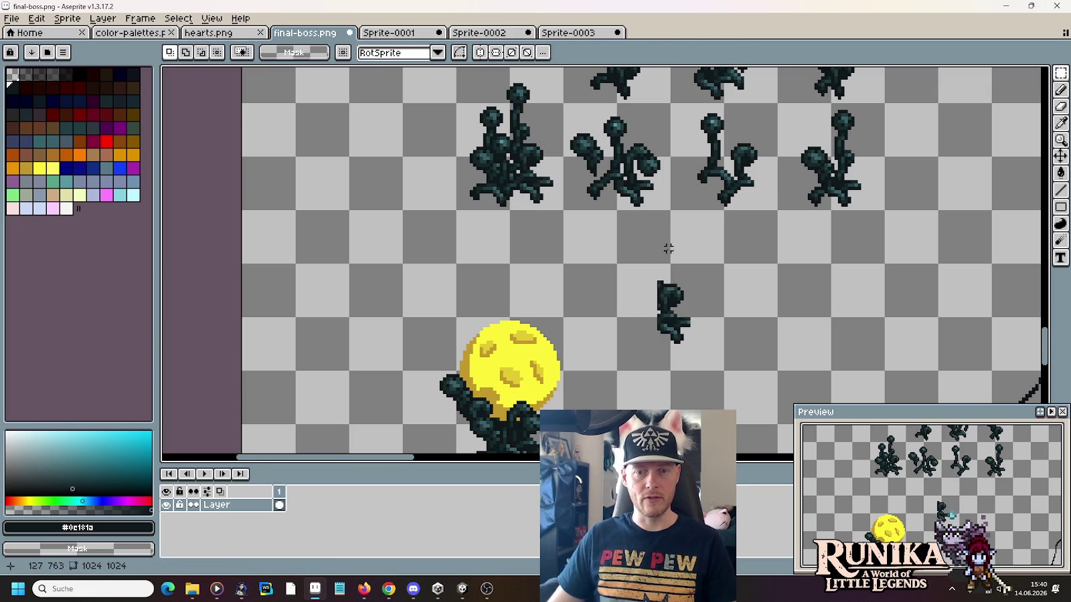
pyautogui.scroll(3, 679, 263)
pyautogui.press('e')
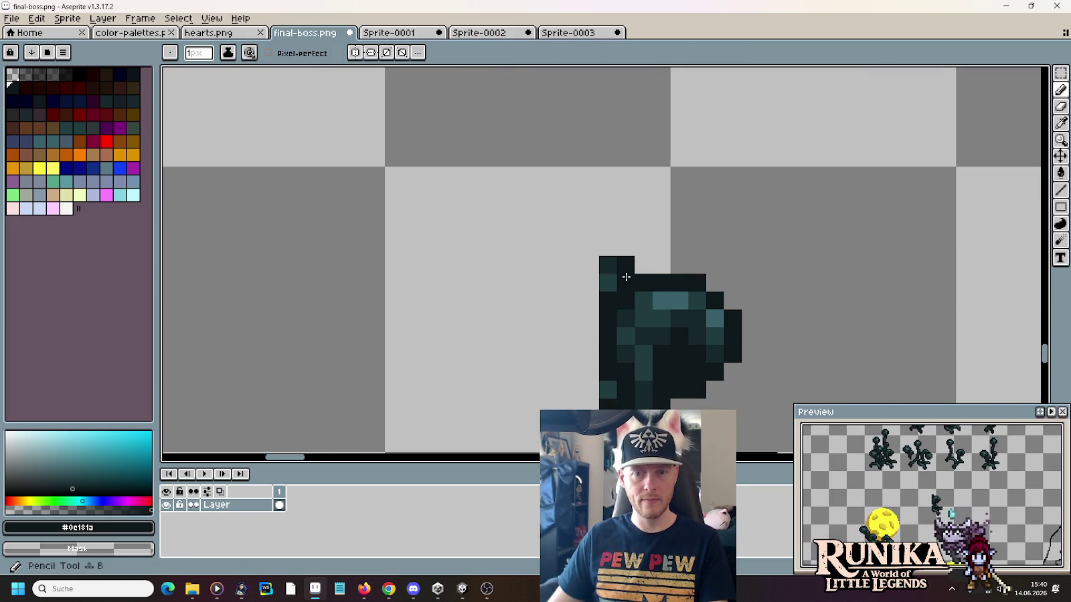